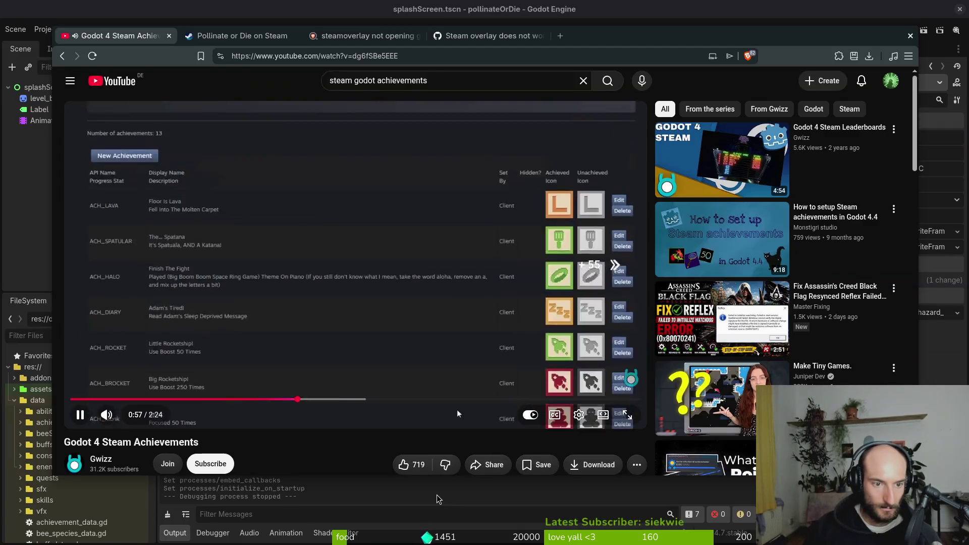
key(Right)
key(Right)
key(Right)
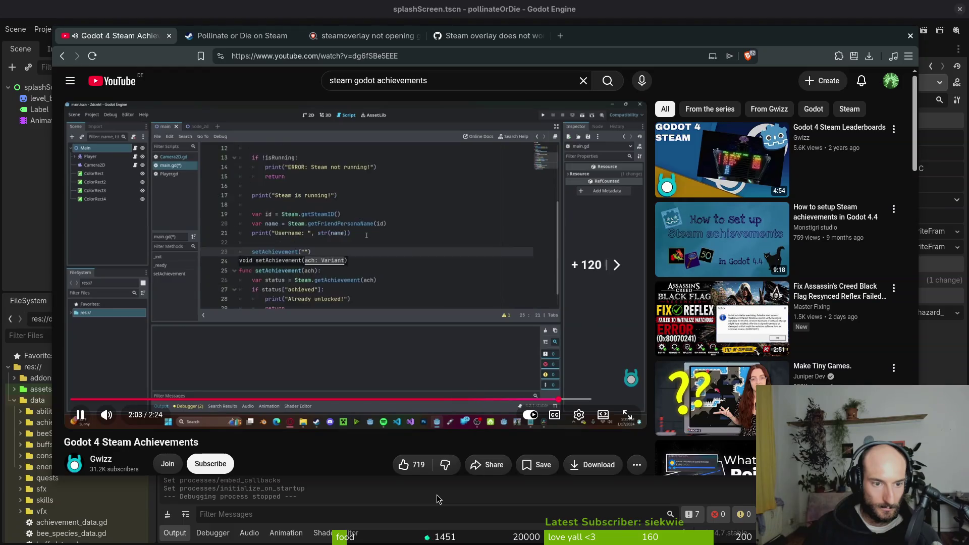
- Seek the Godot 4 Steam Achievements tutorial to 1:56 and pause on its setAchievement code
key(Right)
key(Right)
key(Right)
key(Left)
key(Left)
key(space)
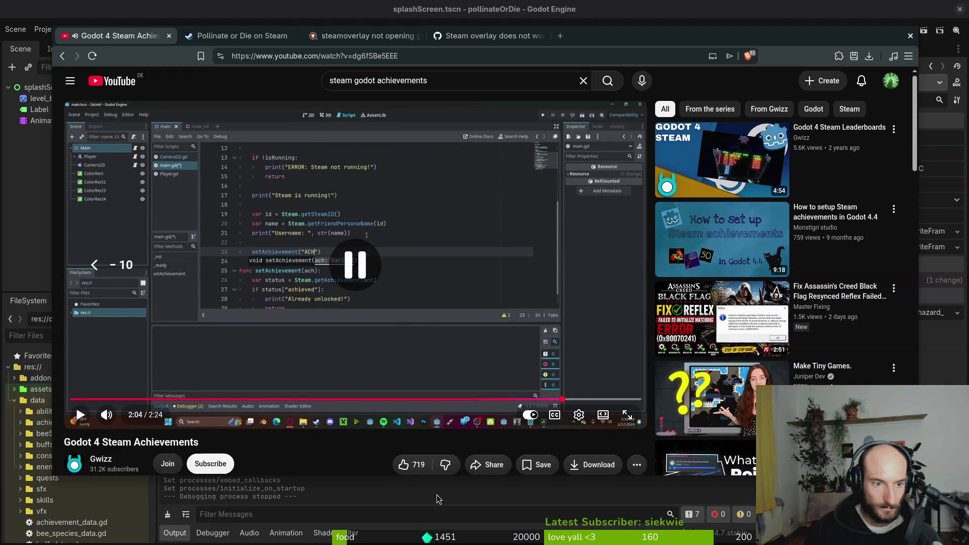
key(space)
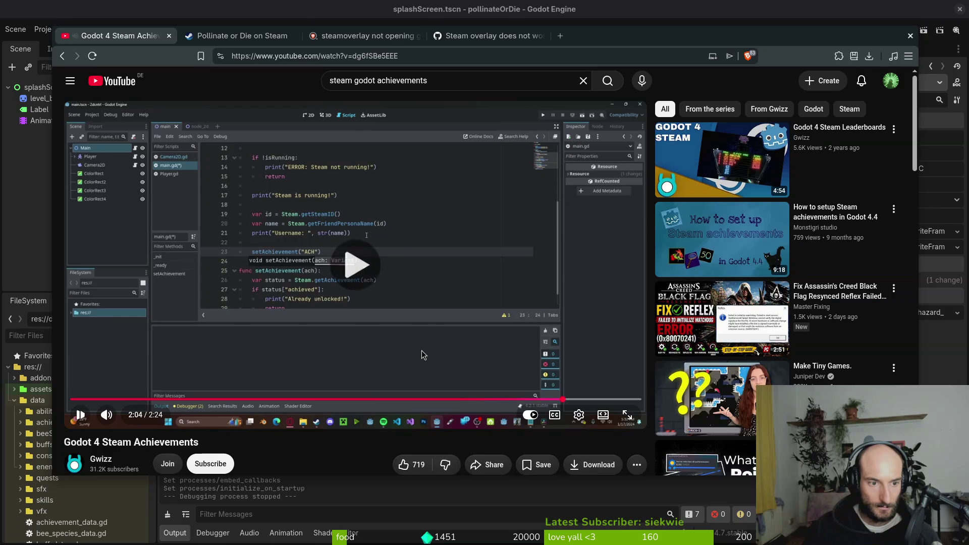
key(Left)
key(Left)
key(space)
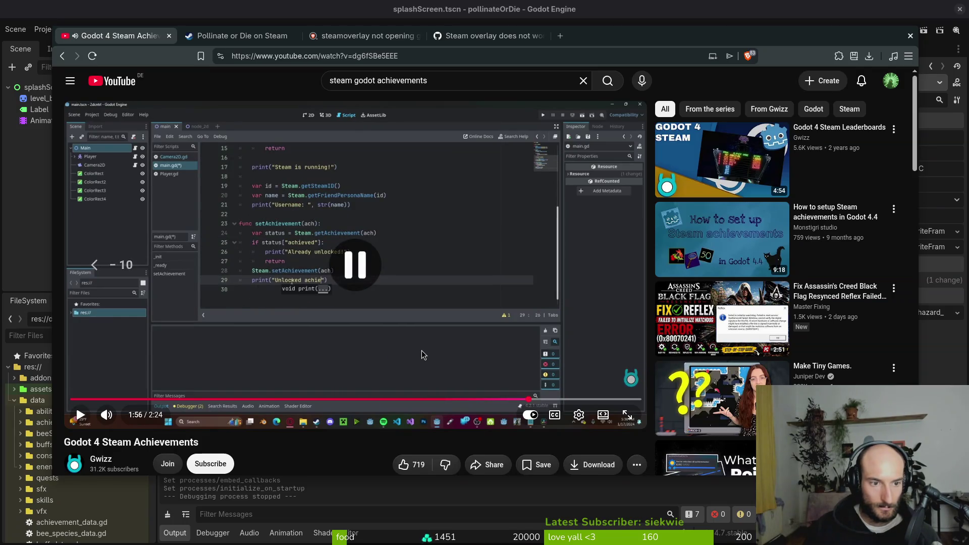
key(super+2)
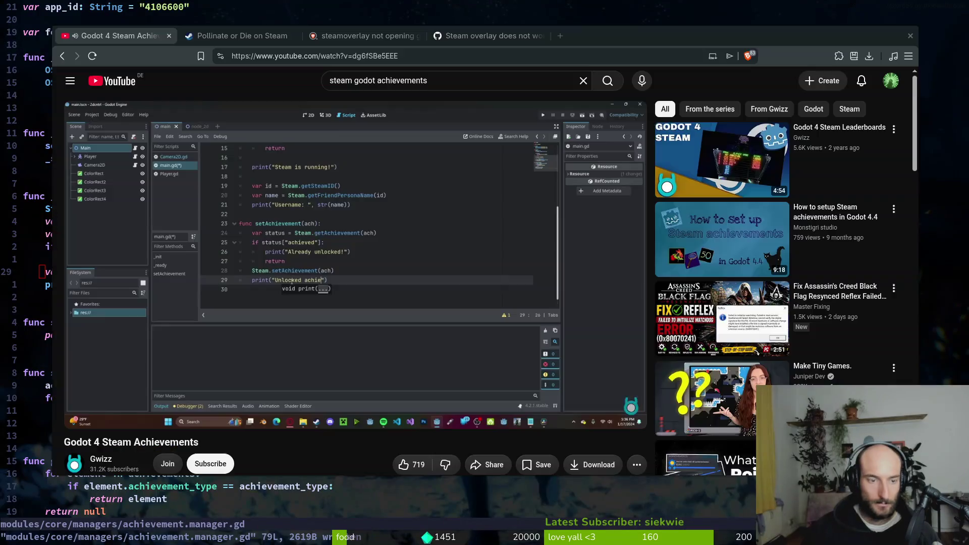
- Add 'var status = Steam.getAchievement(achievement)' inside set_steam_achievement
key(super+minus)
key(j)
key(j)
key(j)
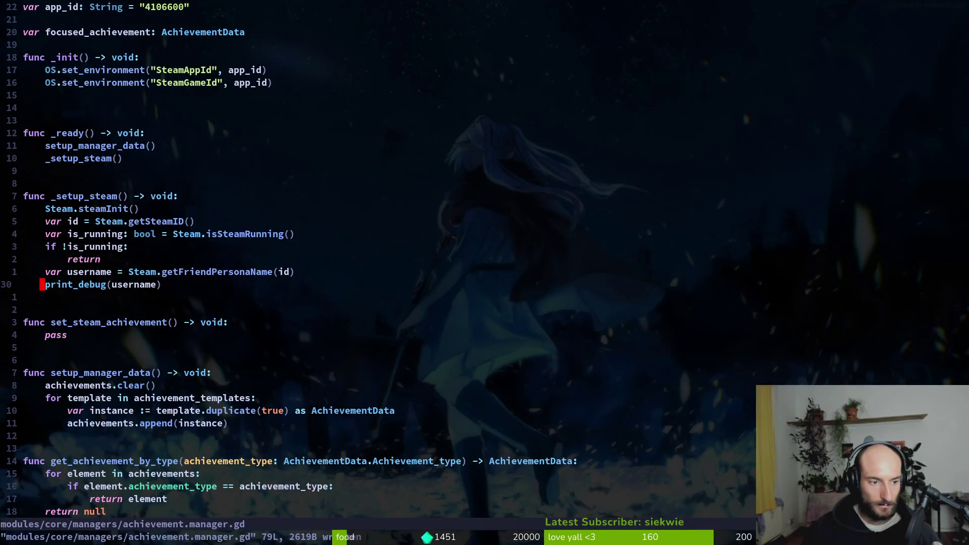
key(super+minus)
key(super+minus)
key(super+minus)
key(super+minus)
text(ovar status = S)
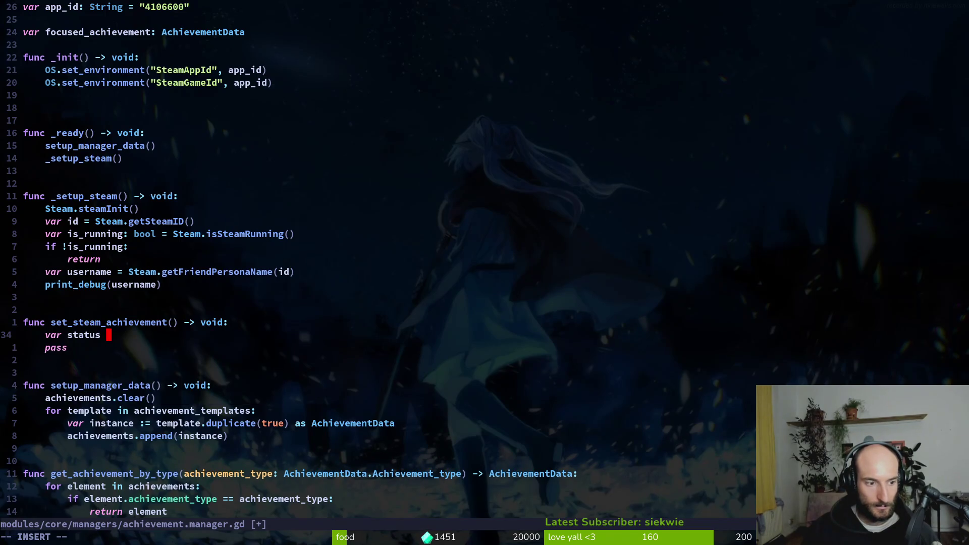
text(team.getadc)
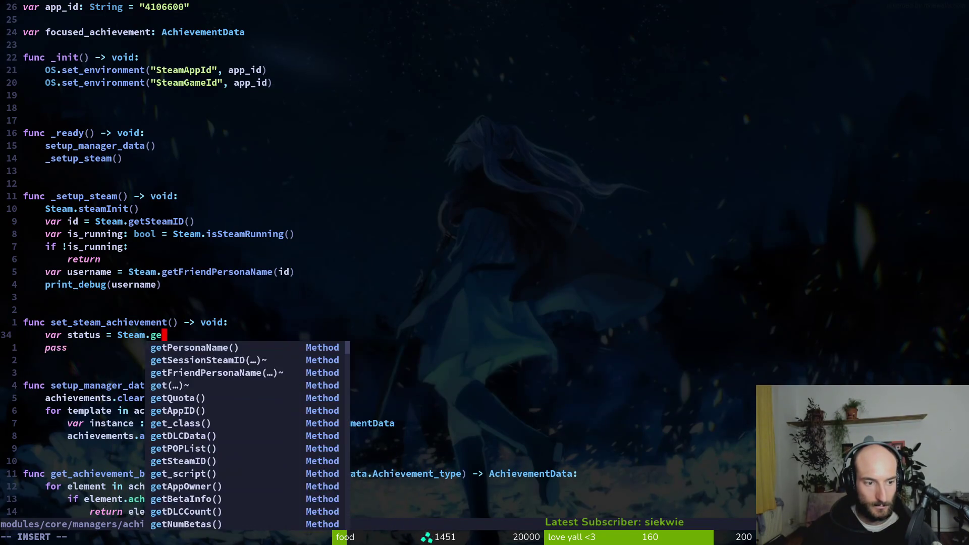
key(BackSpace)
key(BackSpace)
key(BackSpace)
text(c)
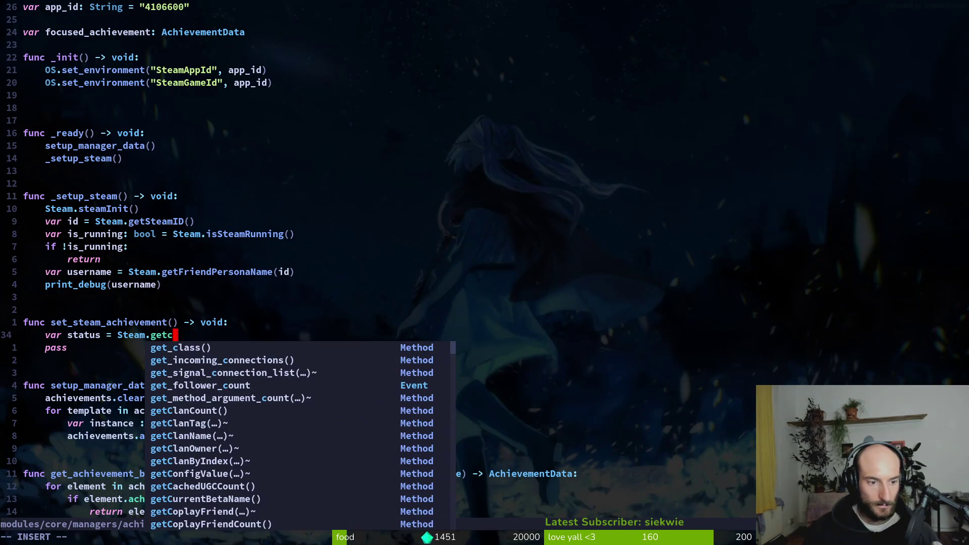
text(hi)
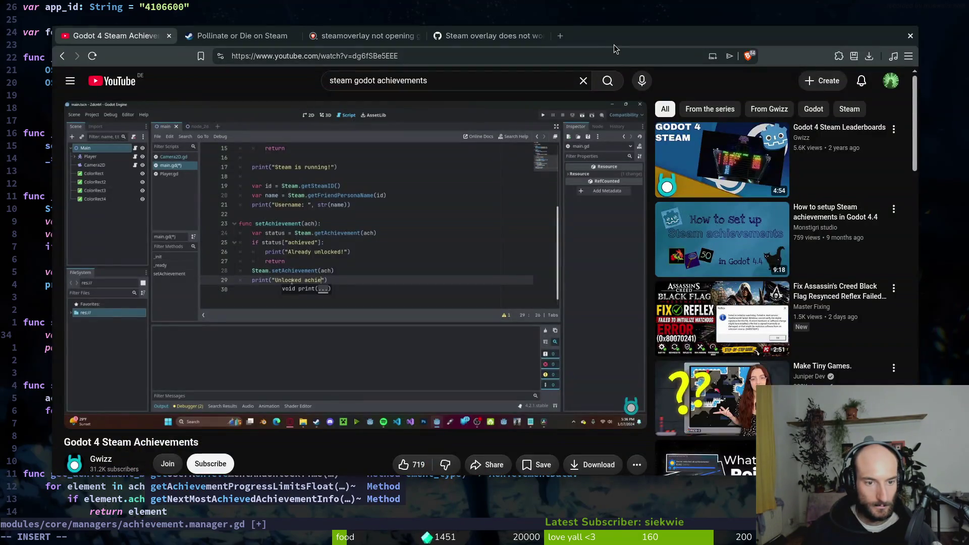
text(eam.getAchievement()
key(alt+Tab)
key(alt+Tab)
key(Tab)
key(Return)
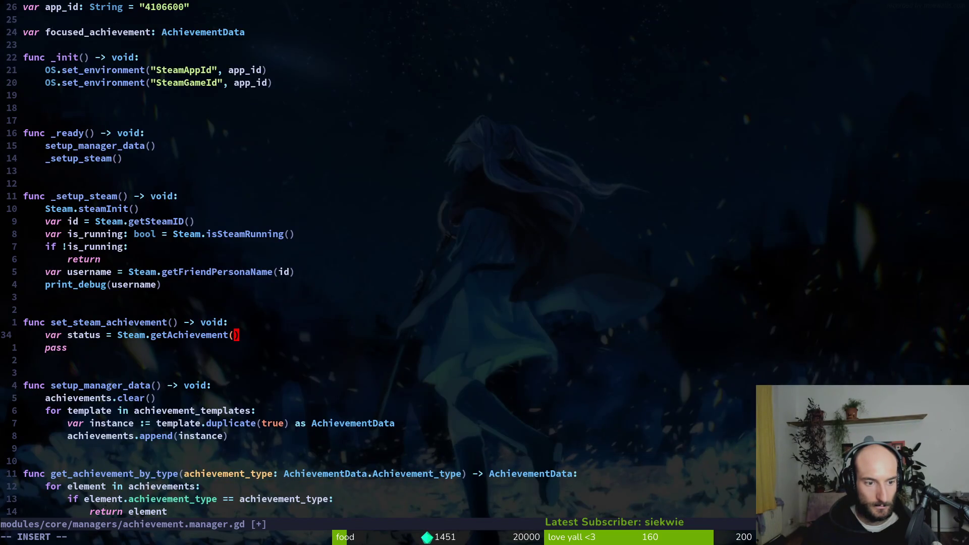
text(achievement)
key(Escape)
- Give set_steam_achievement an achievement parameter in its signature
key(k)
key(k)
key(j)
key(b)
key(b)
text(am_achievement(achie)
key(BackSpace)
key(BackSpace)
text(ent)
key(Escape)
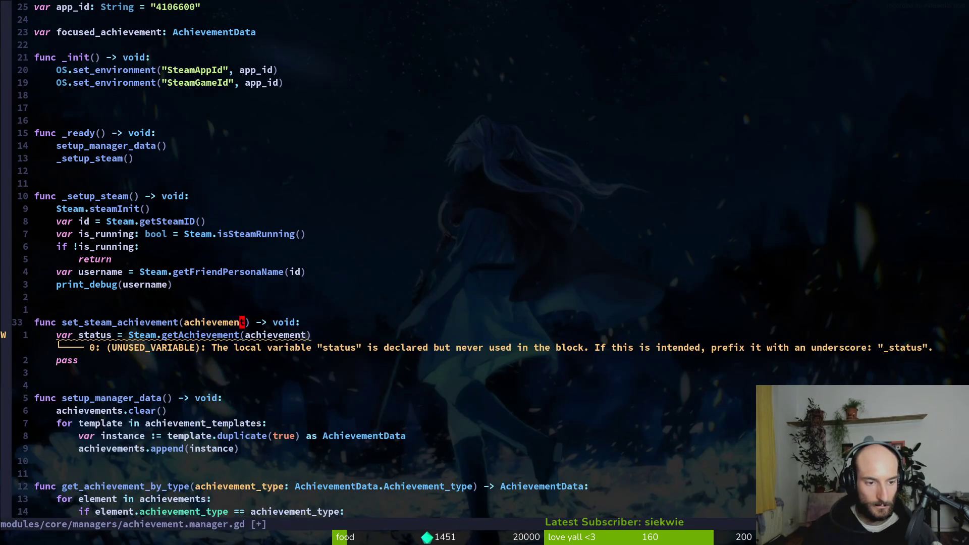
- Add an 'if status:' check with a pass body below the status line
key(alt+Tab)
key(alt+Tab)
key(j)
key(alt+Tab)
key(alt+Tab)
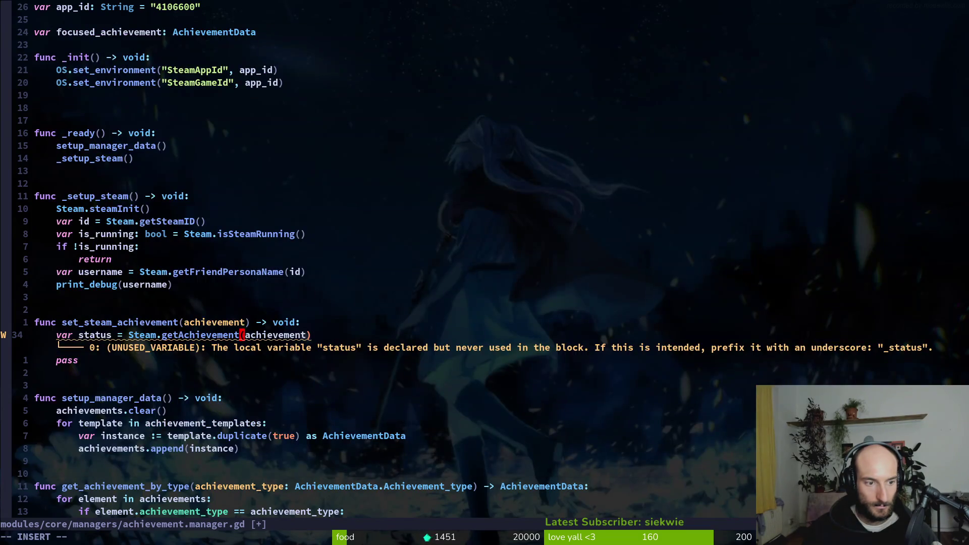
text(oif status:)
key(Return)
text(pass)
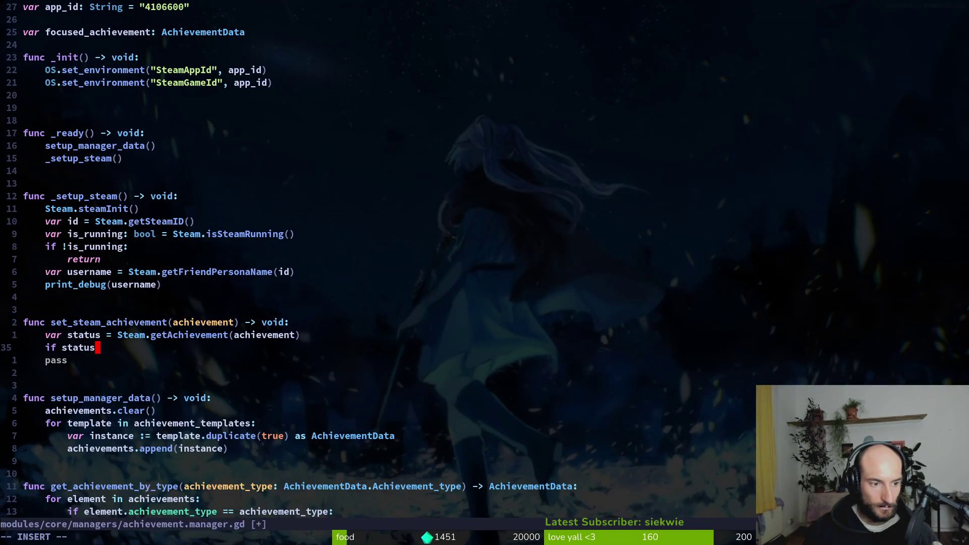
- Change the condition to 'if status["achieved"]:' and open an indented body line
key(alt+Tab)
key(alt+Tab)
key(BackSpace)
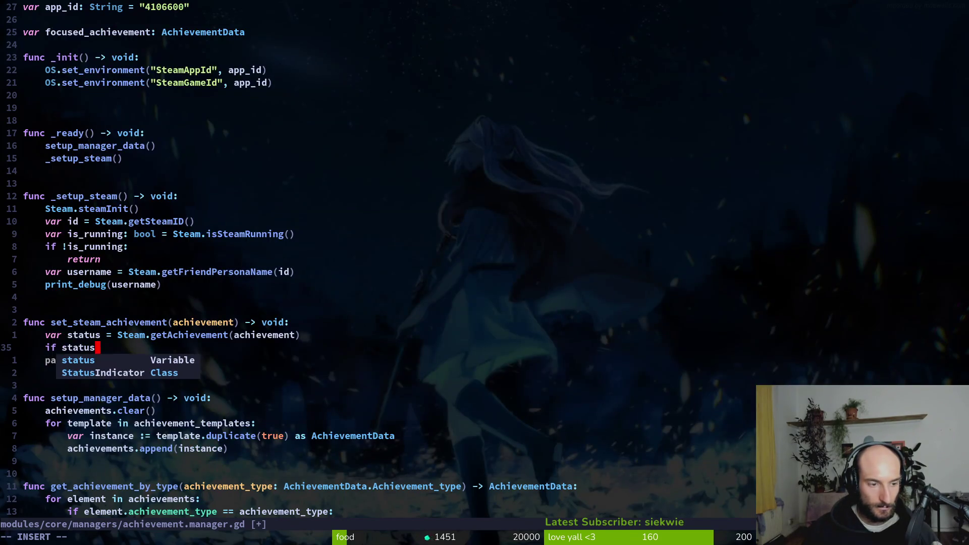
text([)
key(alt+Tab)
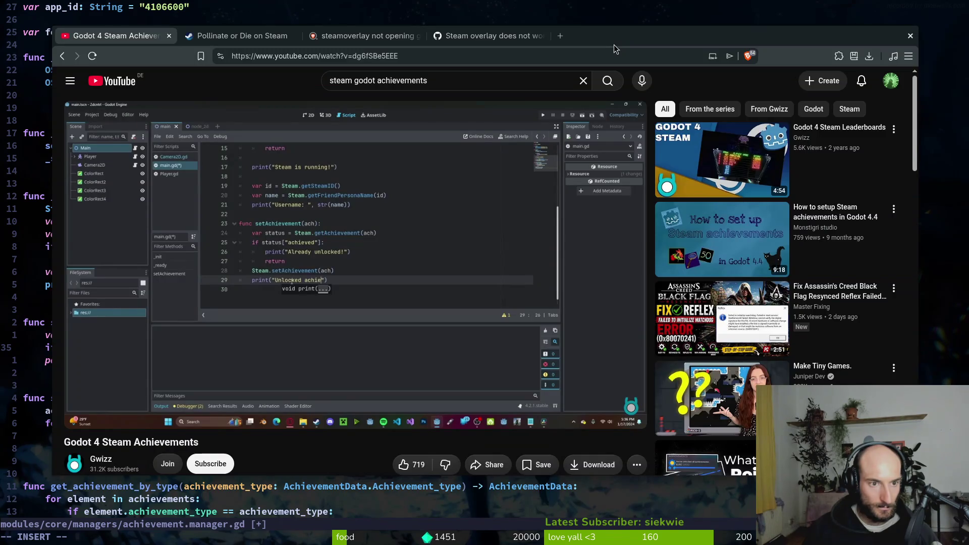
key(alt+Tab)
text("achie)
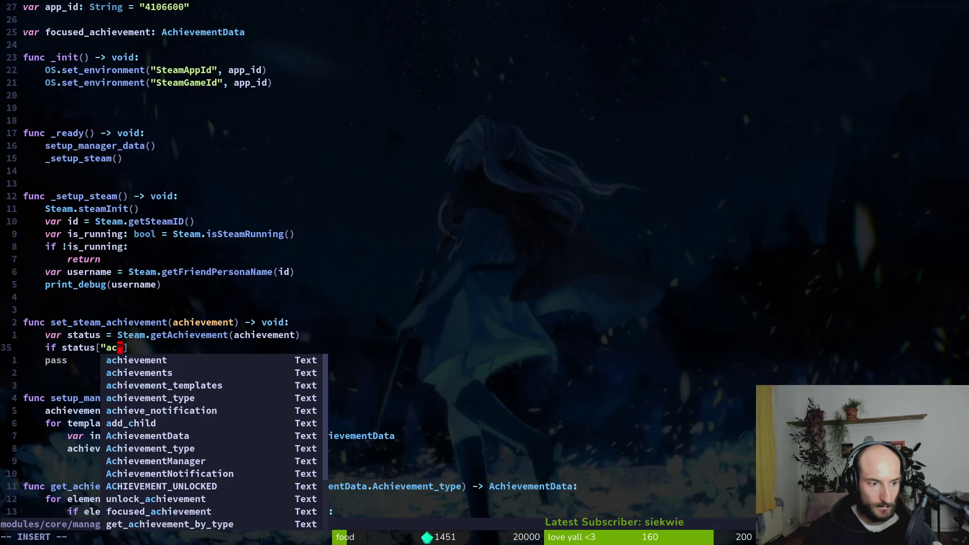
text(ved)
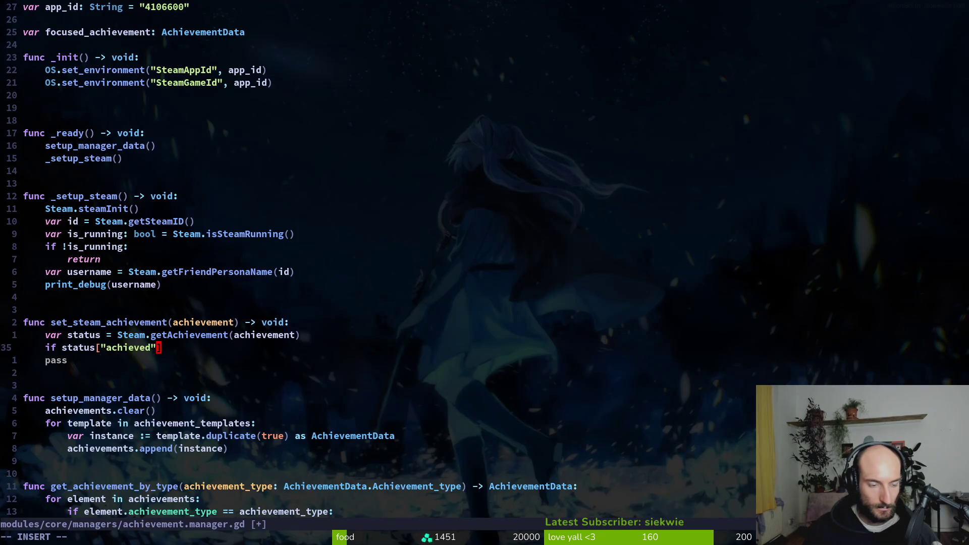
key(alt+Tab)
key(alt+Tab)
text(:)
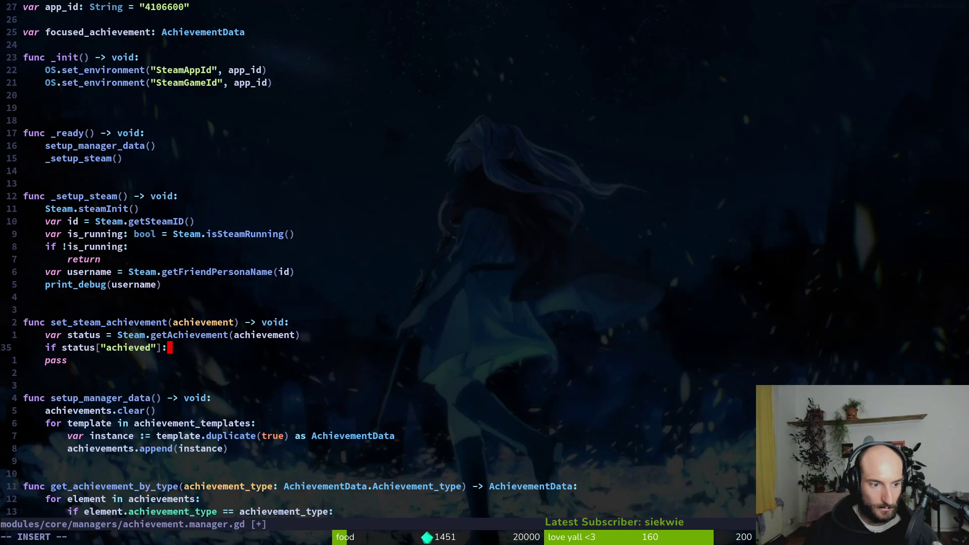
key(Return)
key(alt+Tab)
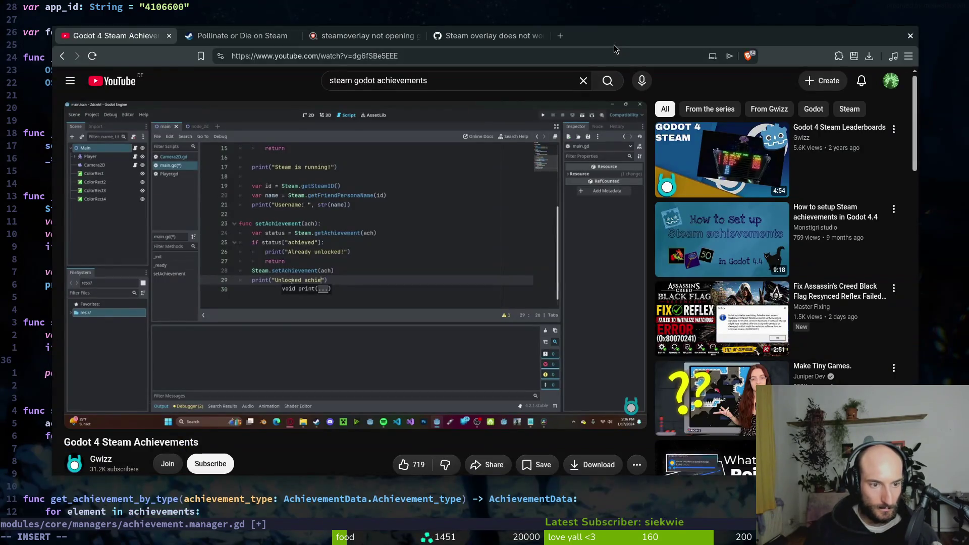
- Have the already-achieved branch call print_debug("completed") and then return
key(alt+Tab)
text(pri)
key(Return)
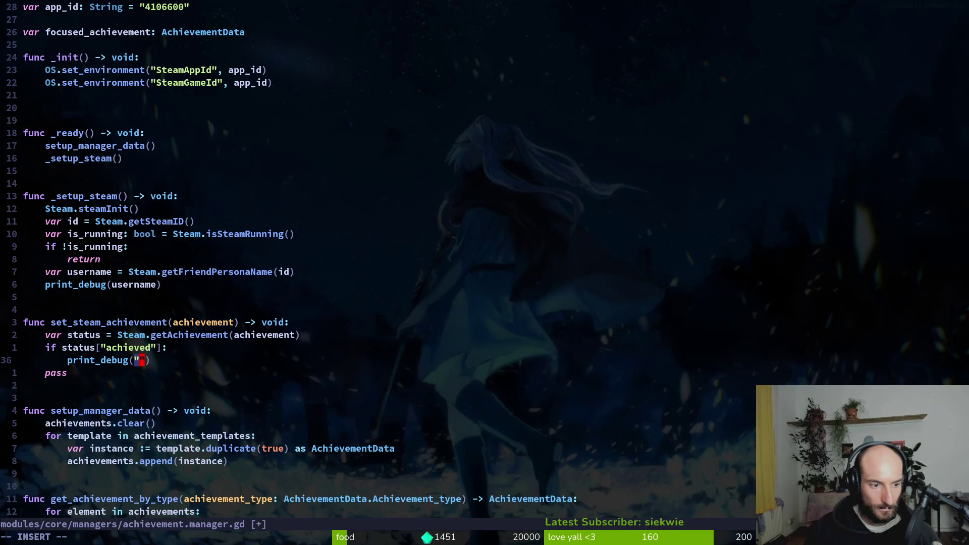
text(eady)
key(BackSpace)
key(BackSpace)
key(BackSpace)
text(completed)
key(Escape)
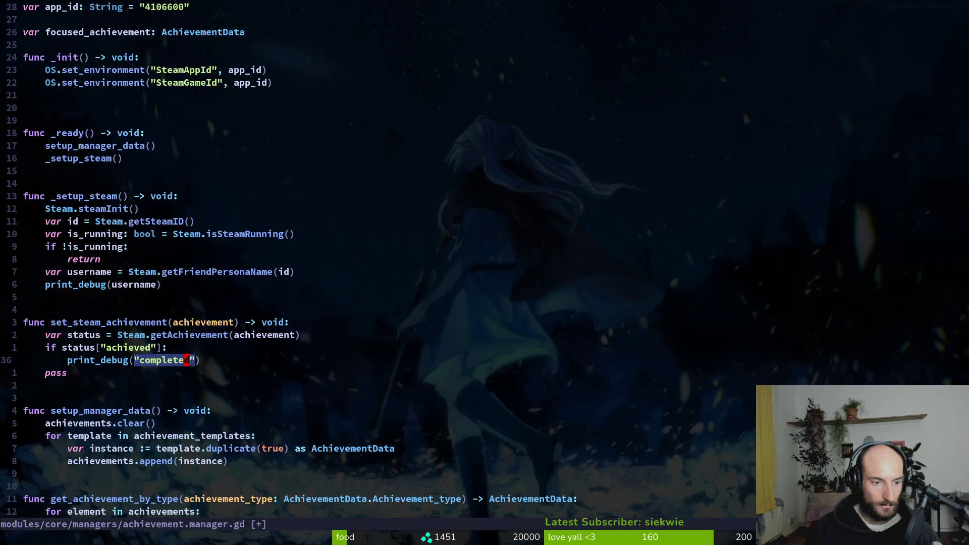
key(alt+Tab)
key(alt+Tab)
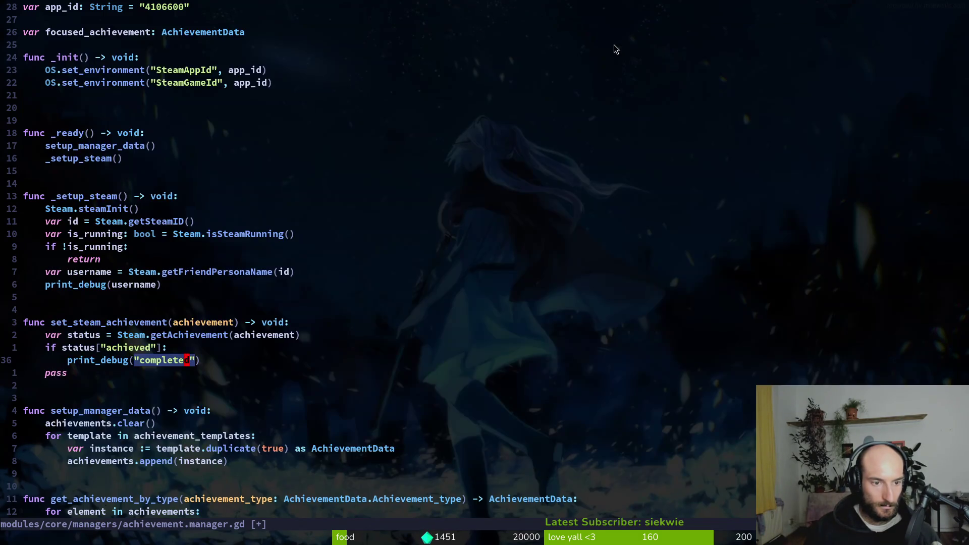
text(oreturn)
key(Escape)
- Add a Steam.setAchievement(achievement) call after the if block
key(o)
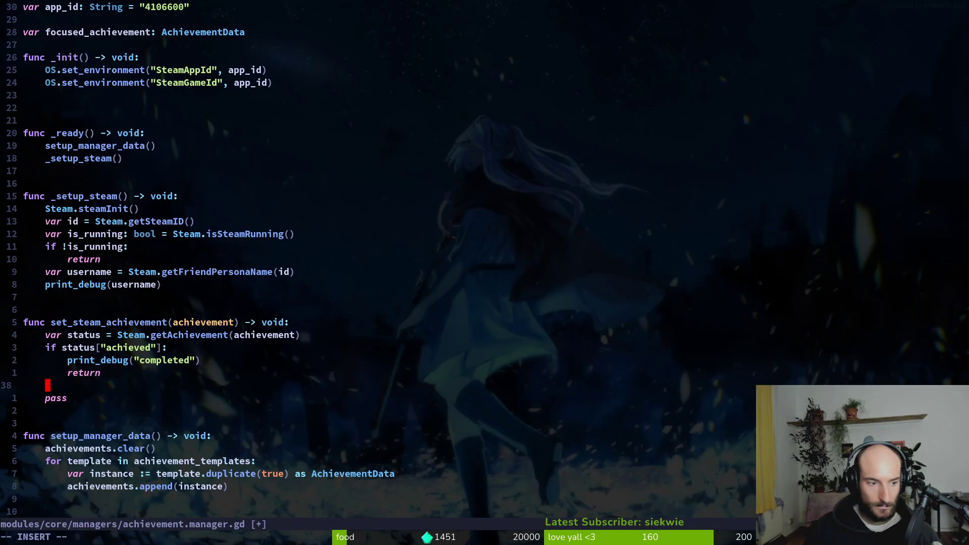
key(alt+Tab)
key(alt+Tab)
text(p)
key(BackSpace)
text(a)
key(BackSpace)
text(Steam.)
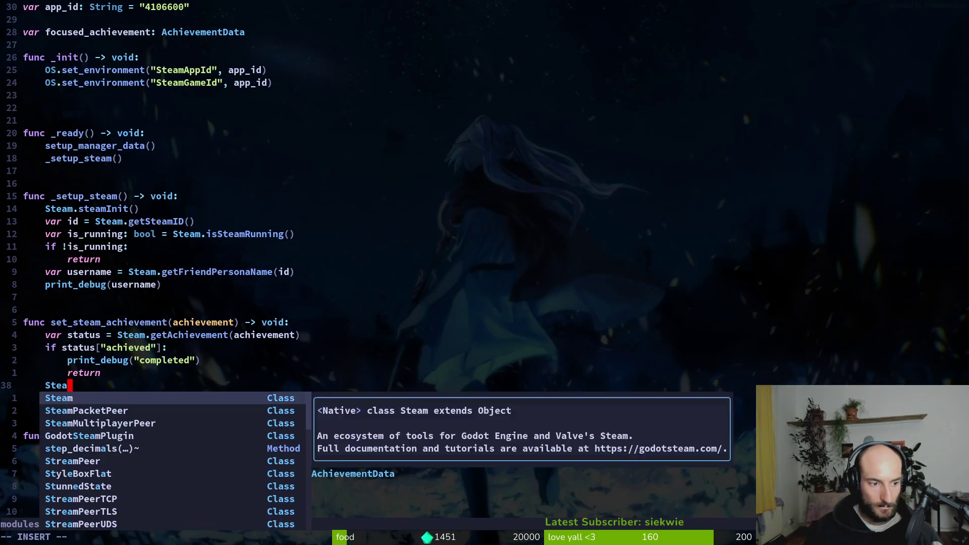
key(alt+Tab)
key(alt+Tab)
text(setach)
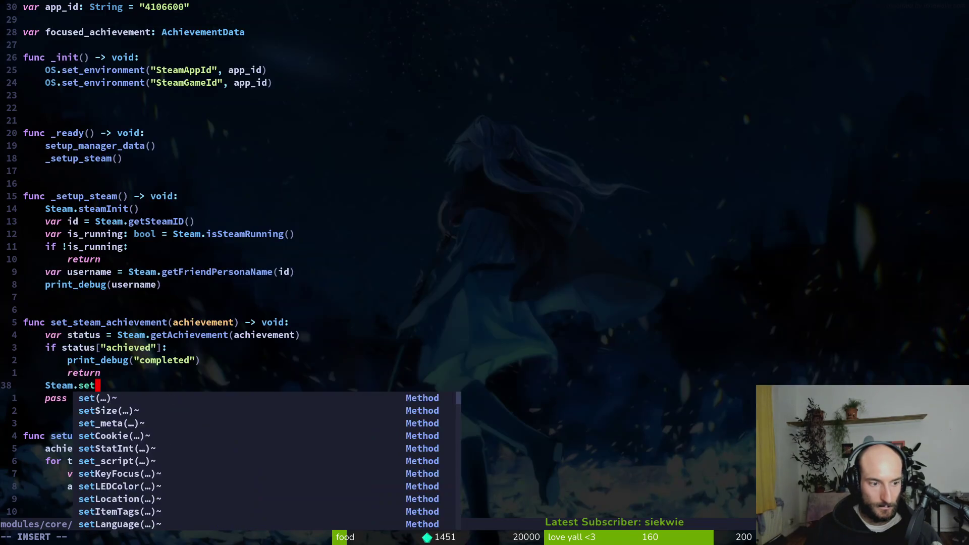
key(Return)
text(chievement(ach)
key(Return)
key(Escape)
- Add print_debug("unlocked") after setAchievement and delete the leftover pass line
key(alt+Tab)
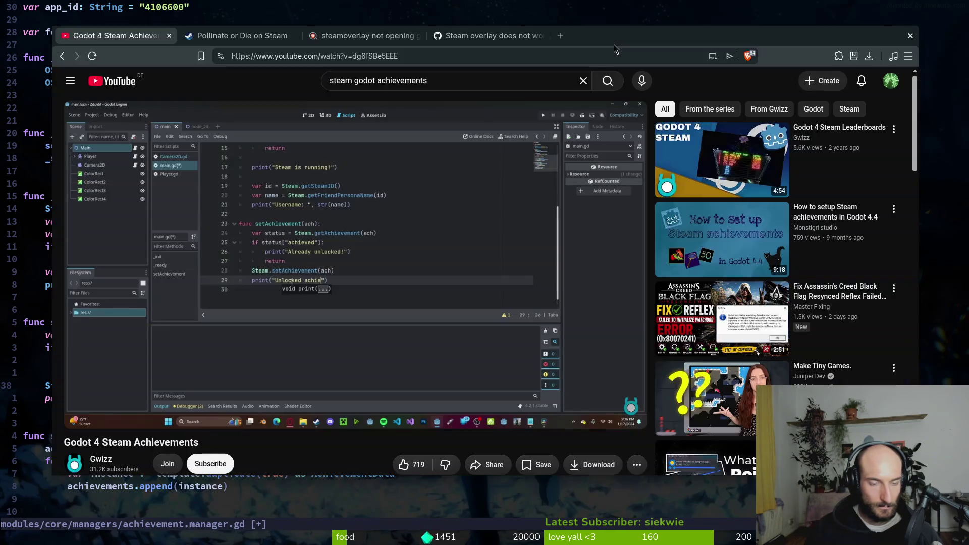
key(alt+Tab)
text(opr)
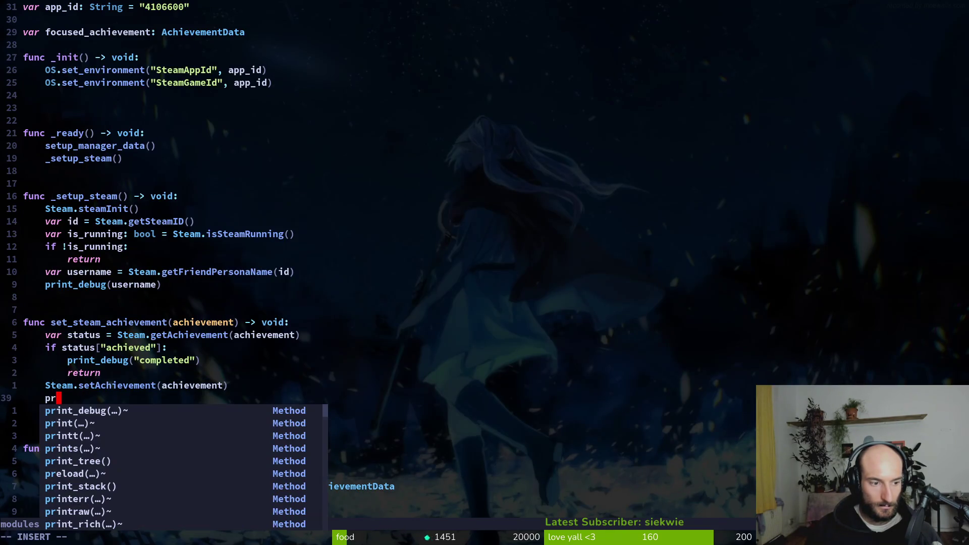
key(Return)
text(u)
key(BackSpace)
text("un.o)
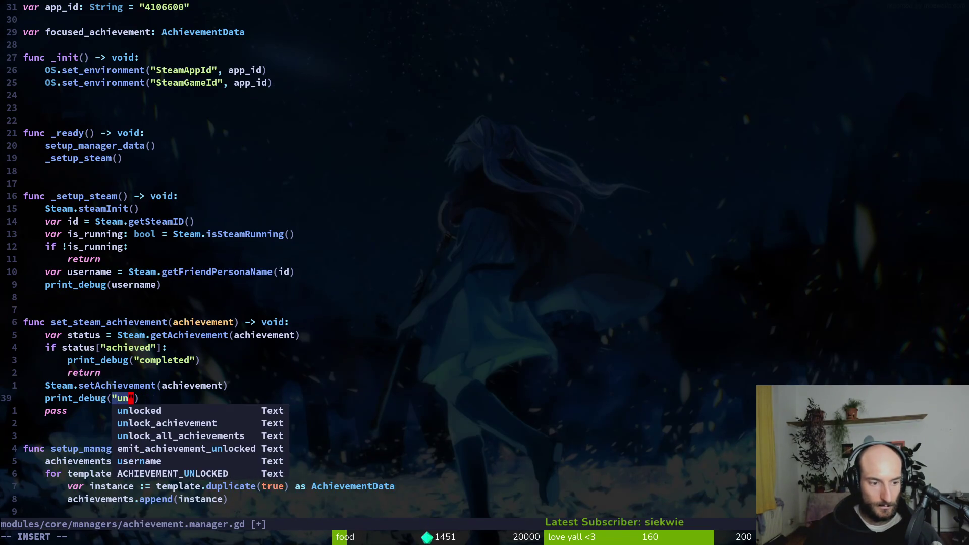
text(locked)
key(Escape)
key(j)
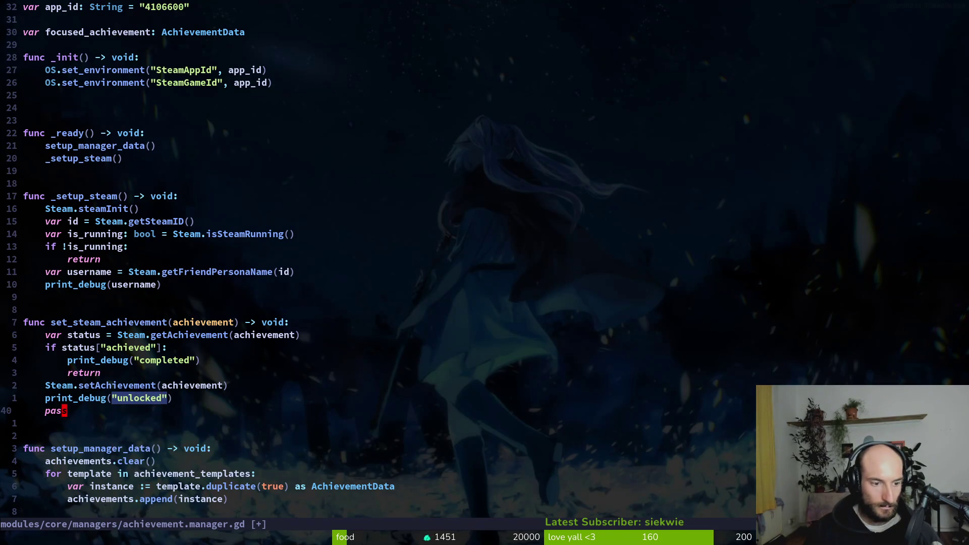
key(d)
key(d)
key(k)
key(k)
key(k)
key(k)
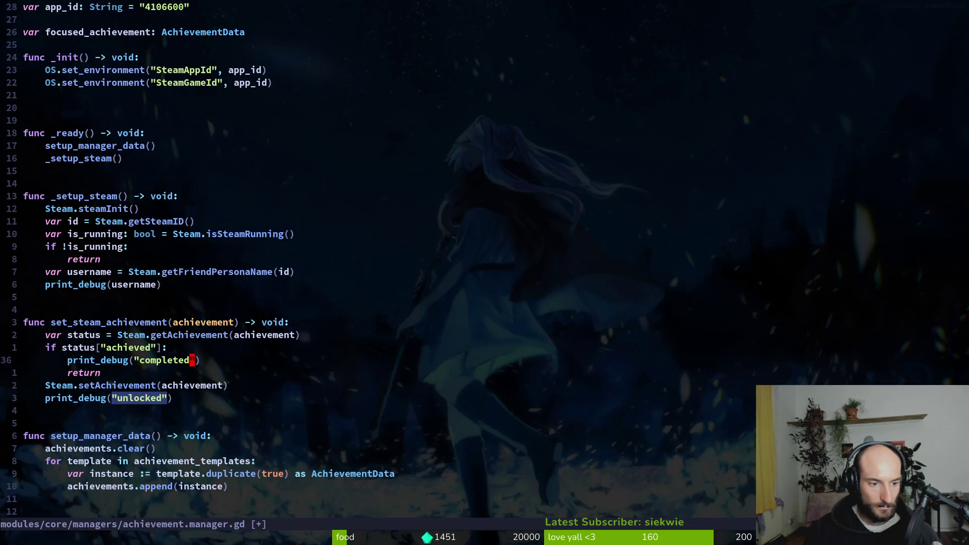
- Change the message to "completed already" and save achievement.manager.gd
text(i already)
key(Escape)
text(:w)
key(Return)
key(j)
key(j)
key(j)
key(k)
key(alt+Tab)
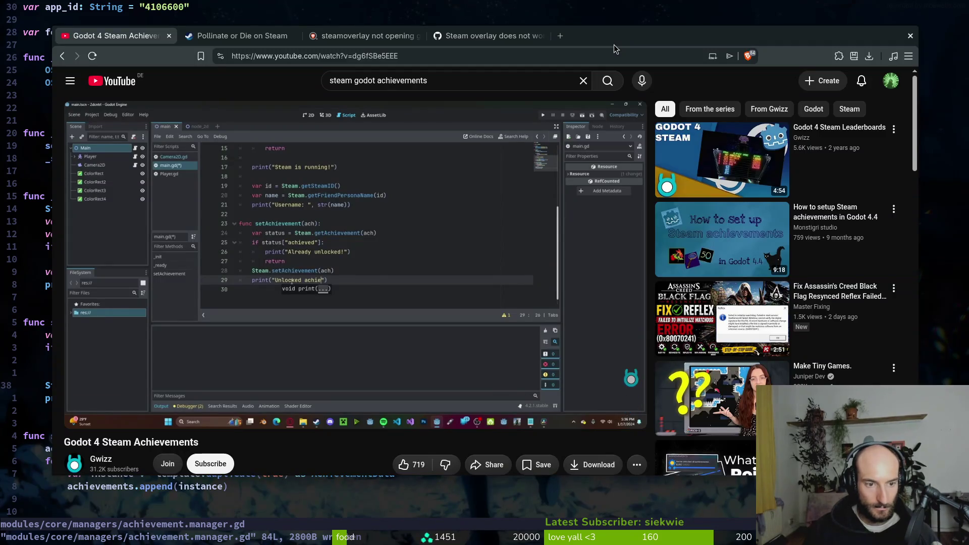
- Resume the tutorial until it adds setAchievement("ACH_GWIZZ")
key(space)
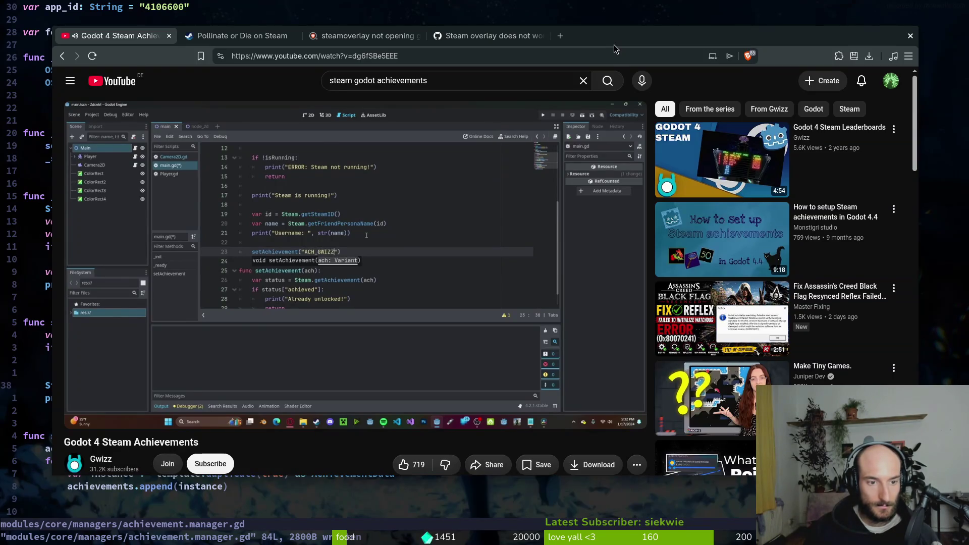
- Open tutorial_2.gd via Find Files and inspect its FIRSTFLIGHT unlock line
key(k)
key(super+s)
key(space)
key(f)
key(f)
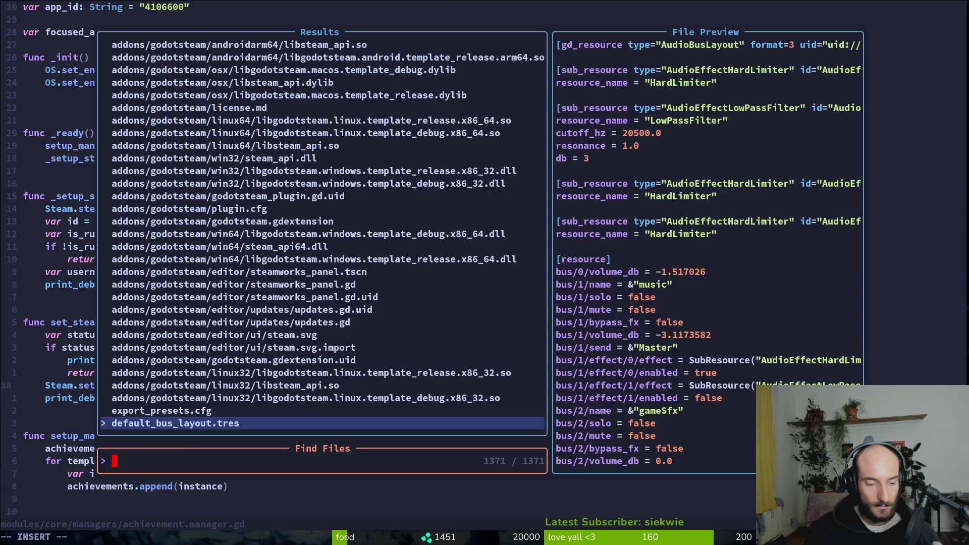
text(tut)
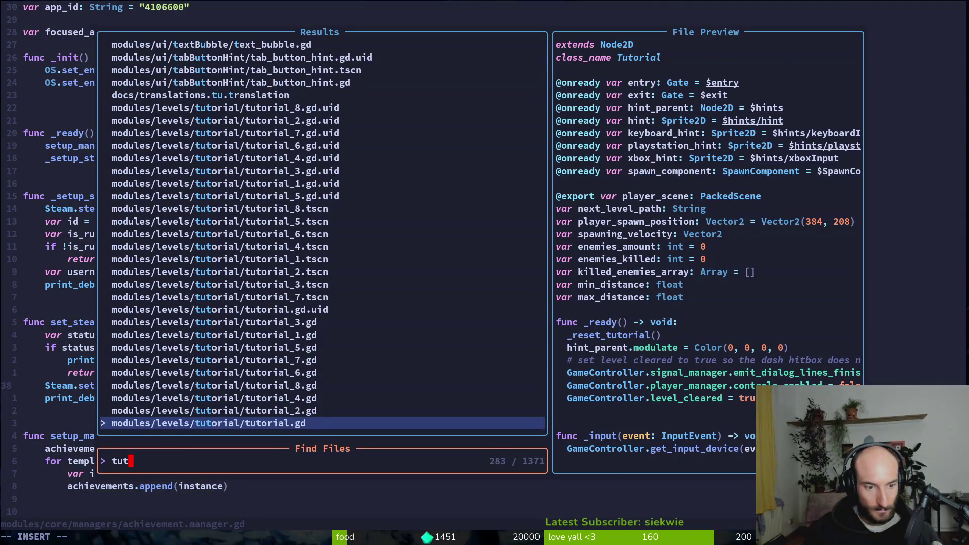
key(Up)
key(Return)
key(j)
key(j)
key(j)
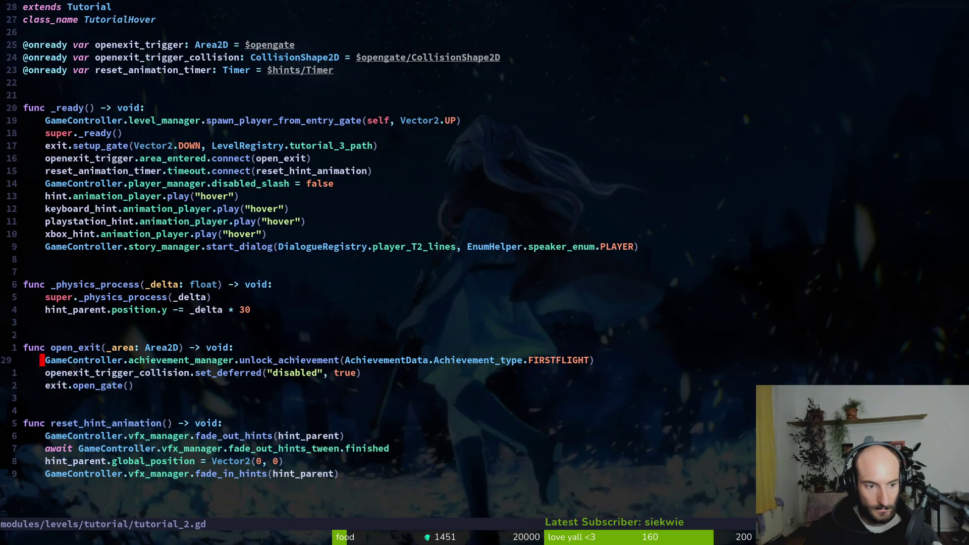
key(space)
key(f)
key(f)
key(Escape)
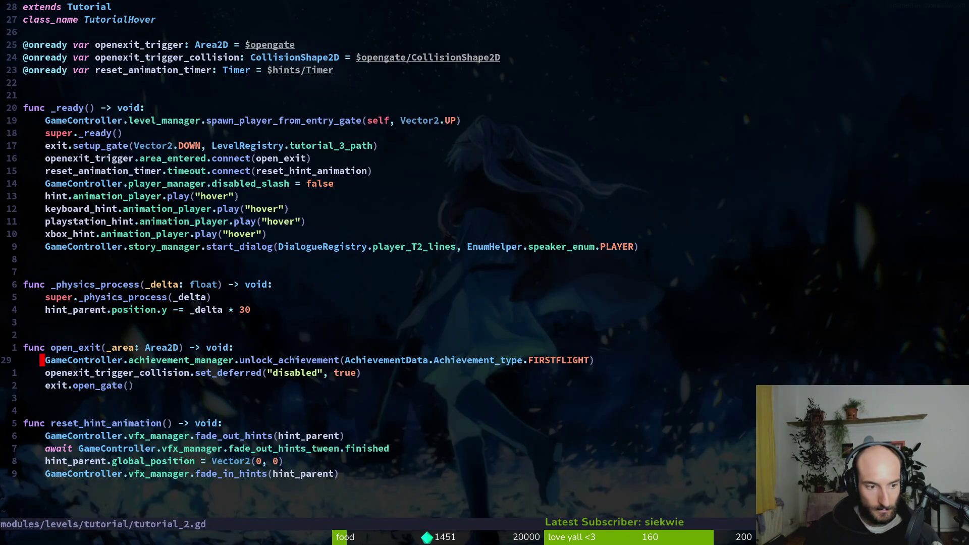
- Reopen achievement.manager.gd and go to the unlocked signal emit line
key(space)
key(f)
key(f)
text(ahmana)
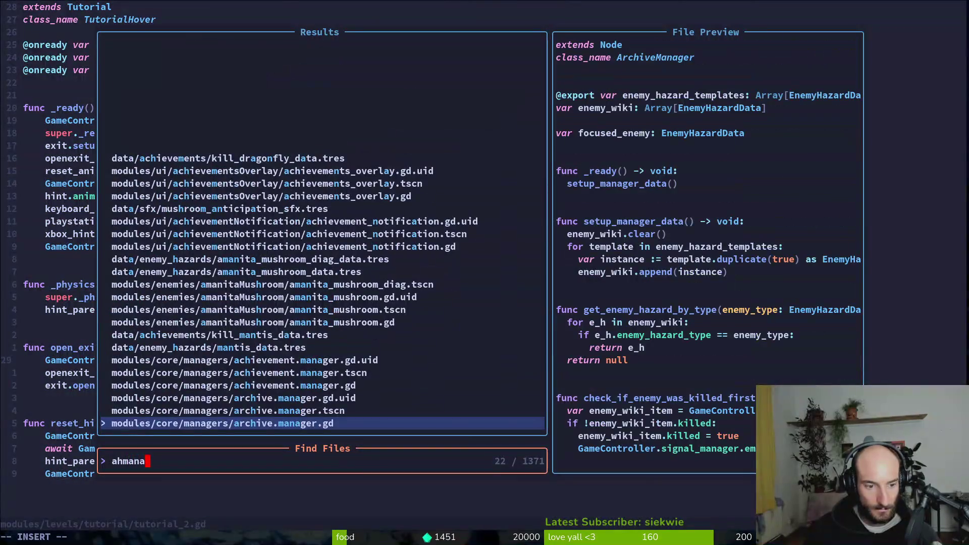
key(Up)
key(Up)
key(Up)
key(Return)
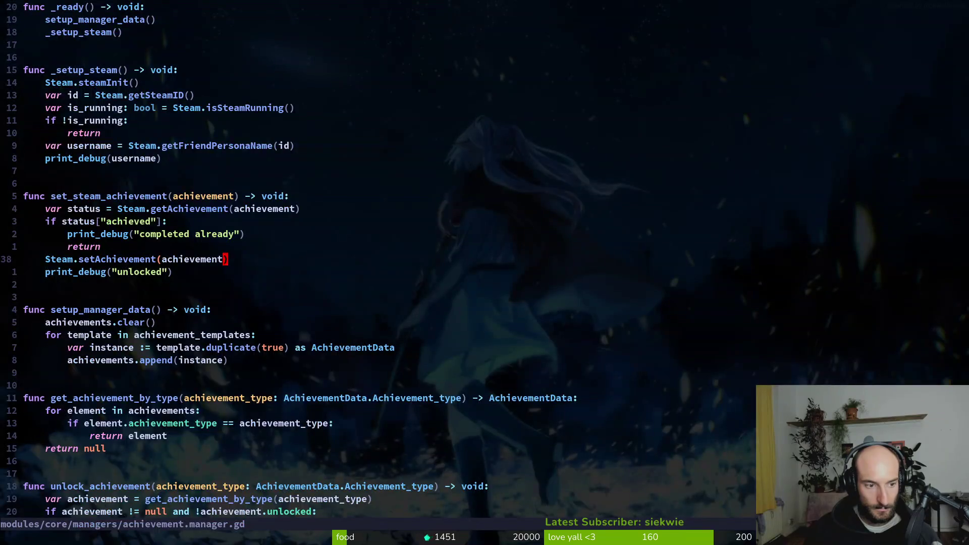
key(k)
key(k)
key(k)
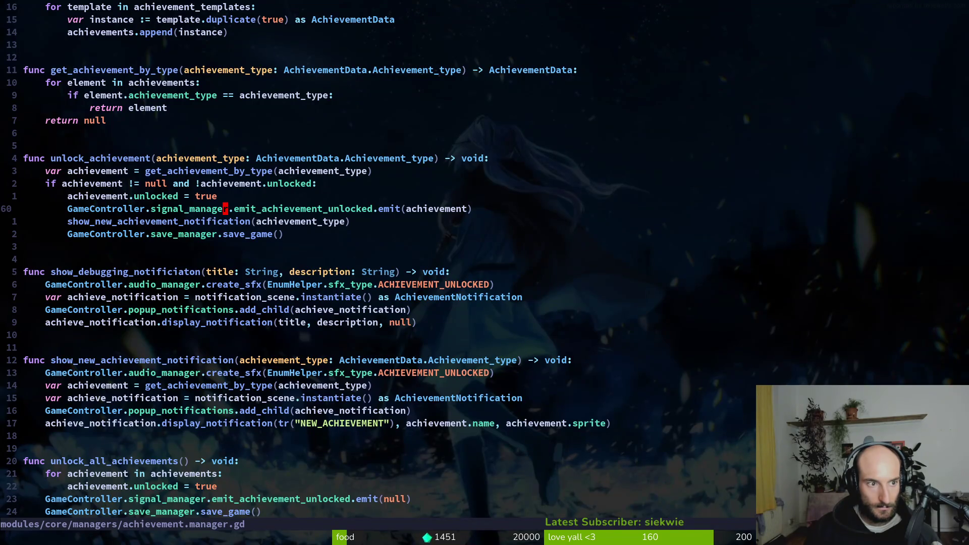
- Add set_steam_achievement(achievement) below the emit line and save the script
text(osetac)
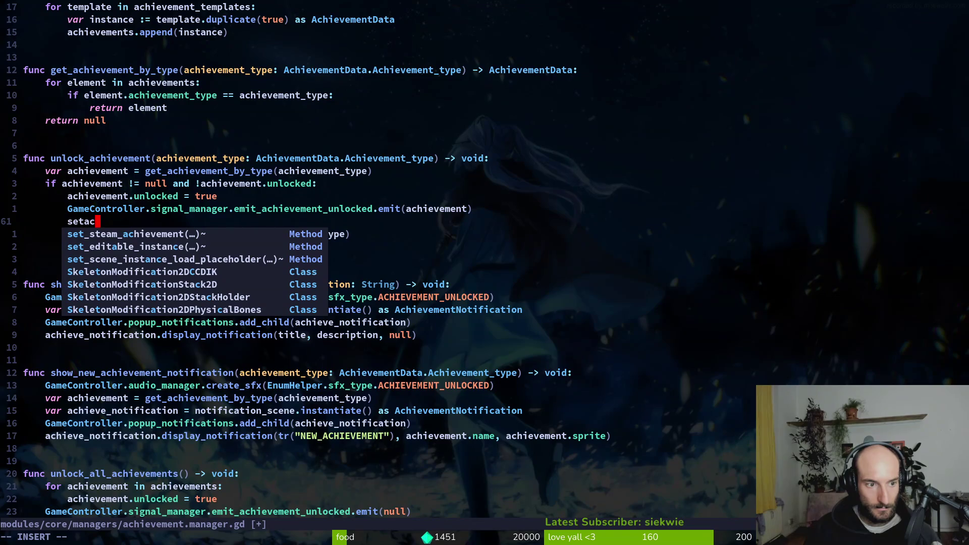
key(Return)
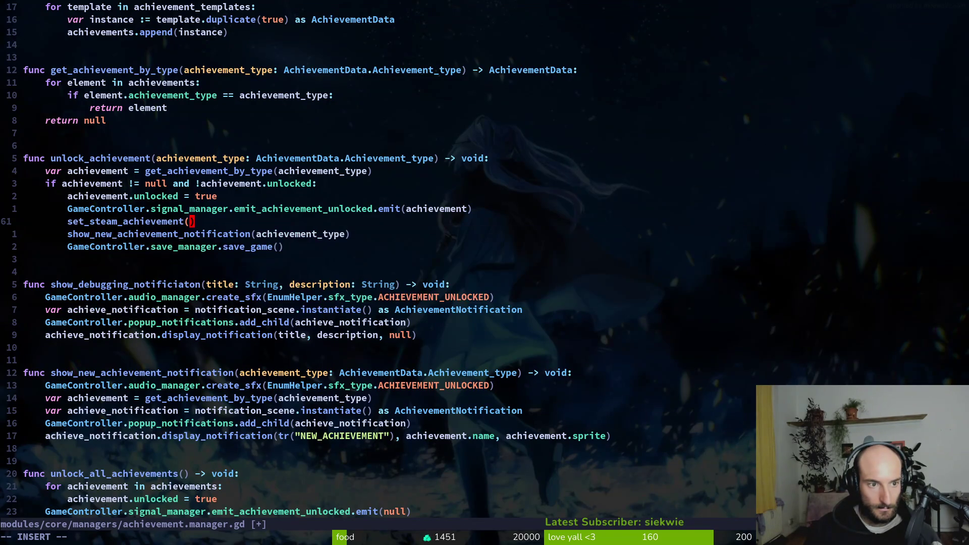
text(ach)
key(Return)
key(Escape)
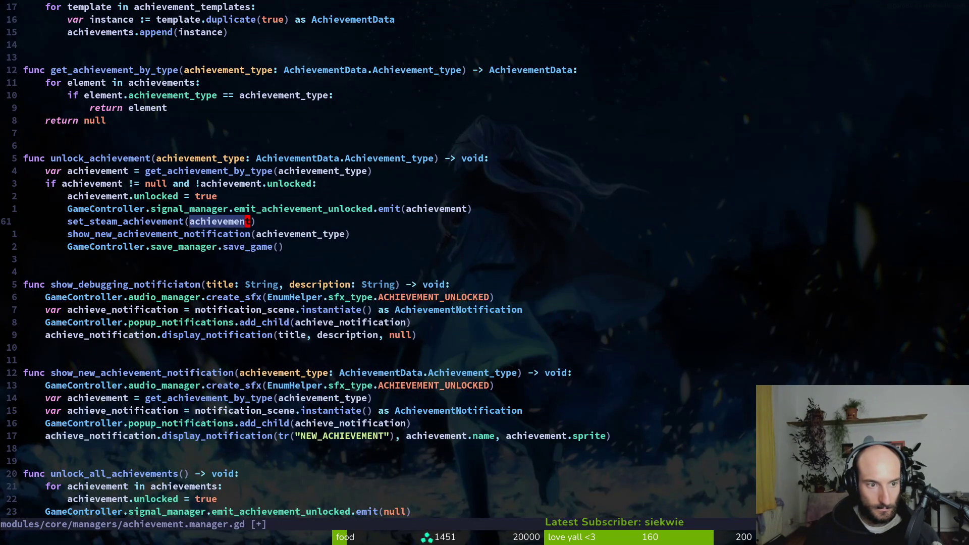
text(:write)
key(Return)
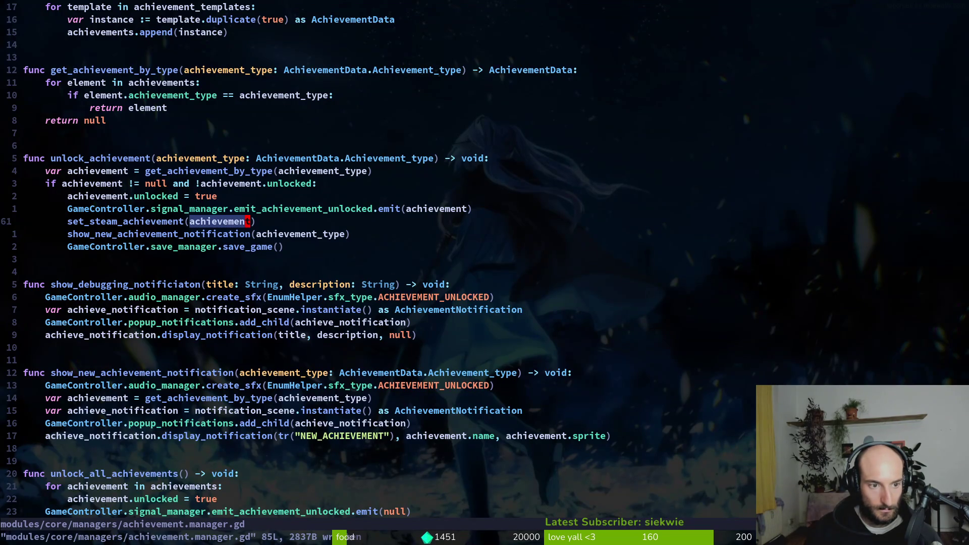
- Clear the set_steam_achievement argument and resume the tutorial video
text(kjicw)
key(Escape)
key(c)
key(i)
key(w)
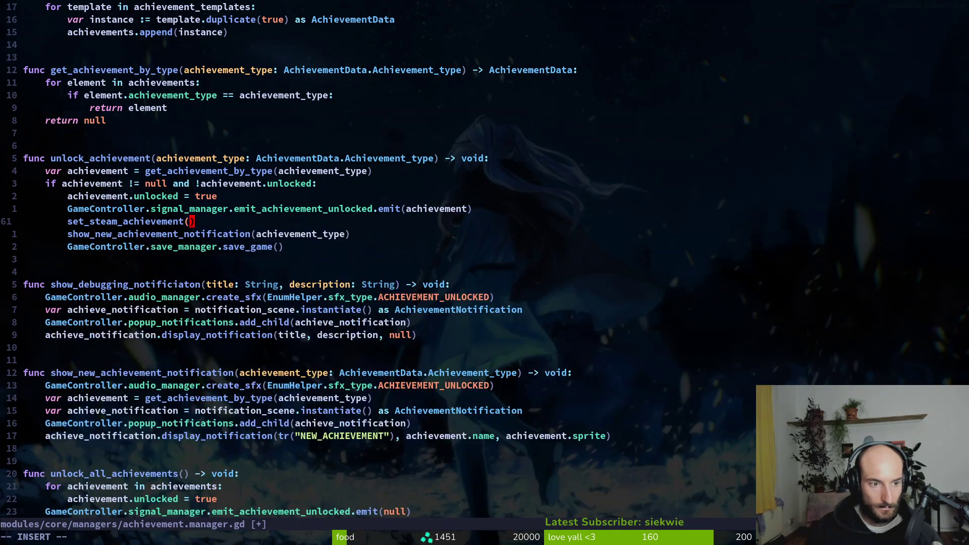
key(alt+Tab)
click(291, 311)
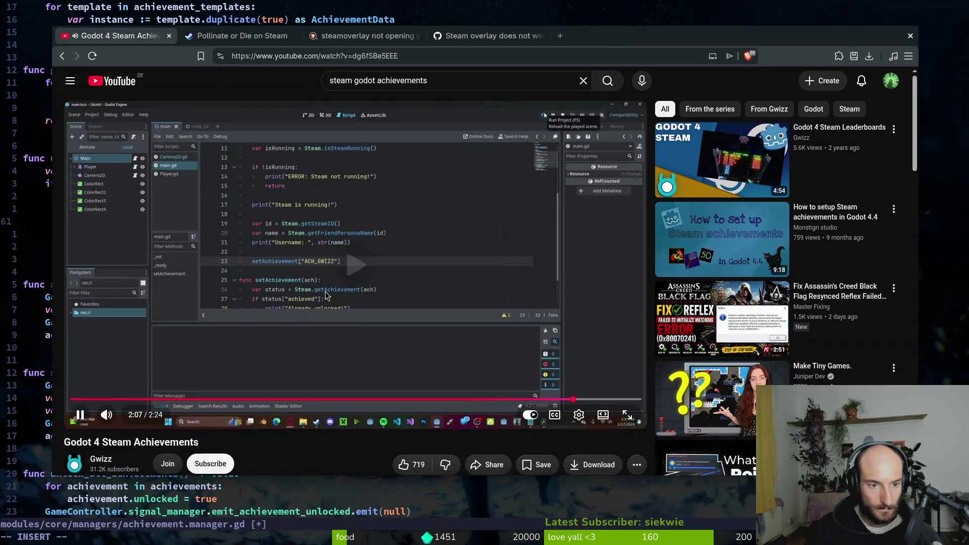
- Type the achievement id string "IRST_FLOWER as the call argument and save the script
key(alt+Tab)
text(")
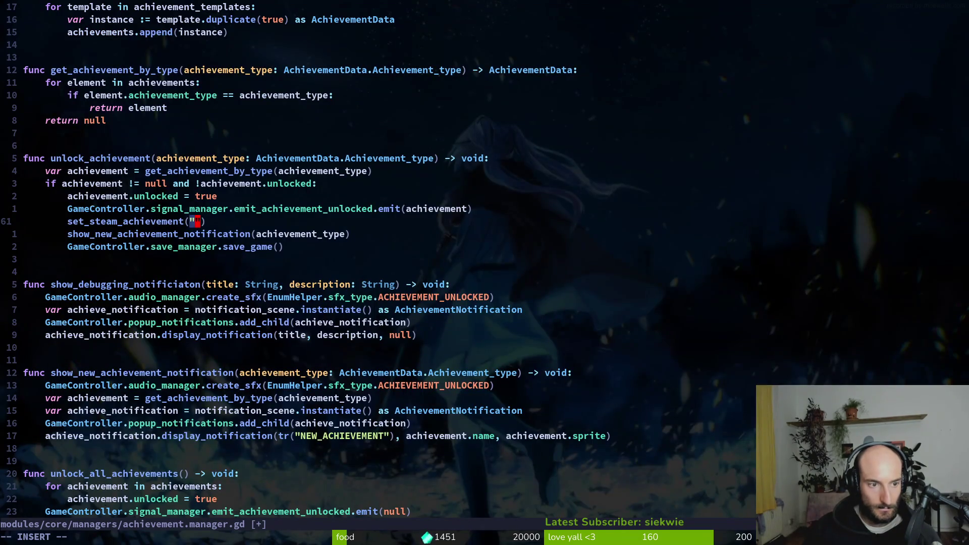
text(IRST_FLOWER)
key(Escape)
text(:w)
key(Return)
key(alt+Tab)
- Replay the tutorial's achievement-unlock test, rewinding 10 seconds once
click(325, 292)
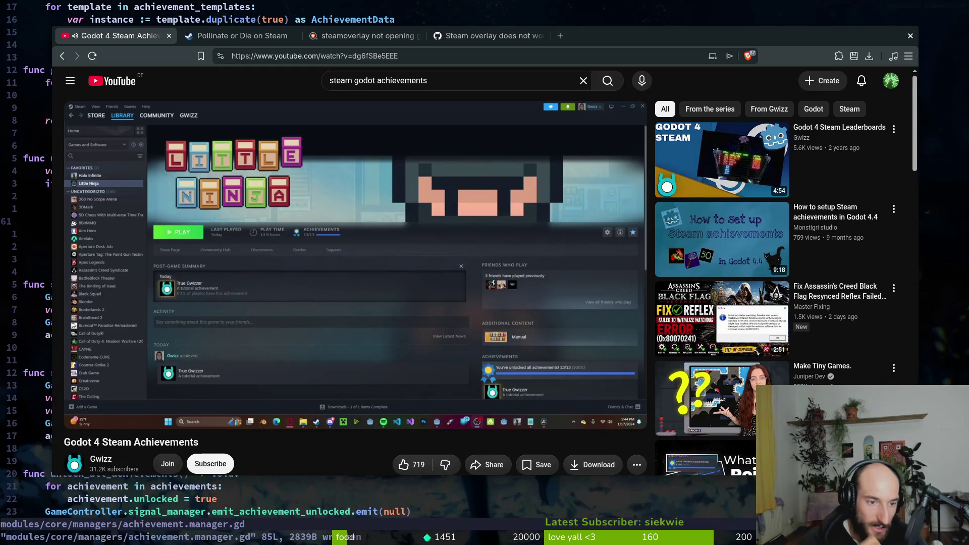
click(325, 292)
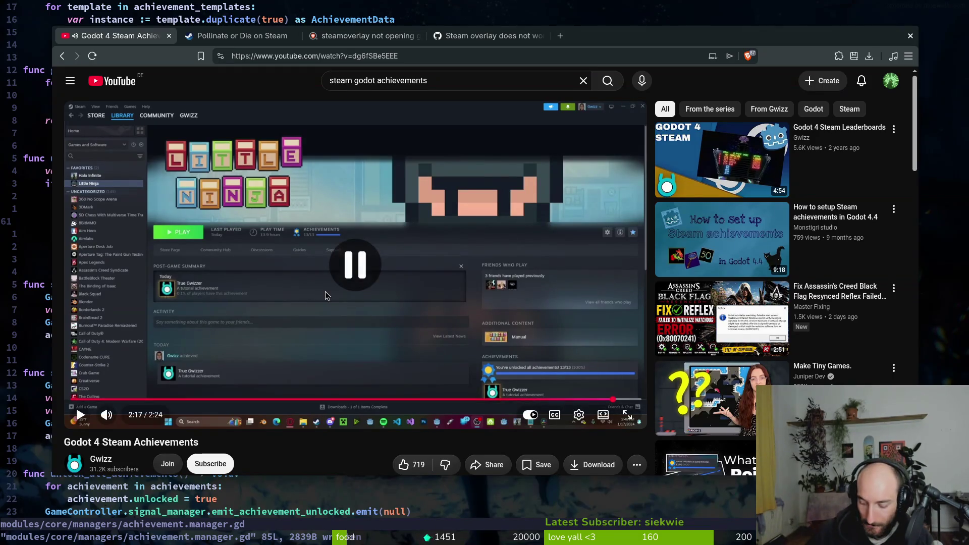
key(j)
click(325, 296)
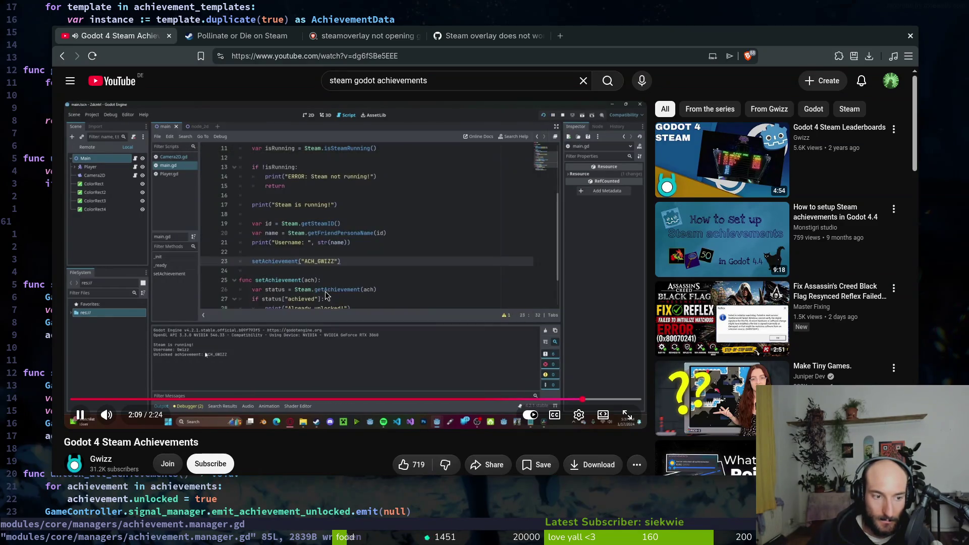
click(326, 294)
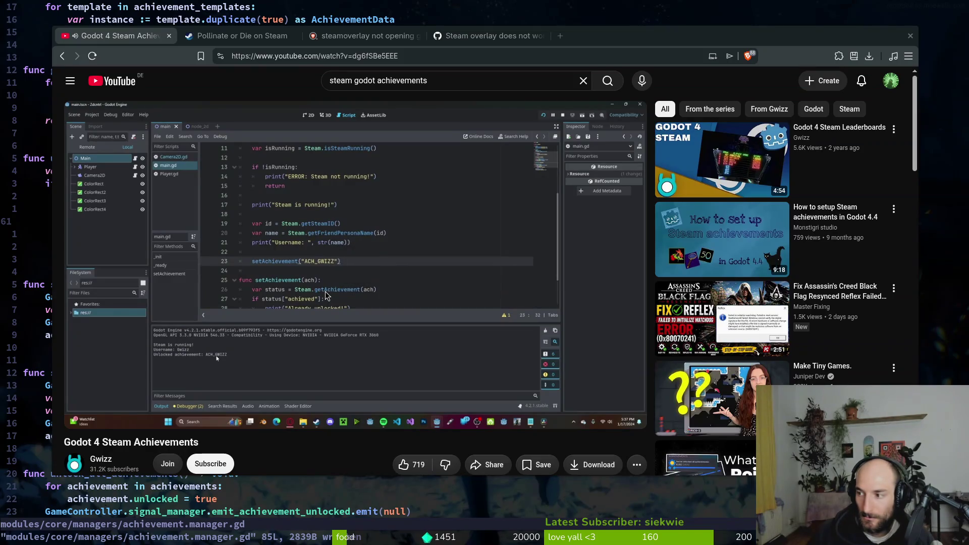
- In Godot, export the Linux preset, overwriting exports/pollinate.x86_64
key(alt+Tab)
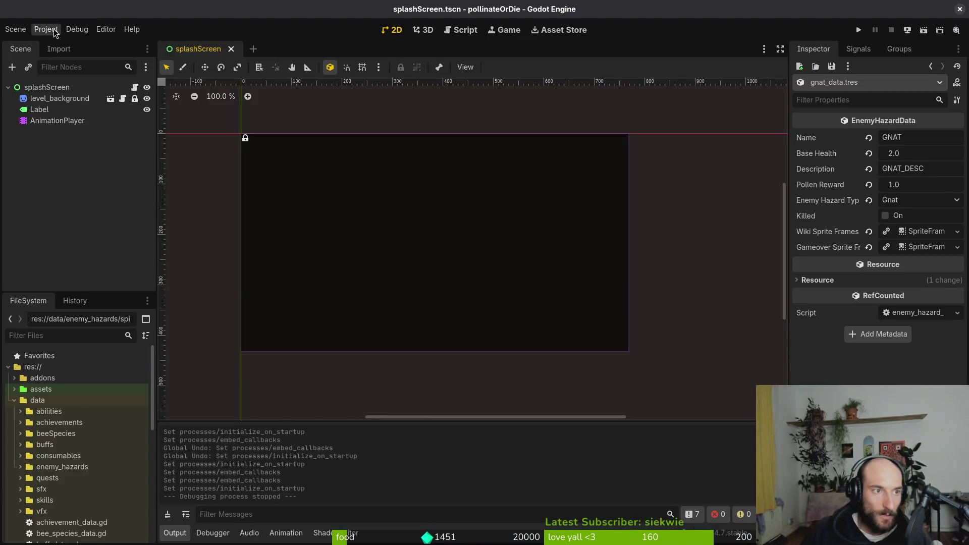
click(46, 29)
click(78, 89)
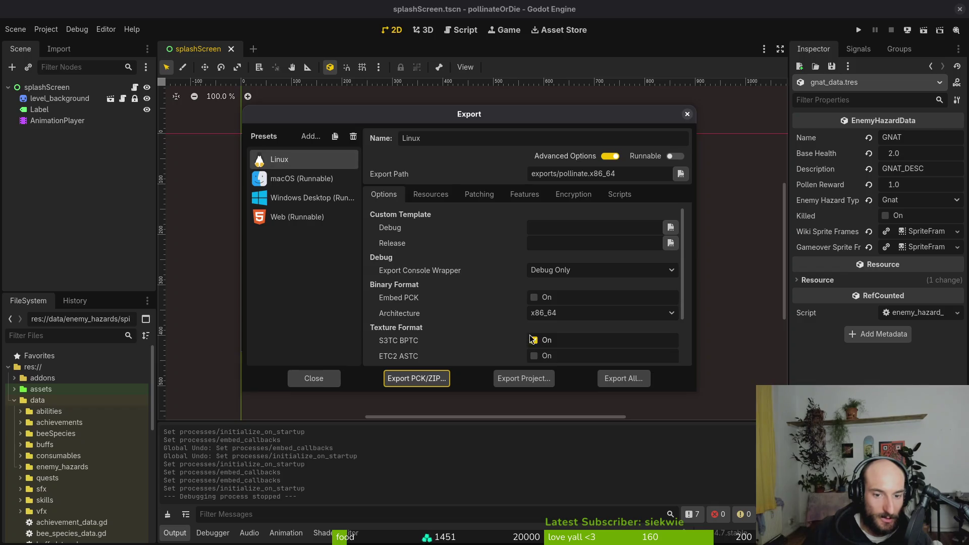
click(524, 379)
click(578, 436)
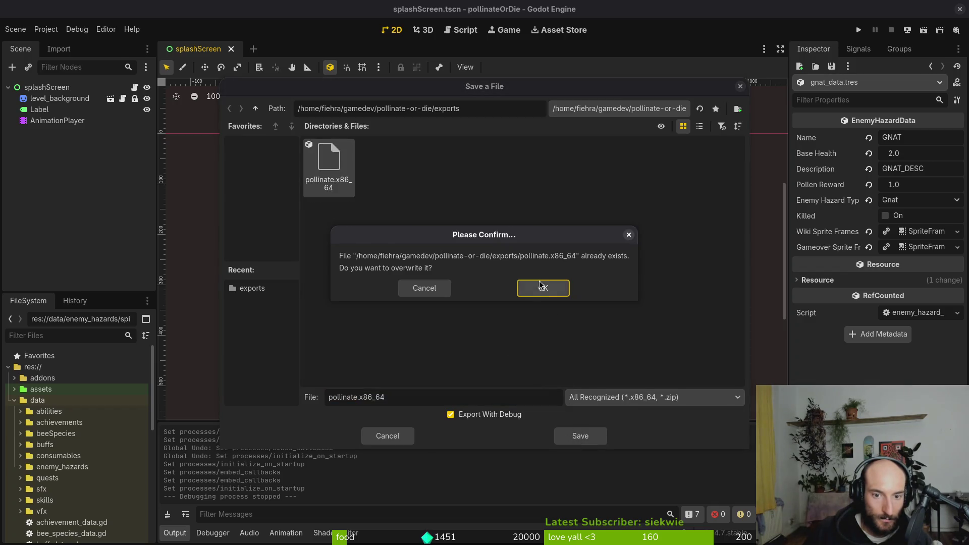
click(539, 287)
key(super)
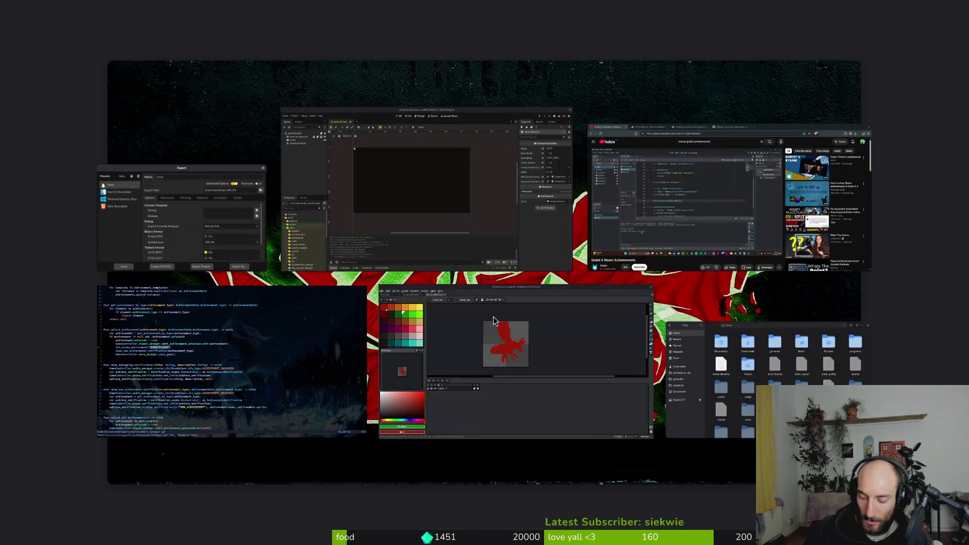
- Add pollinate.sh from gamedev/pollinate-or-die/exports to the Steam library as a non-Steam game
click(727, 197)
click(74, 9)
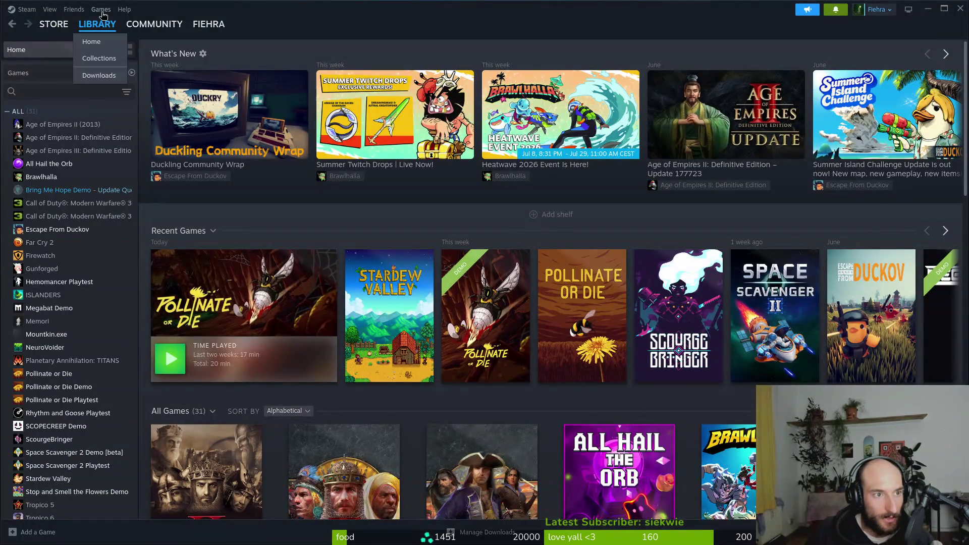
click(101, 10)
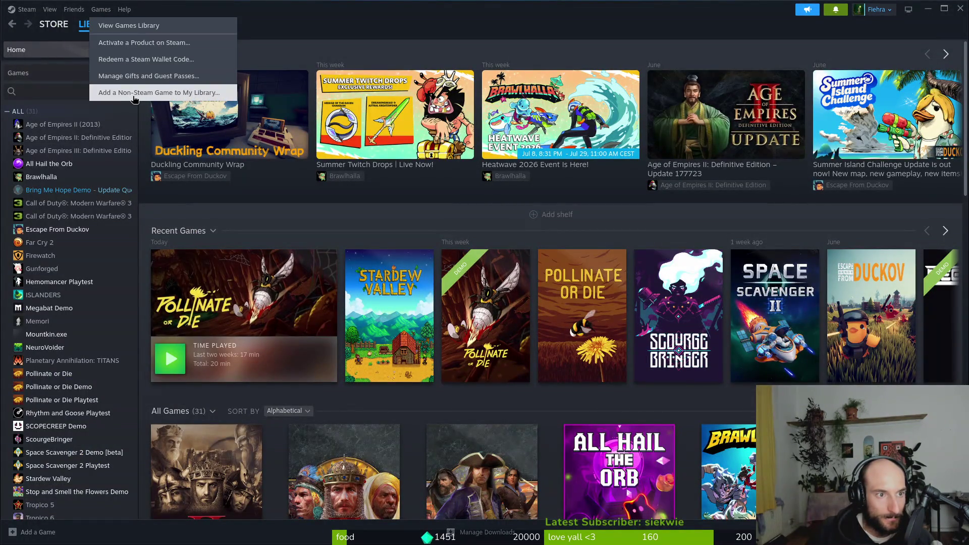
click(132, 93)
scroll(455, 302, down, 3)
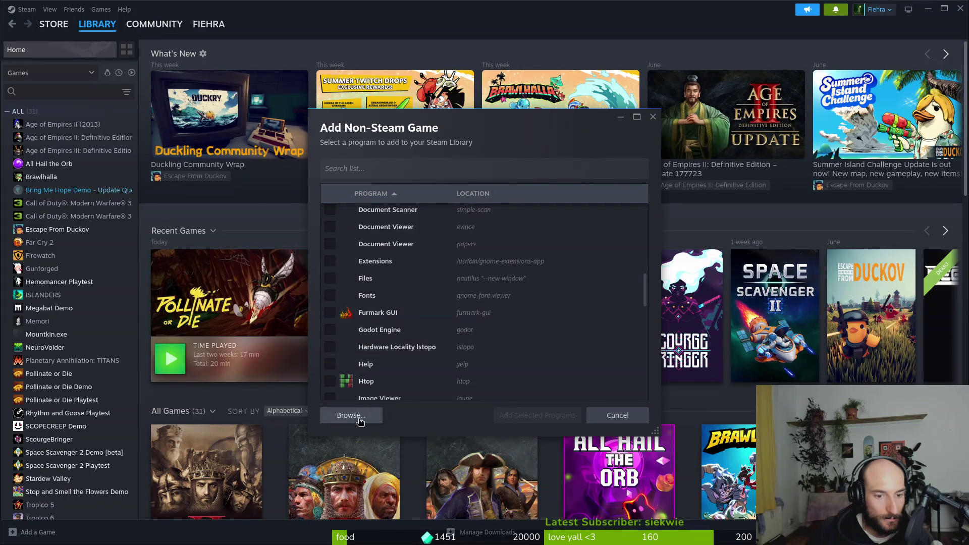
click(358, 415)
click(325, 272)
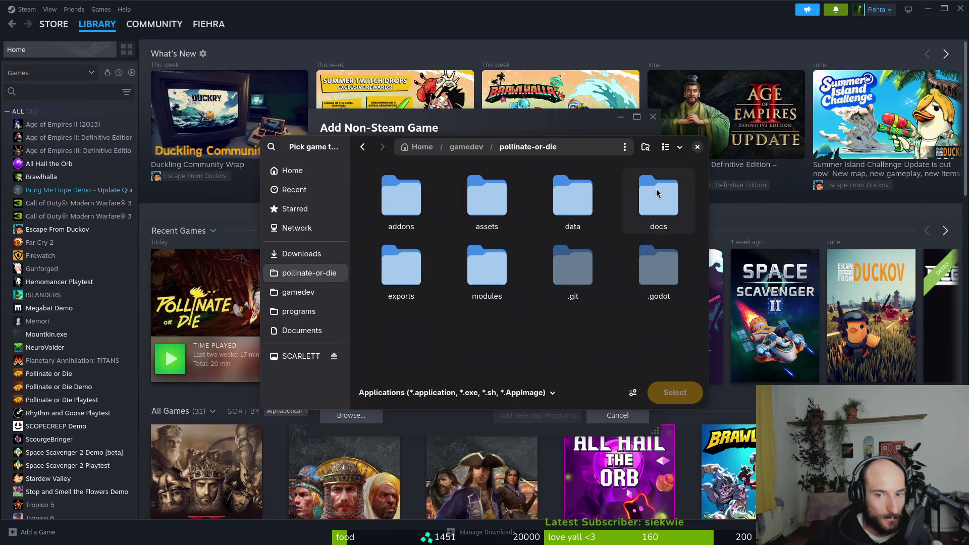
double_click(419, 268)
click(417, 202)
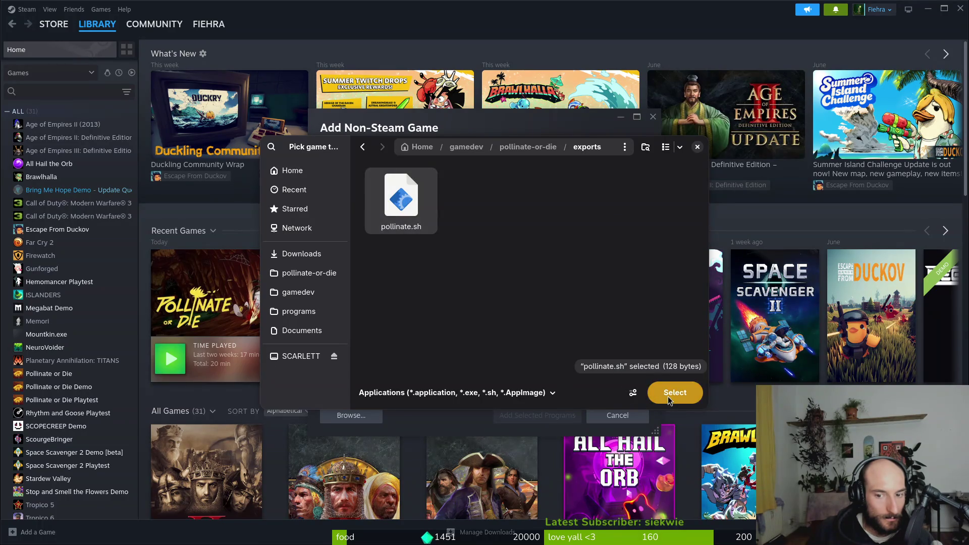
click(671, 397)
click(528, 419)
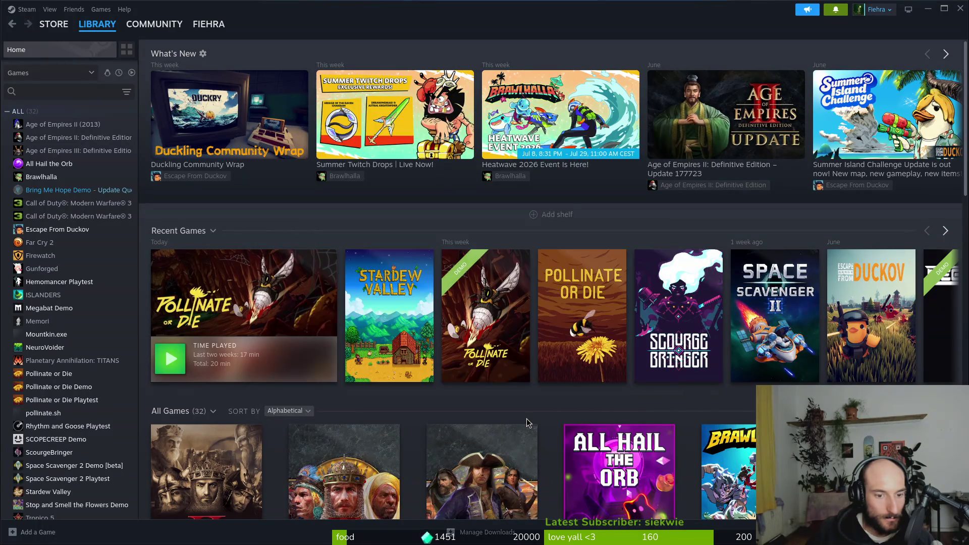
- Close Godot's export settings, then launch pollinate.sh from its Steam library page
key(alt+Tab)
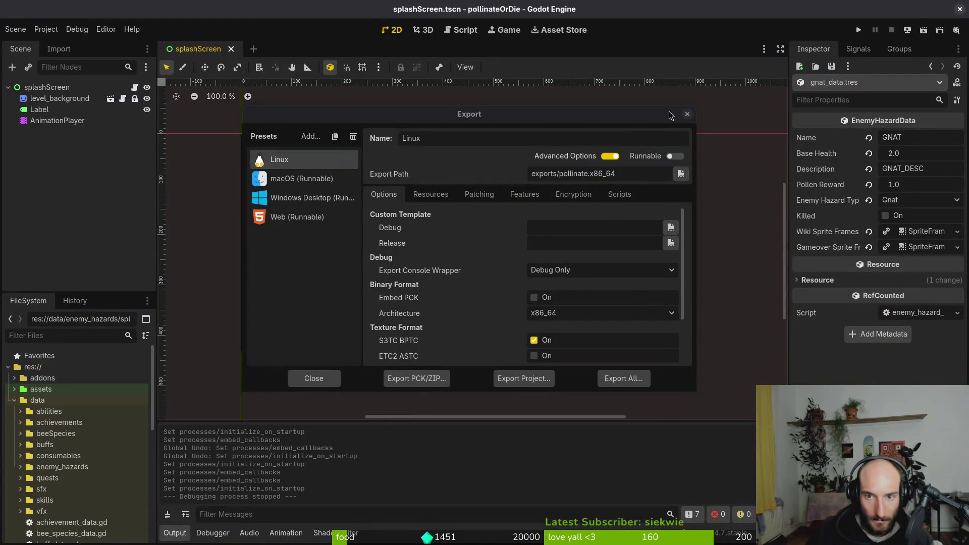
click(687, 114)
key(alt+Tab)
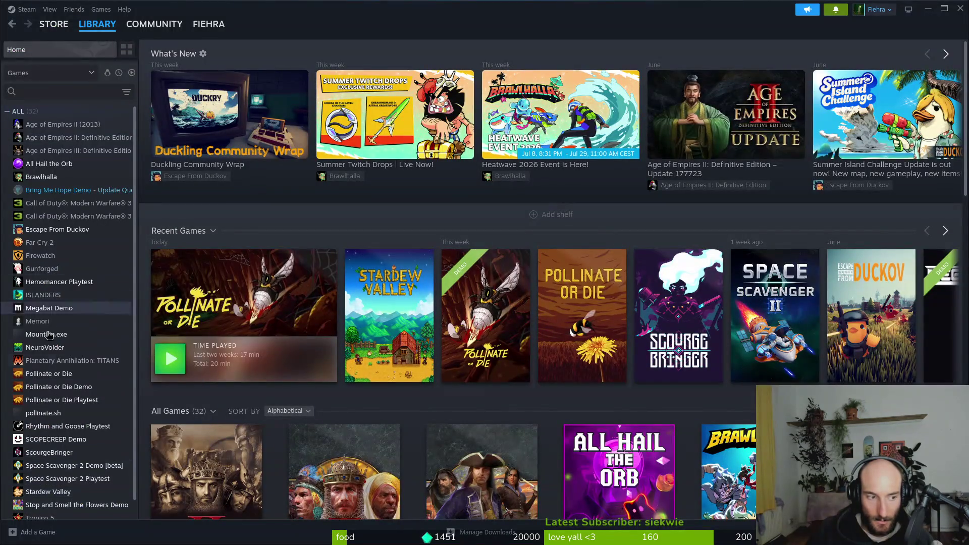
click(43, 413)
click(197, 219)
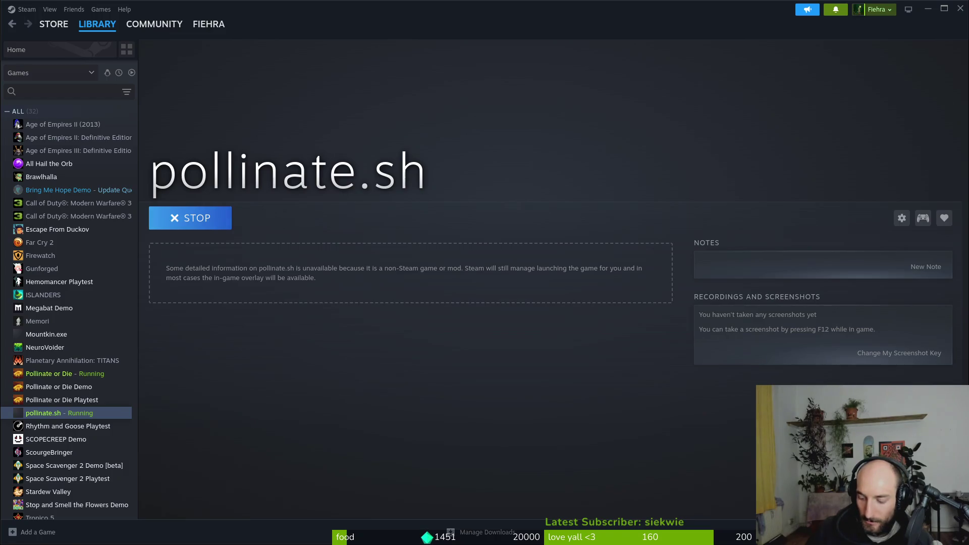
key(super)
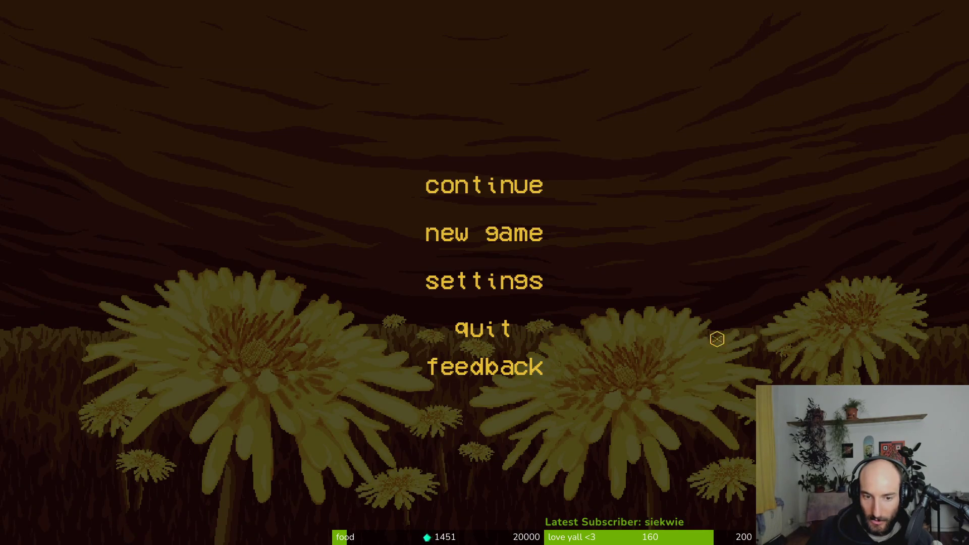
- Start the game from the main menu and skip through the intro cutscenes and bee dialogue
click(496, 237)
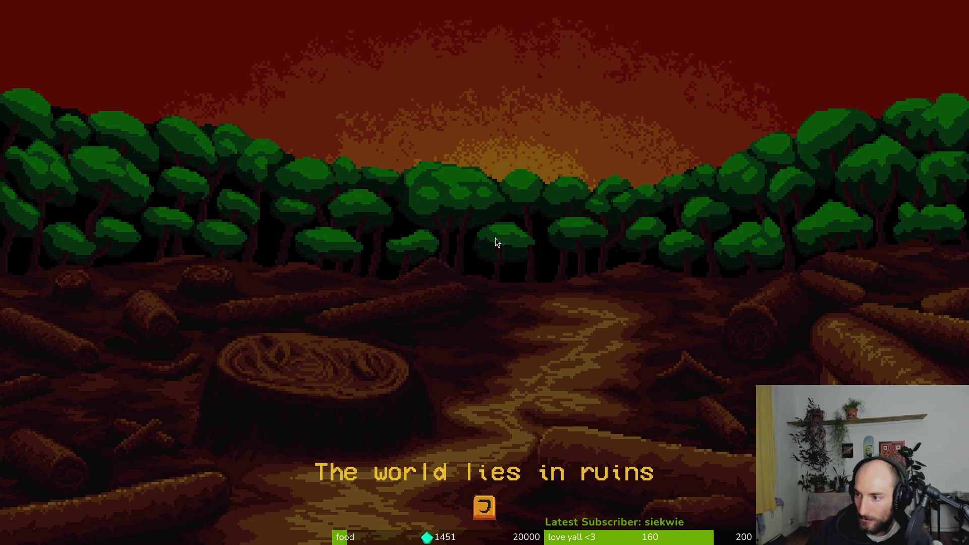
key(F6)
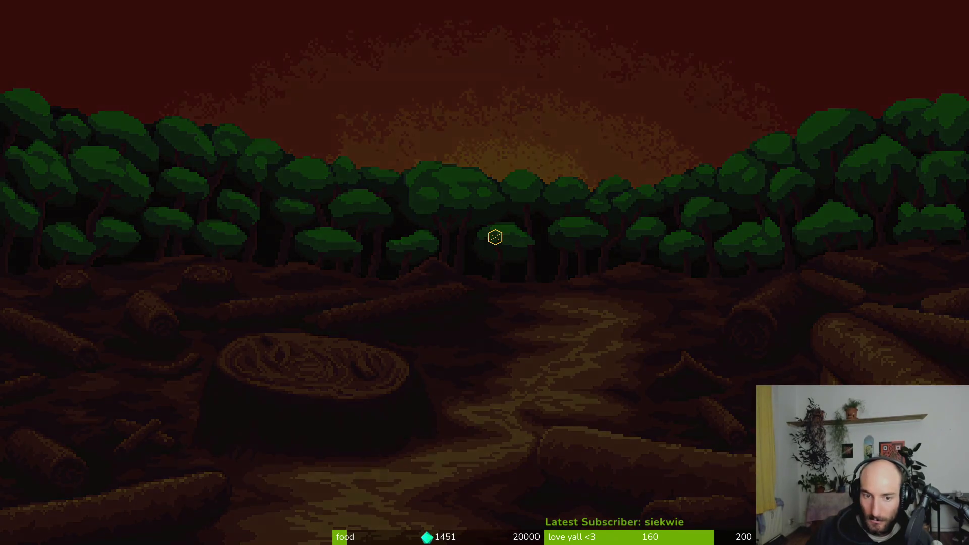
click(495, 237)
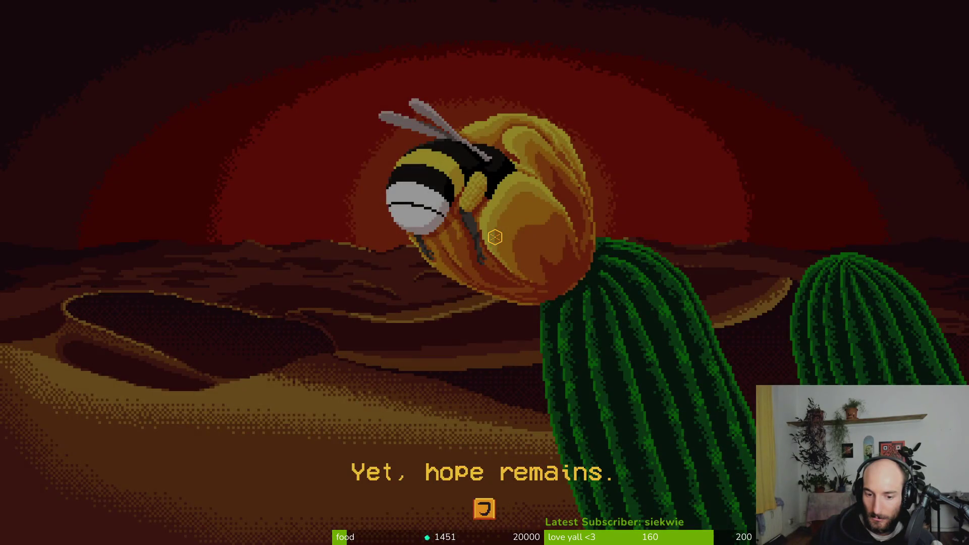
key(Return)
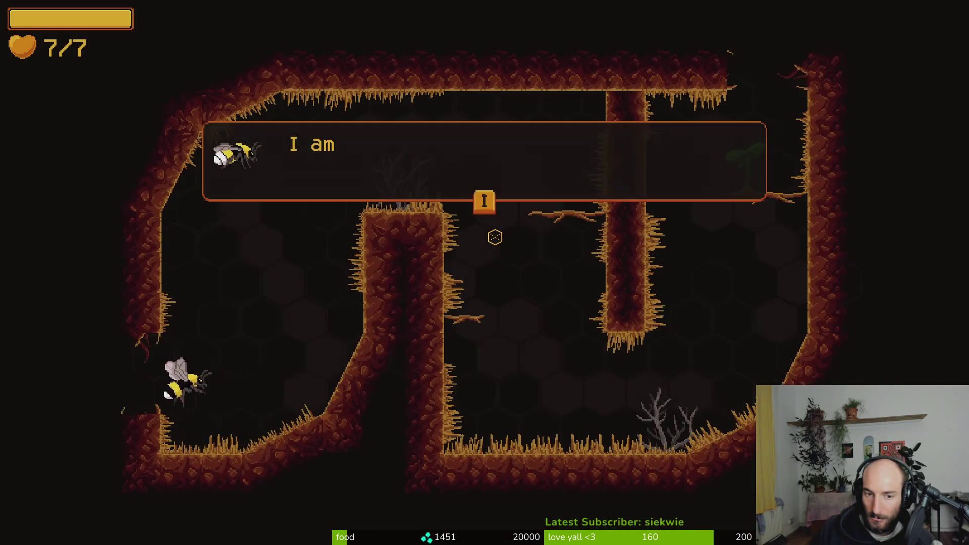
key(Return)
key(i)
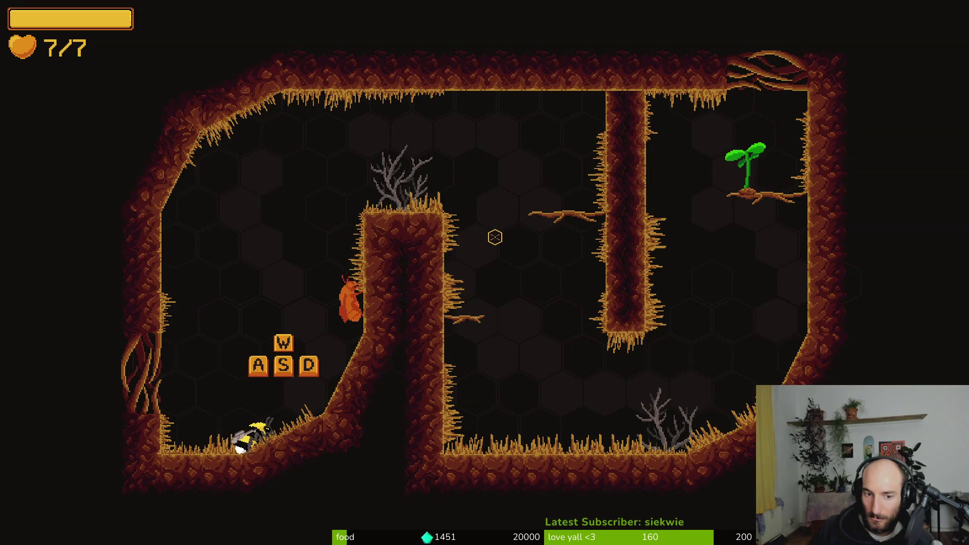
- Fly the bee over the pillar, onto the sprout branch and out the top exit
key(d)
key(w)
key(d)
key(d)
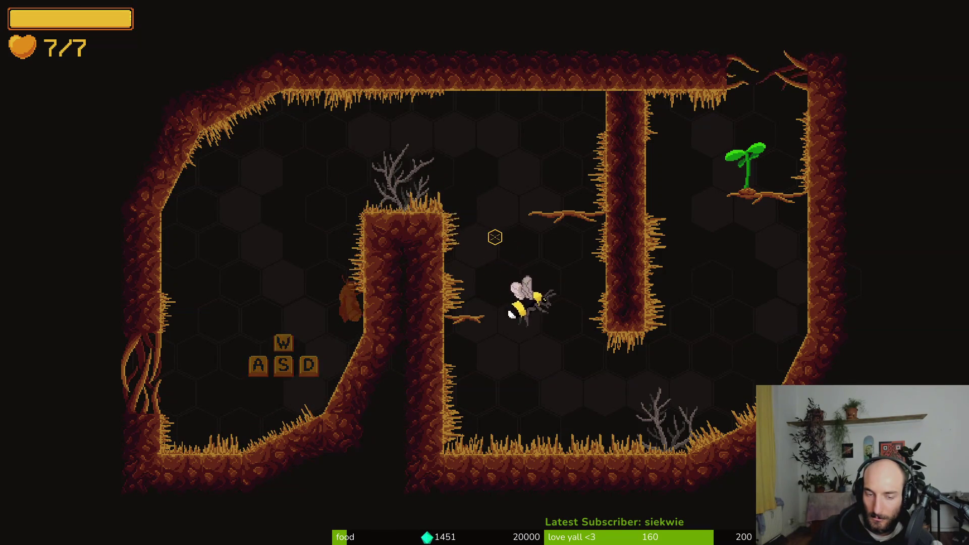
key(w)
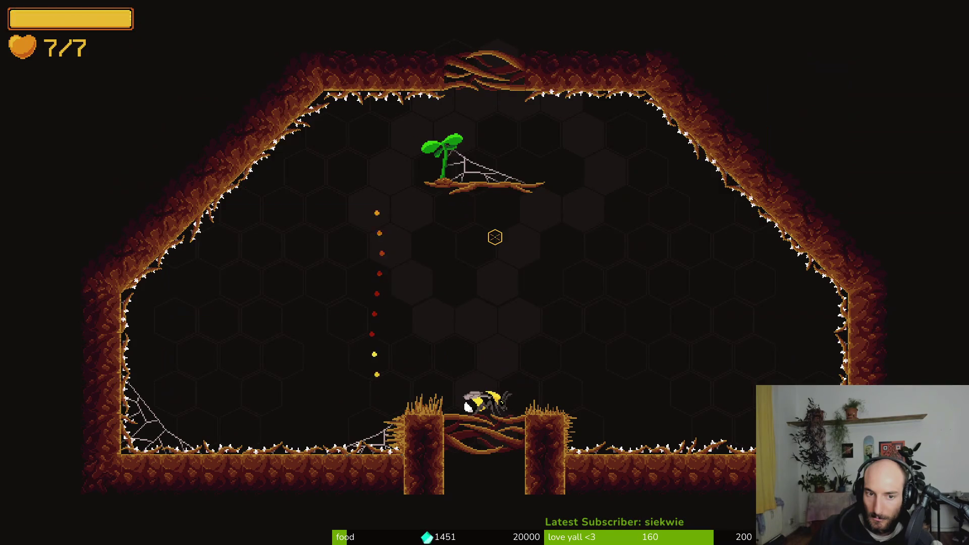
key(w)
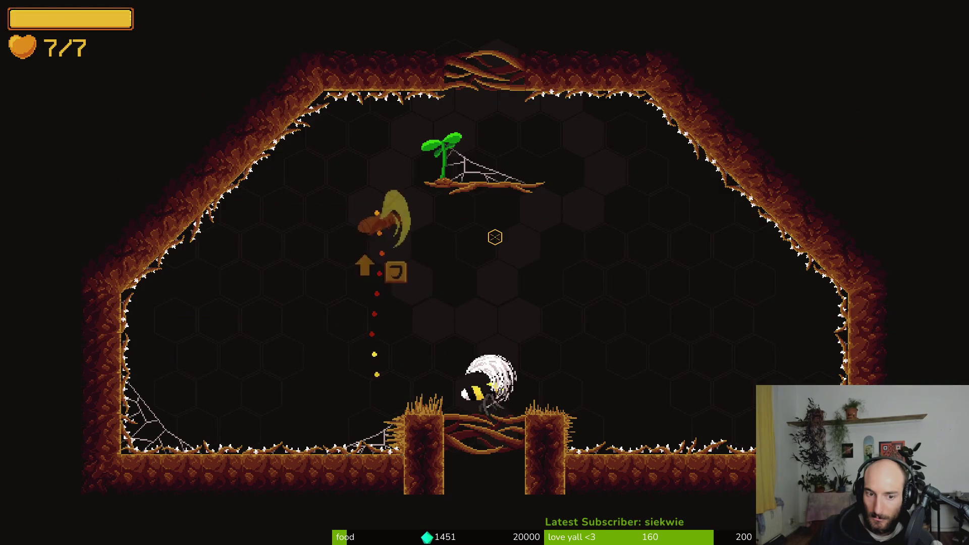
key(w)
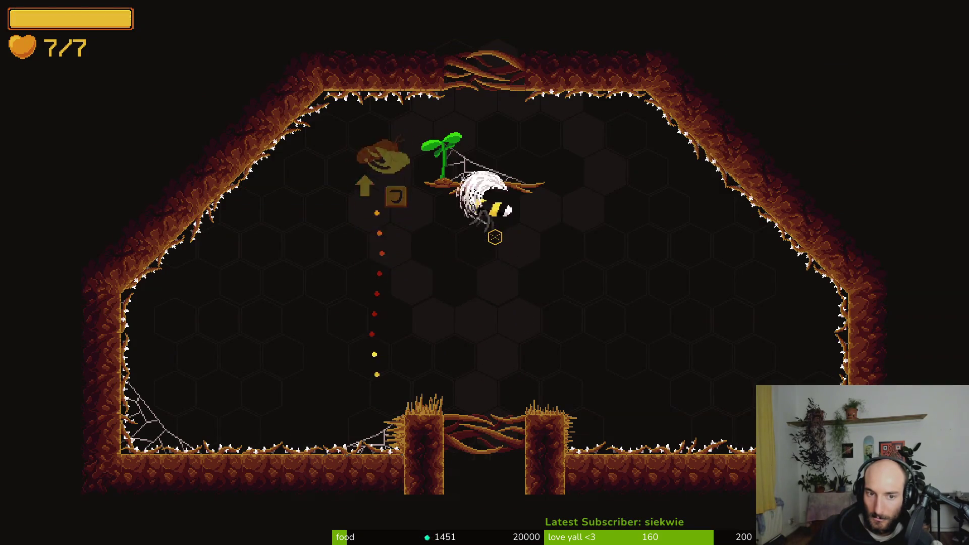
key(w)
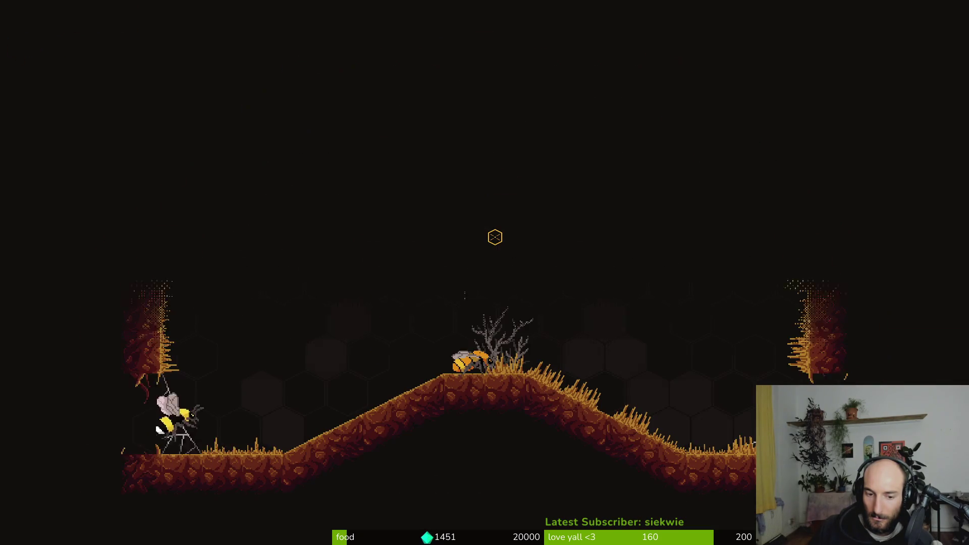
key(alt+Tab)
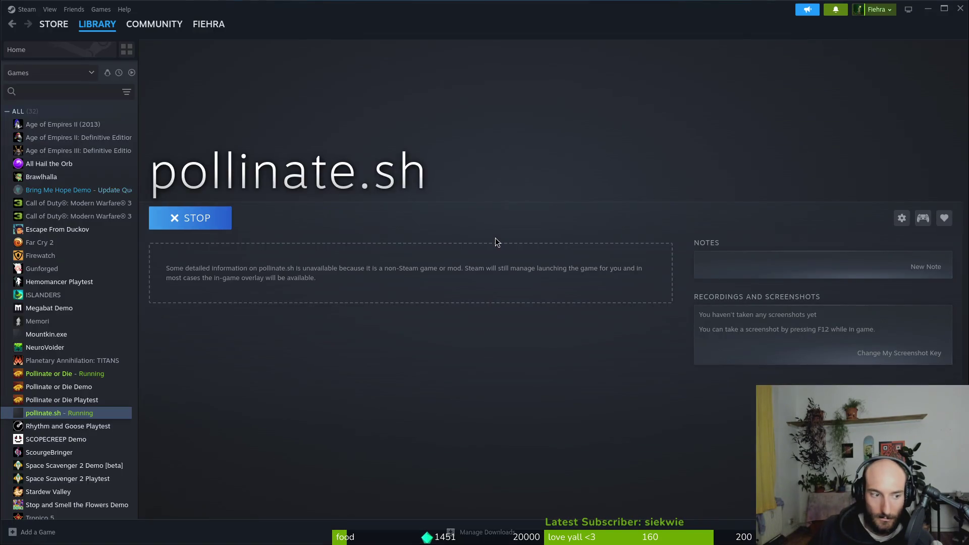
- Check Pollinate or Die's Achievements panel shows first flight unlocked (1/1), then select pollinate.sh
click(85, 379)
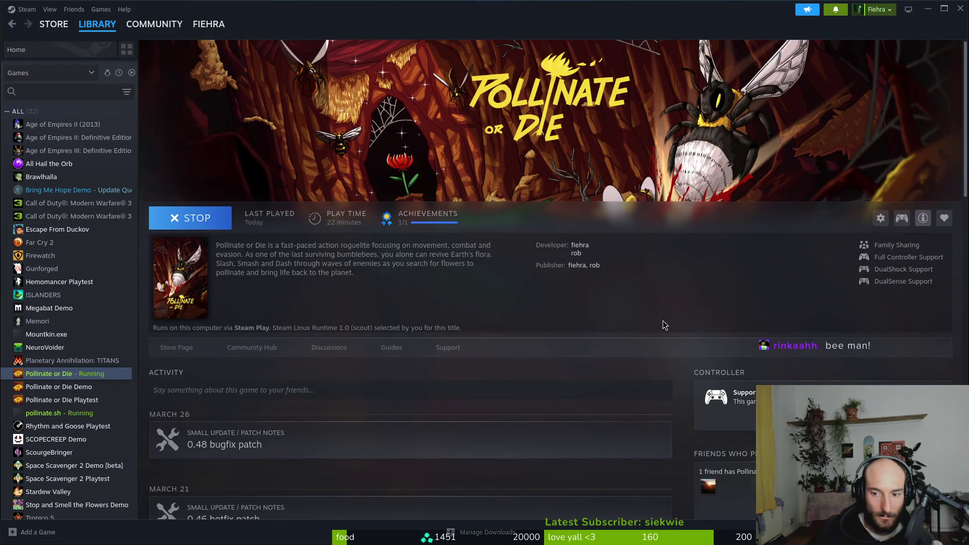
scroll(430, 218, down, 6)
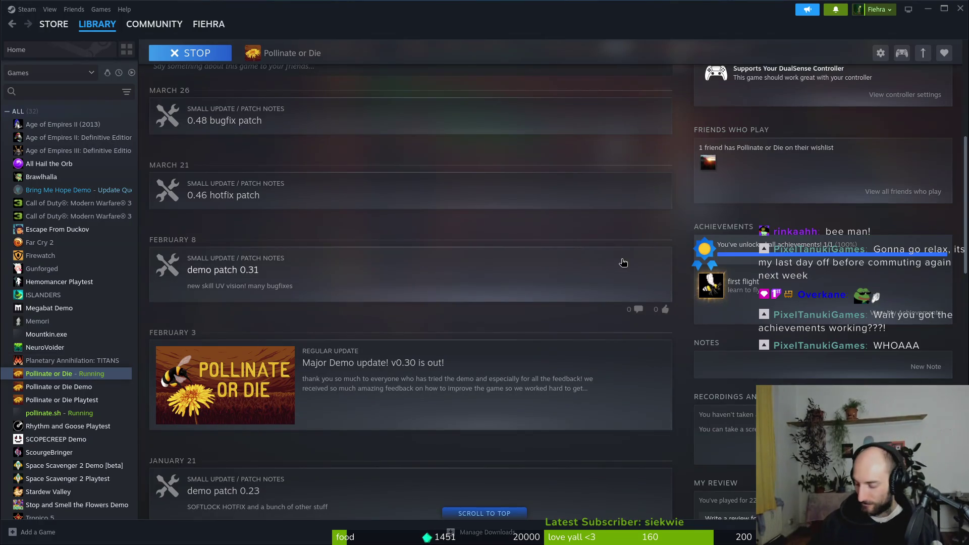
click(46, 414)
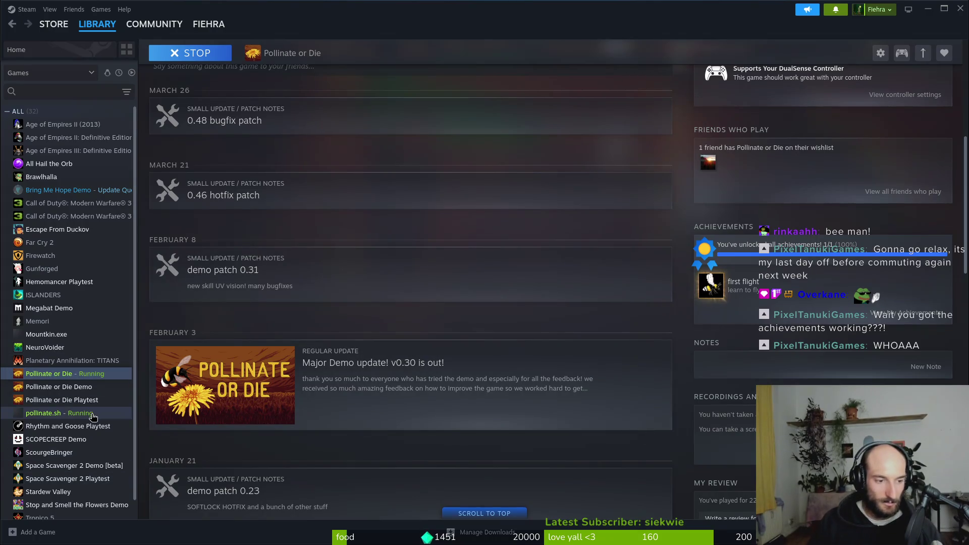
- Stop the running pollinate.sh game and confirm exiting it
click(183, 219)
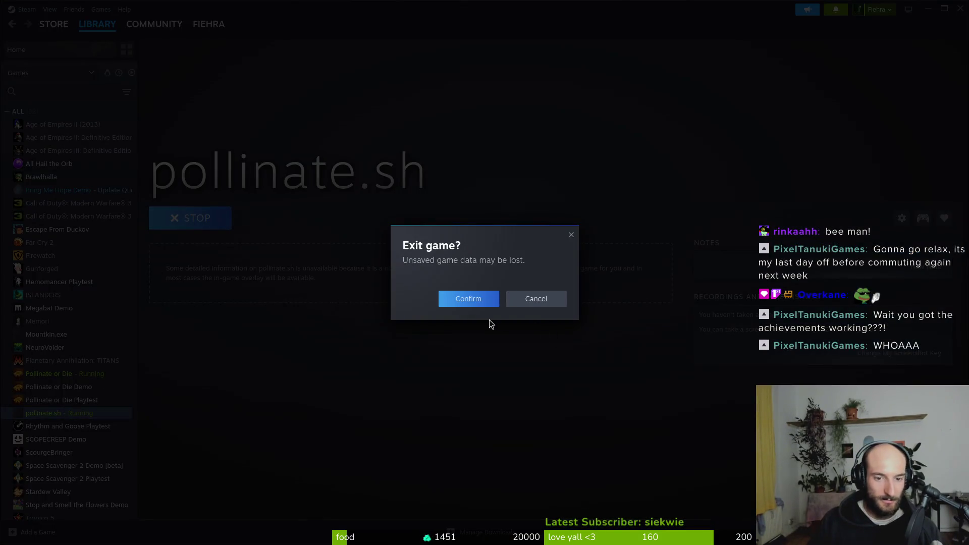
click(473, 293)
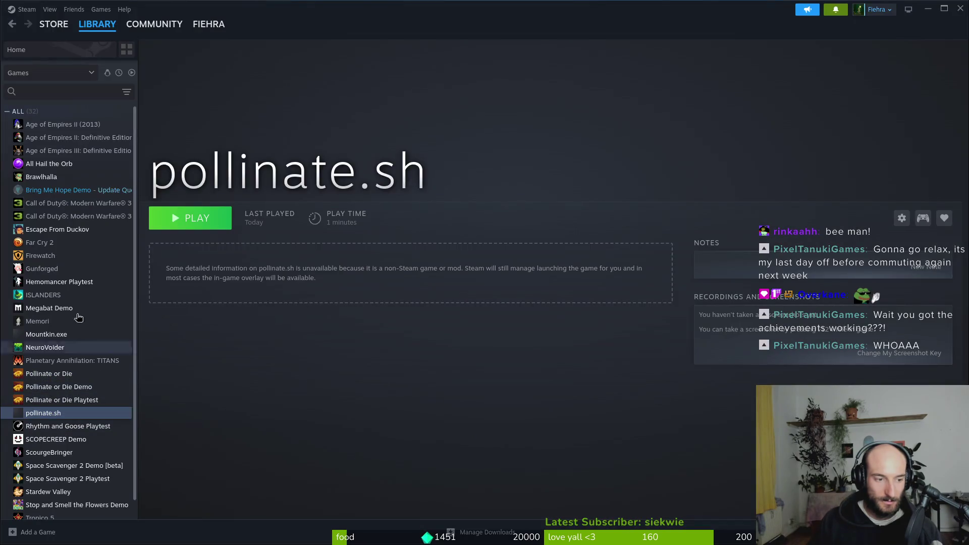
click(95, 10)
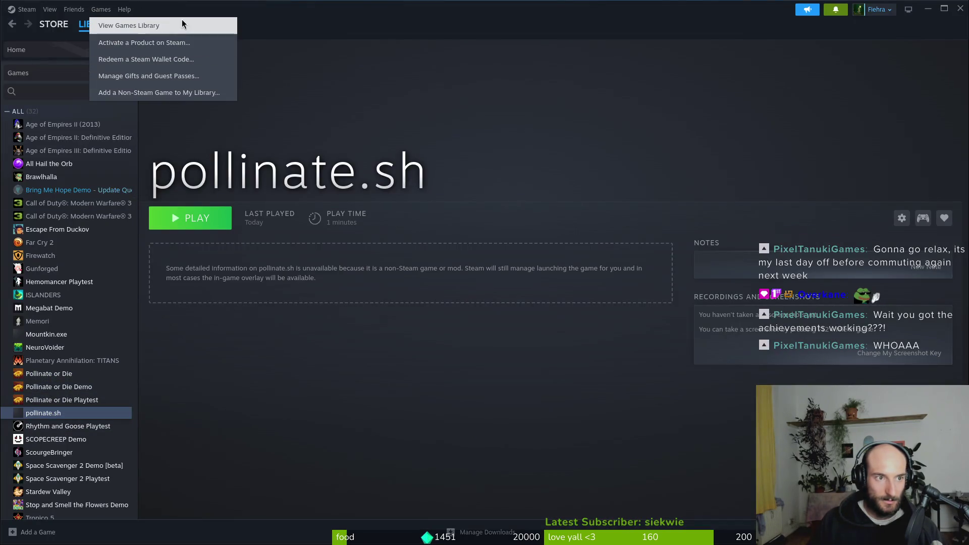
- Remove the pollinate.sh non-Steam shortcut from the library and close Steam
right_click(56, 418)
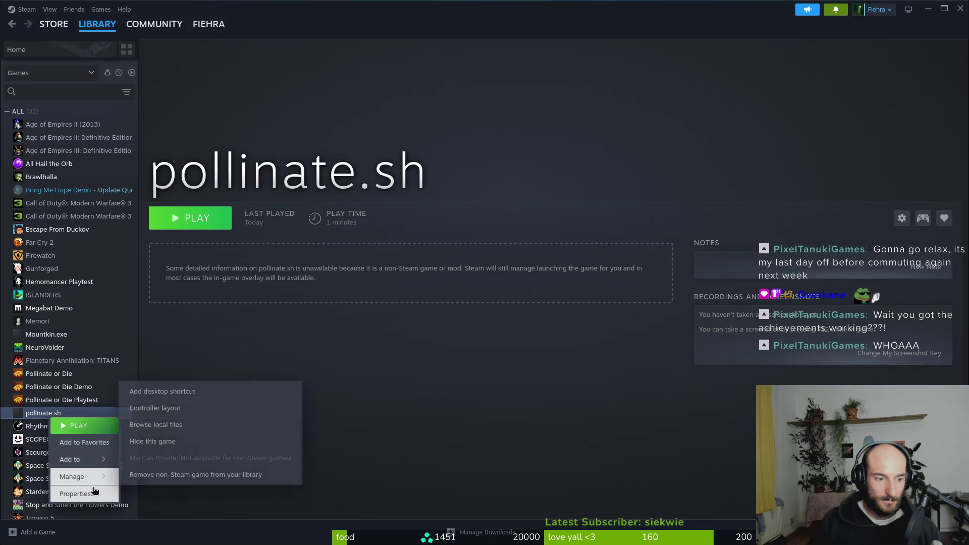
click(95, 491)
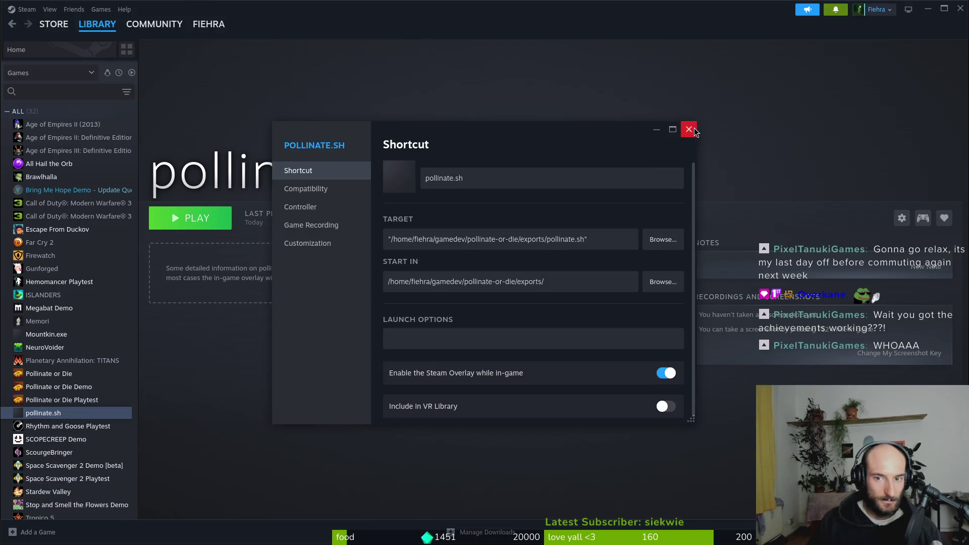
click(690, 129)
right_click(61, 415)
mouse_move(96, 475)
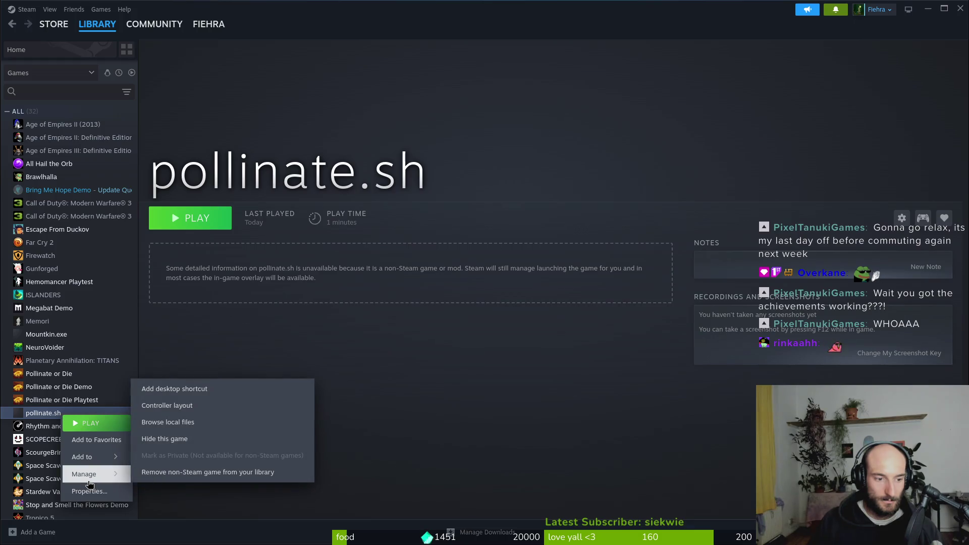
click(238, 480)
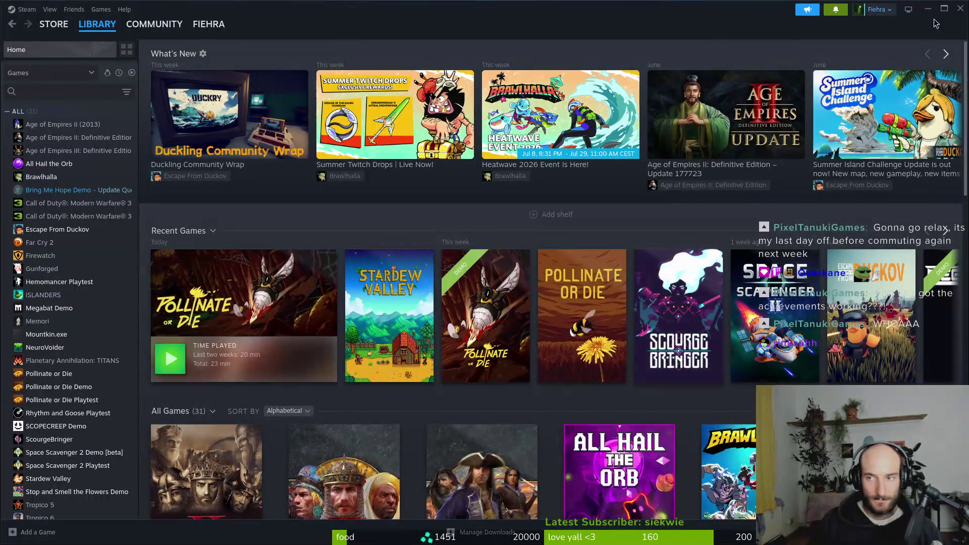
click(965, 14)
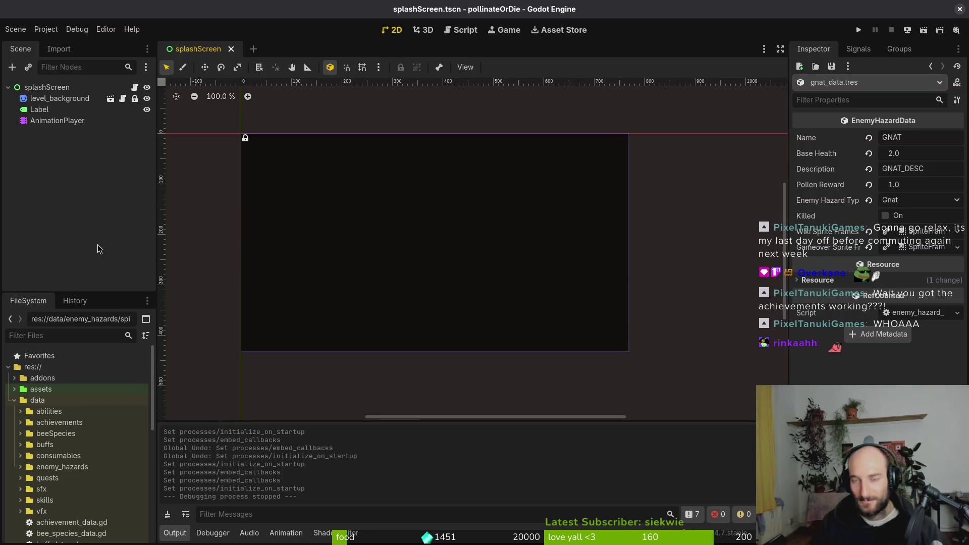
- Comment out the set_steam_achievement("FIRSTFLIGHT") line with I# and save achievement.manager.gd
key(alt+Tab)
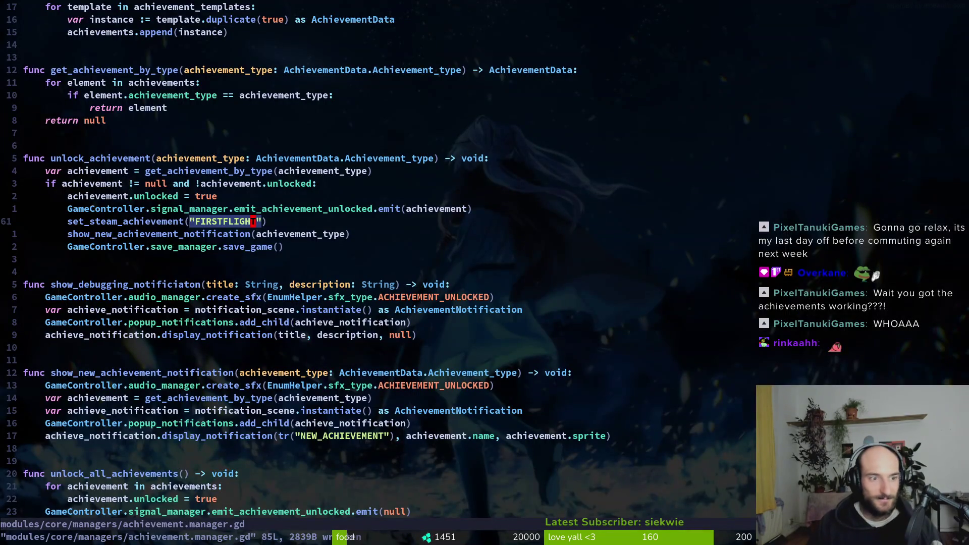
key(j)
key(j)
key(k)
key(k)
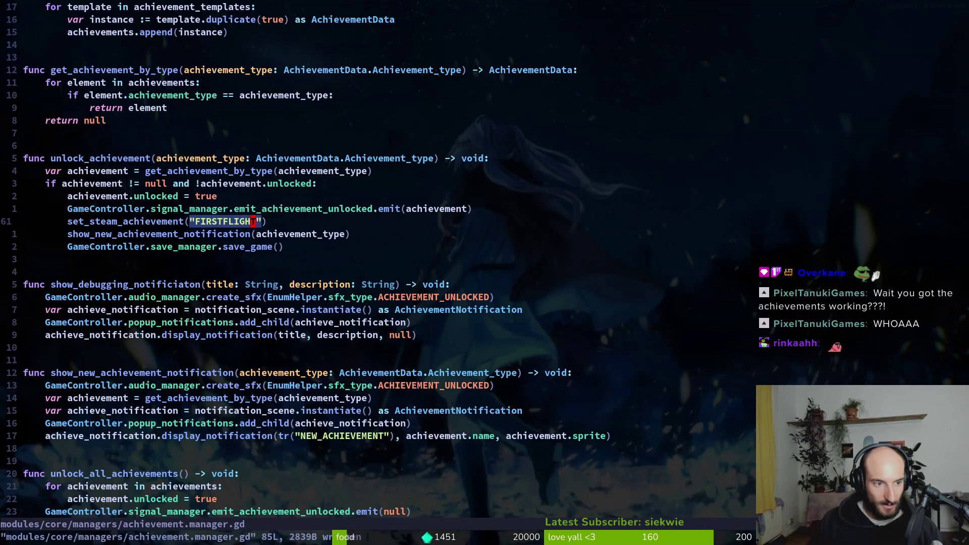
text(I)
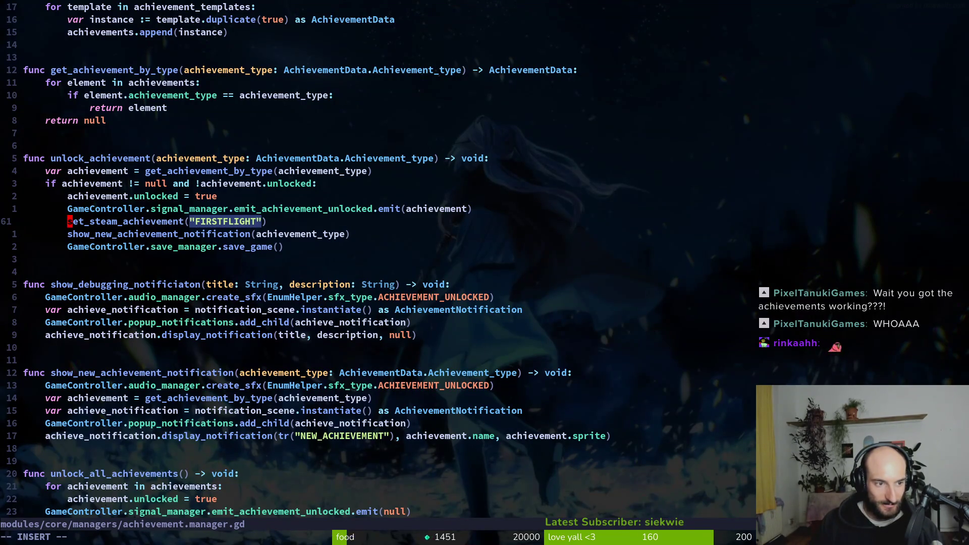
text(#)
key(Escape)
text(:w)
key(Return)
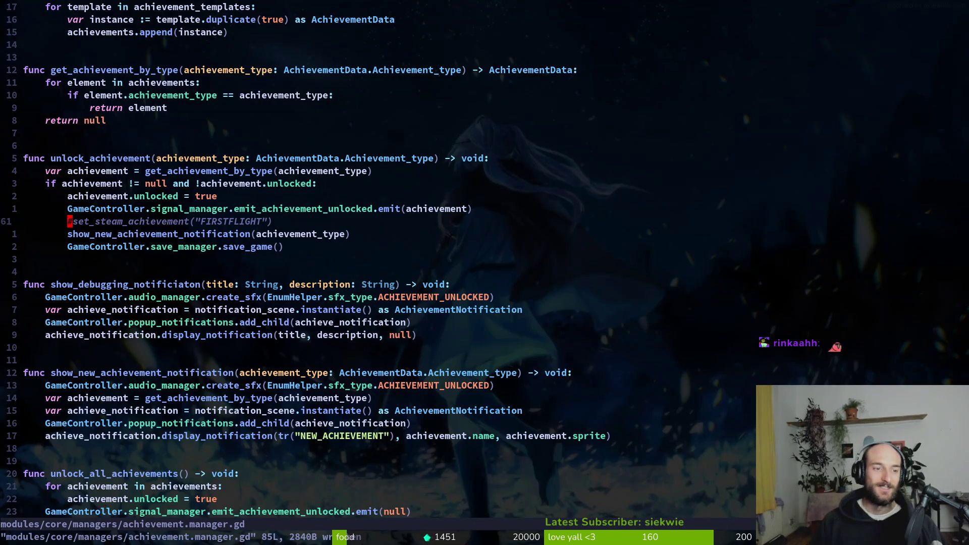
key(space)
- Open achievement_data.gd and add a get_achievement_type_as_string(type: Achievement_type) header below the enum
key(f)
key(f)
text(achdat)
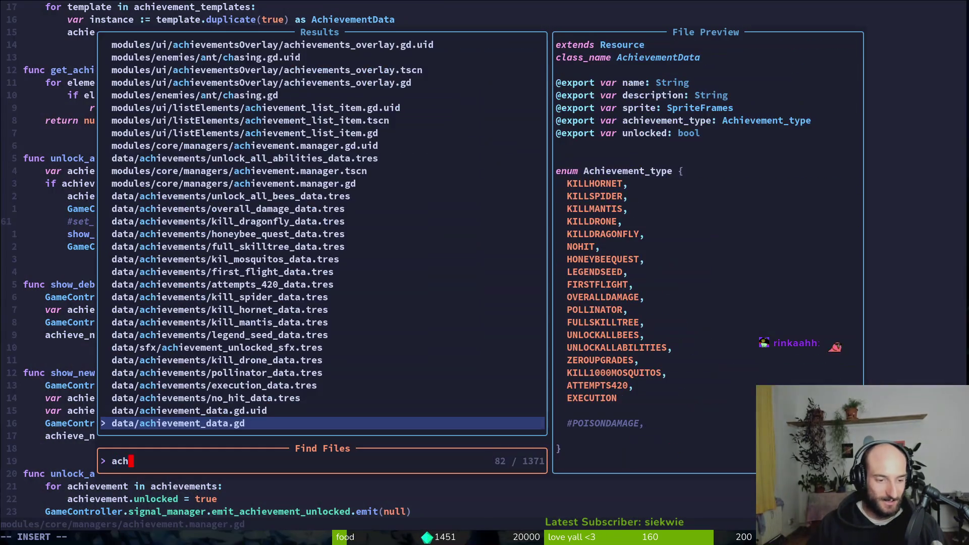
key(Return)
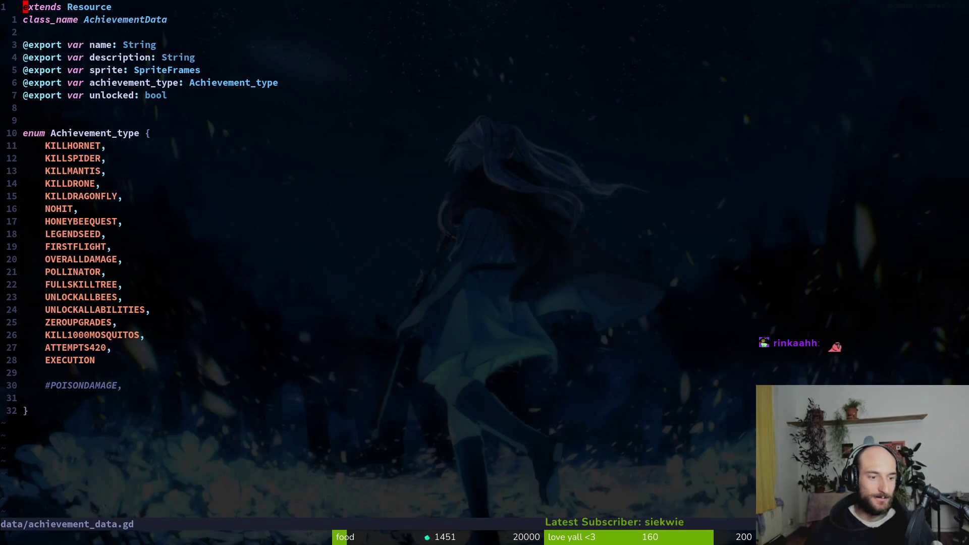
key(j)
key(j)
key(j)
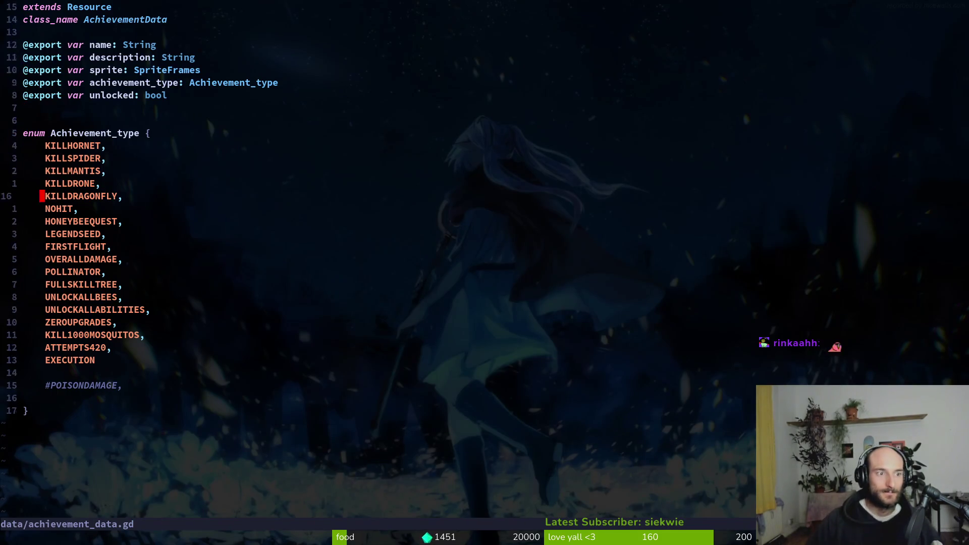
key(o)
key(Return)
key(Return)
text(func get_)
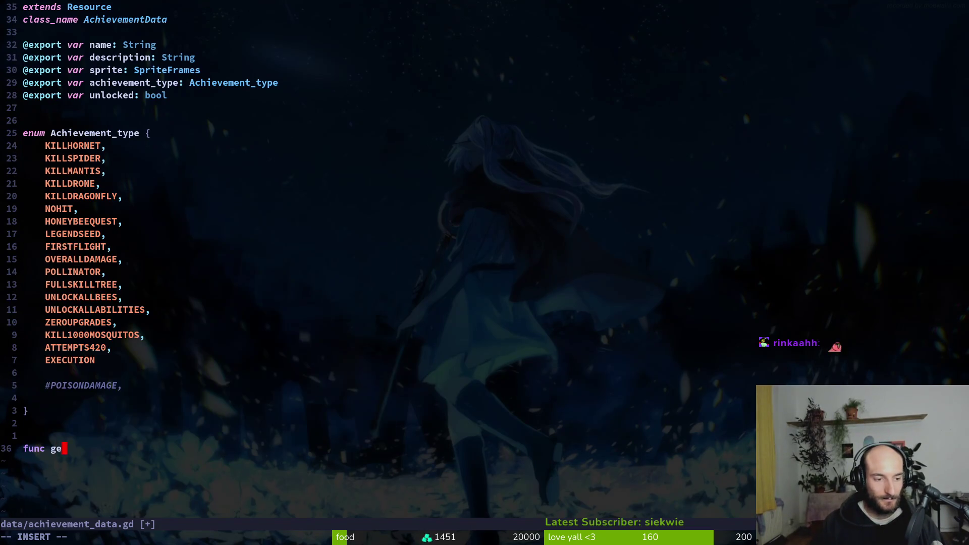
text(achievemtn)
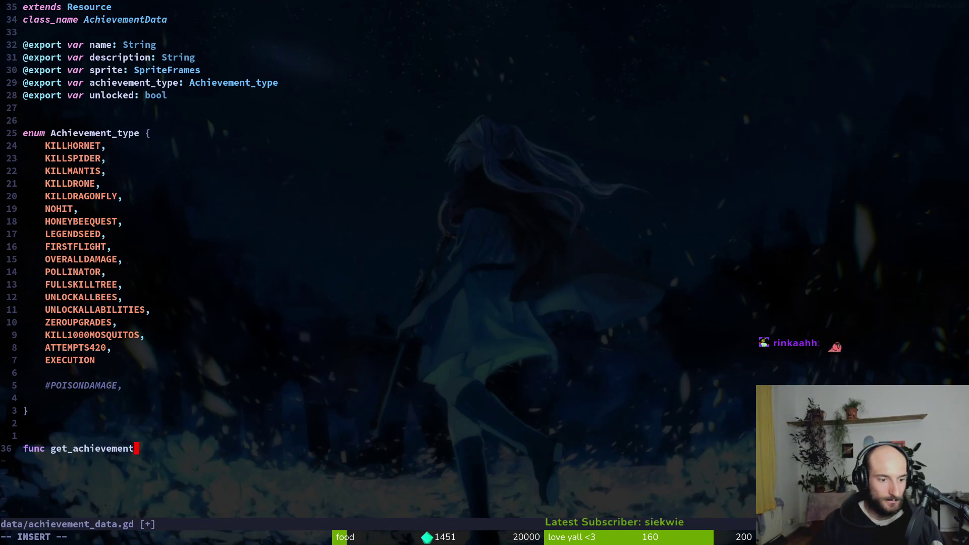
text(type_as_S)
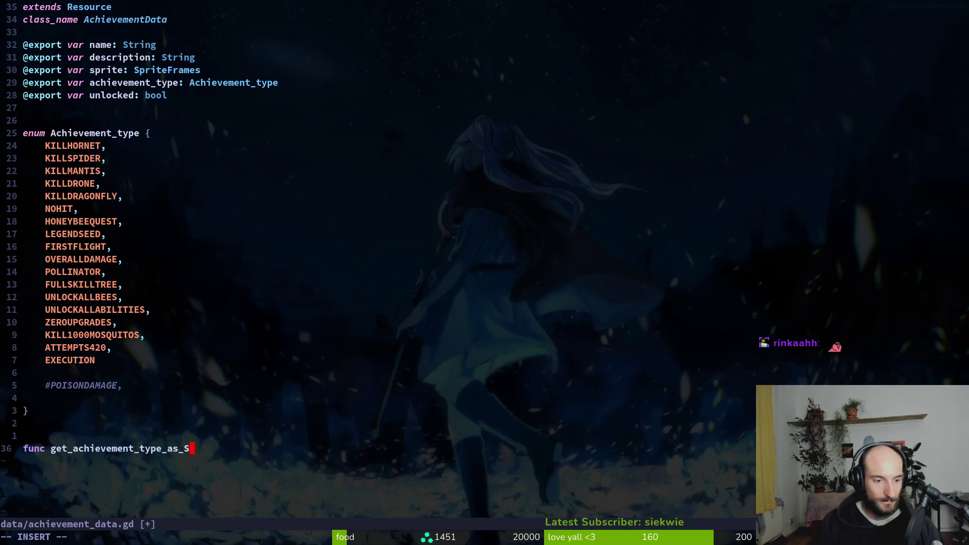
text(tring()
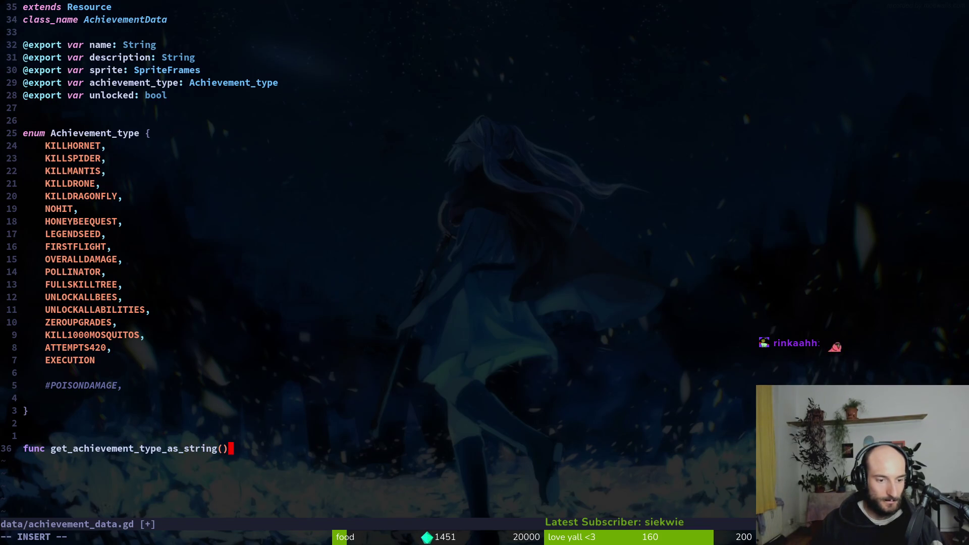
text(>)
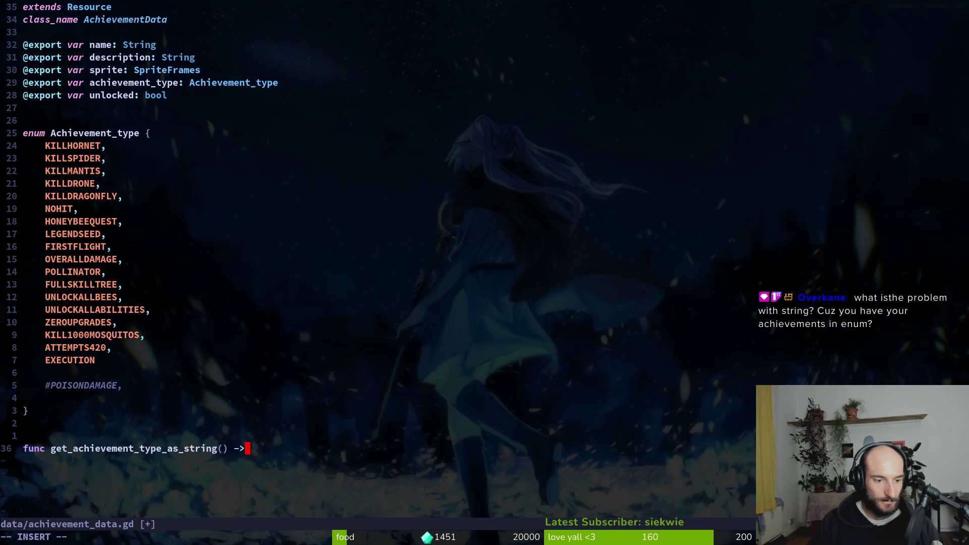
key(Escape)
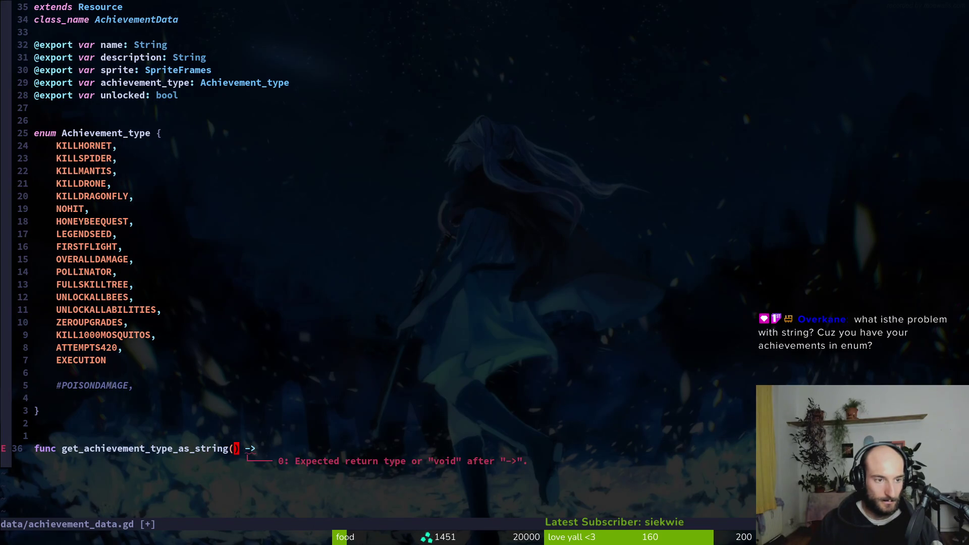
text(ing()
text(ty)
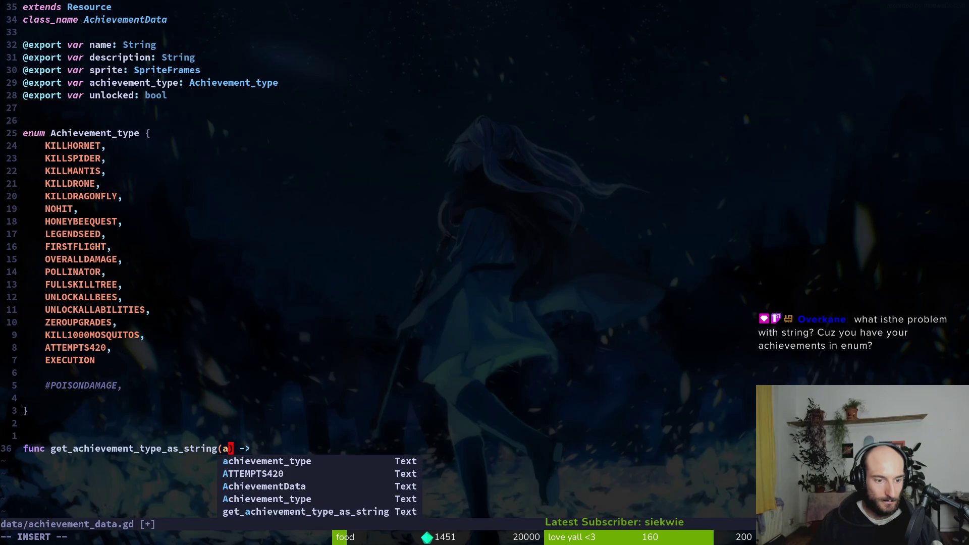
text(pe: Achit)
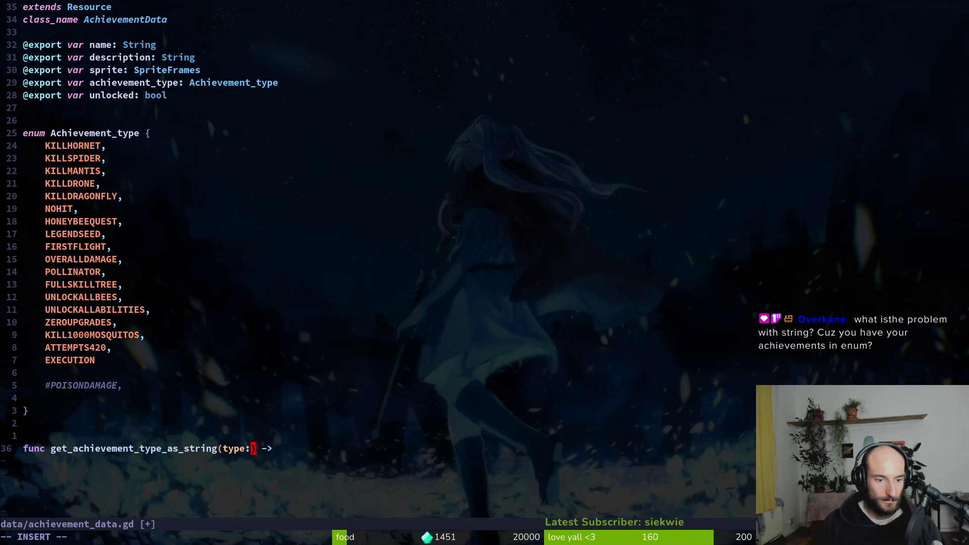
key(Tab)
key(Return)
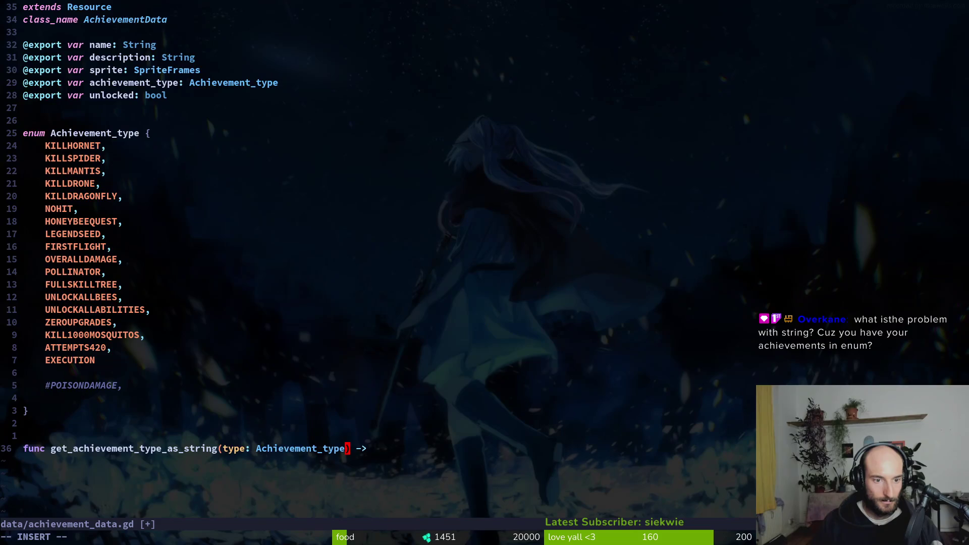
key(Escape)
- Rename enum Achievement_type to AchievementType, retype the function parameter to match, and save
key(1)
key(1)
key(k)
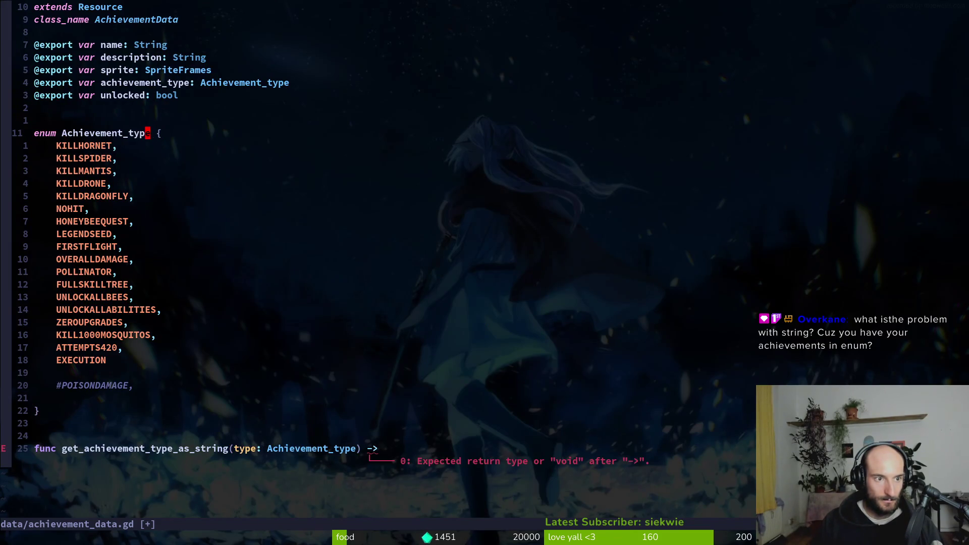
key(s)
key(BackSpace)
text(T)
key(Escape)
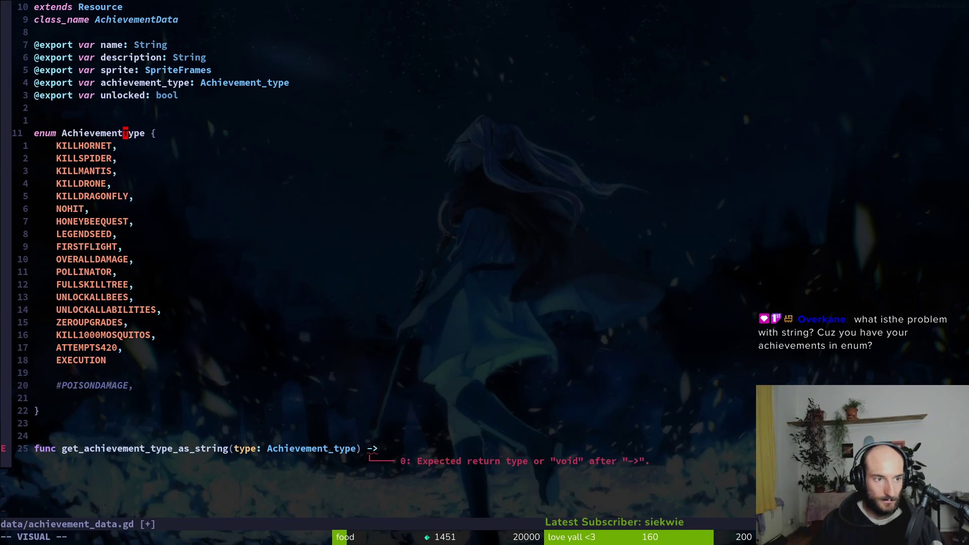
key(G)
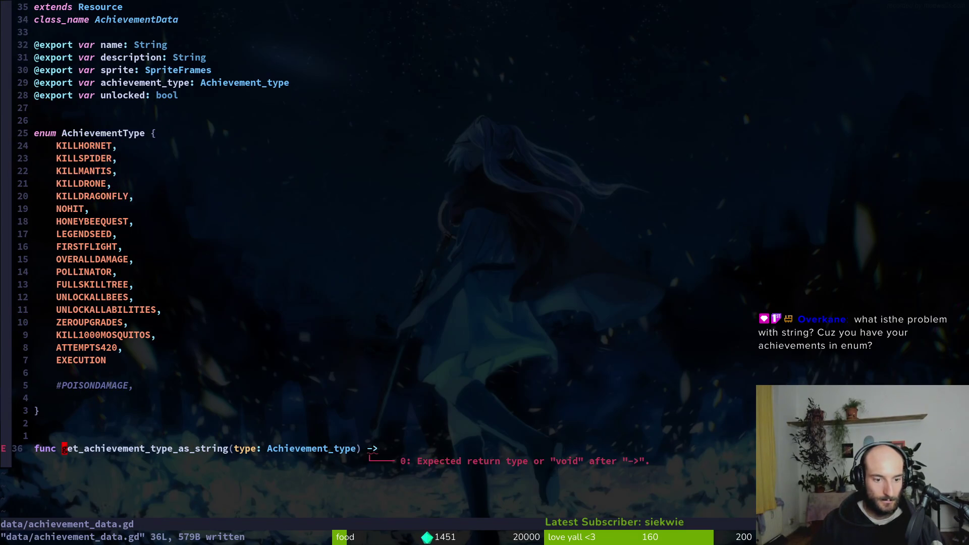
key(v)
key(w)
key(e)
key(p)
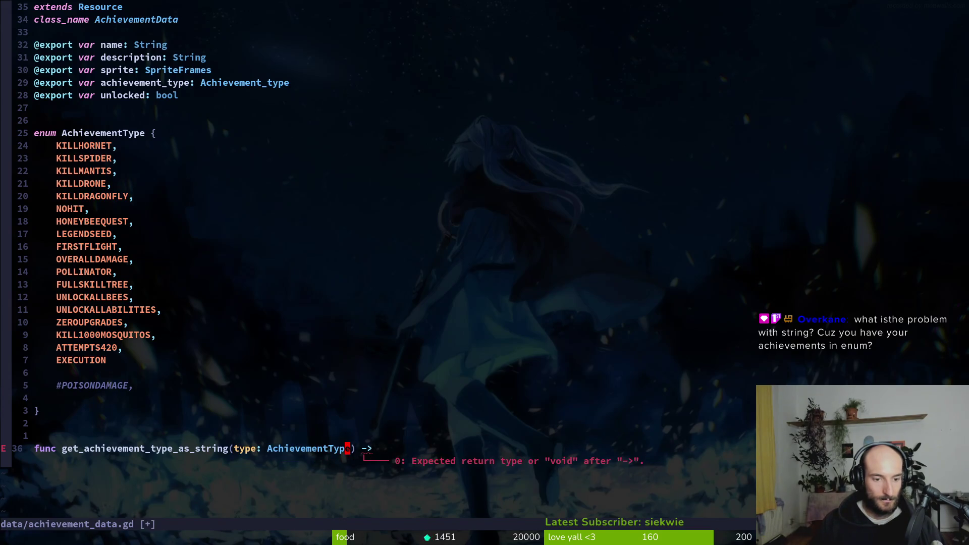
key(space)
text(ps)
text(hievem)
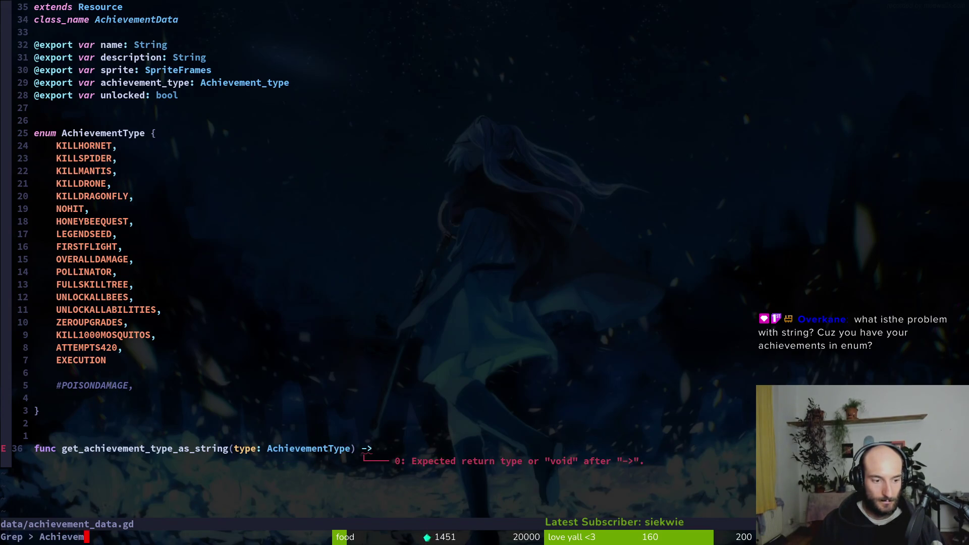
text(entyp)
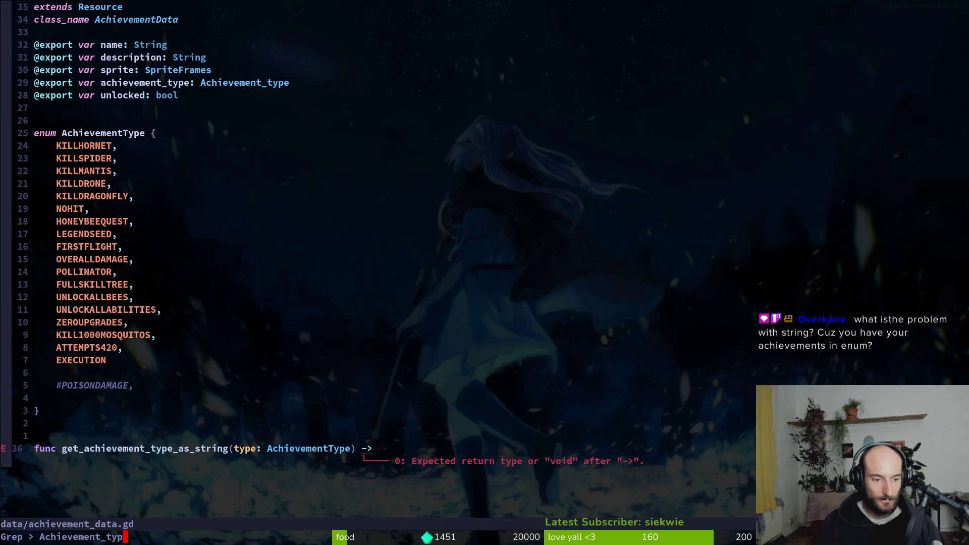
- Change the Achievement_type match on line 7 of achievement_data.gd to AchievementType and save
key(Return)
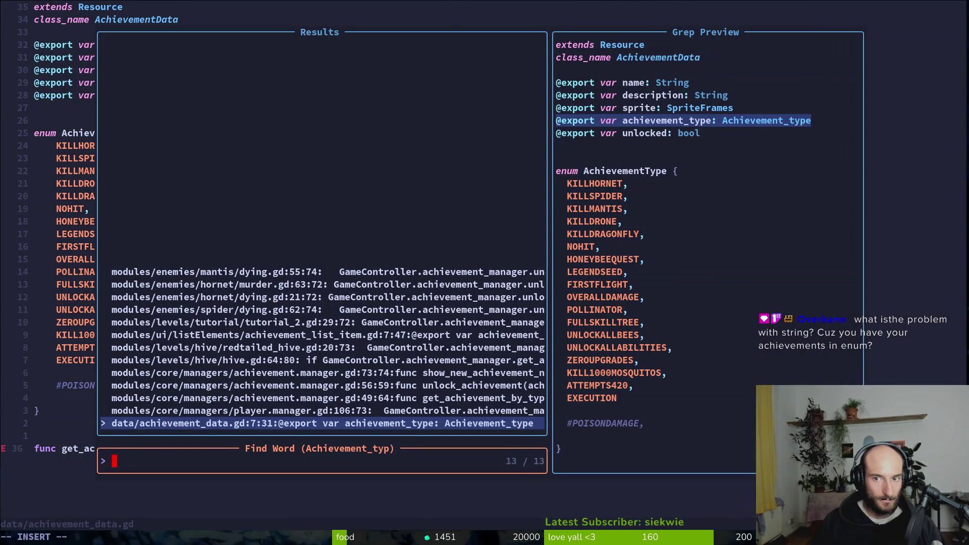
key(Return)
text(cwAh)
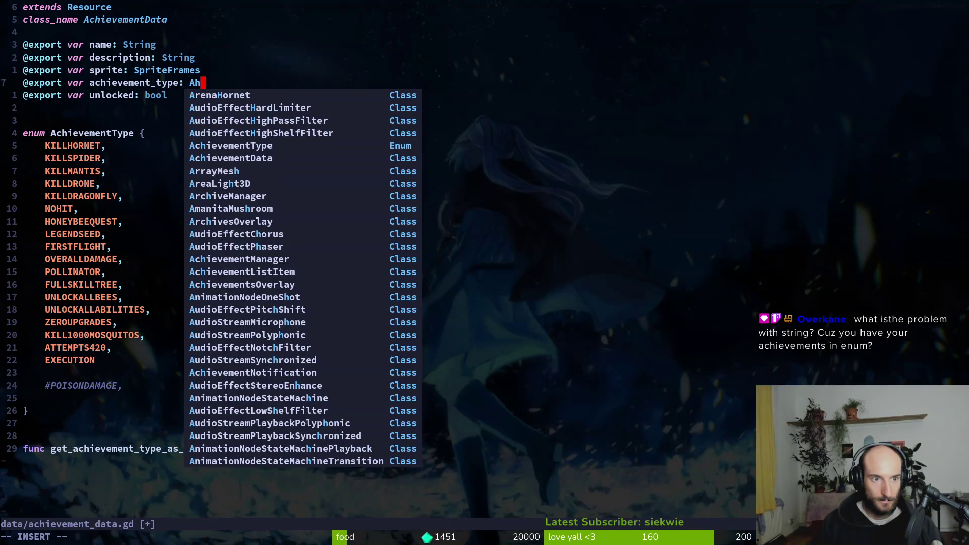
text(t)
key(BackSpace)
key(BackSpace)
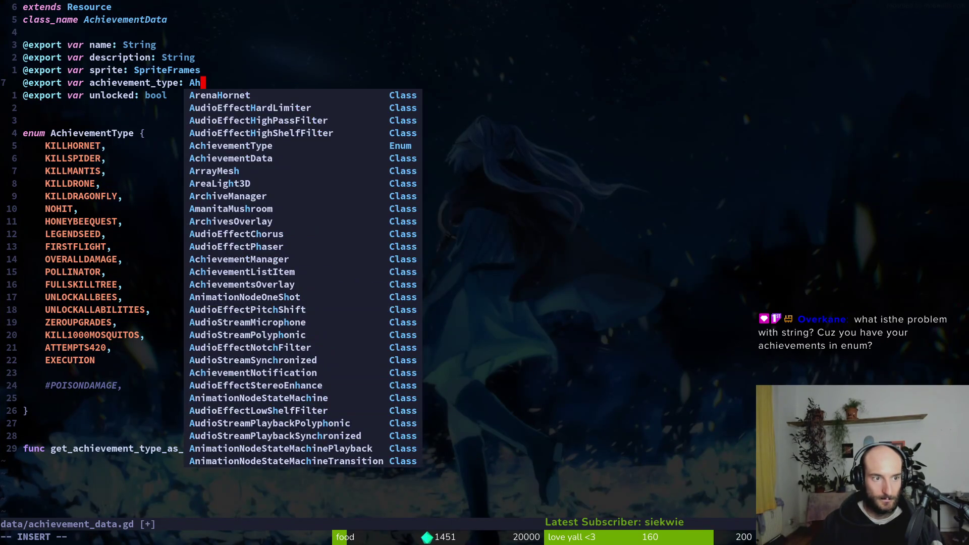
text(Typ)
key(Return)
key(Escape)
text(:w)
key(Return)
text(u:w)
key(Return)
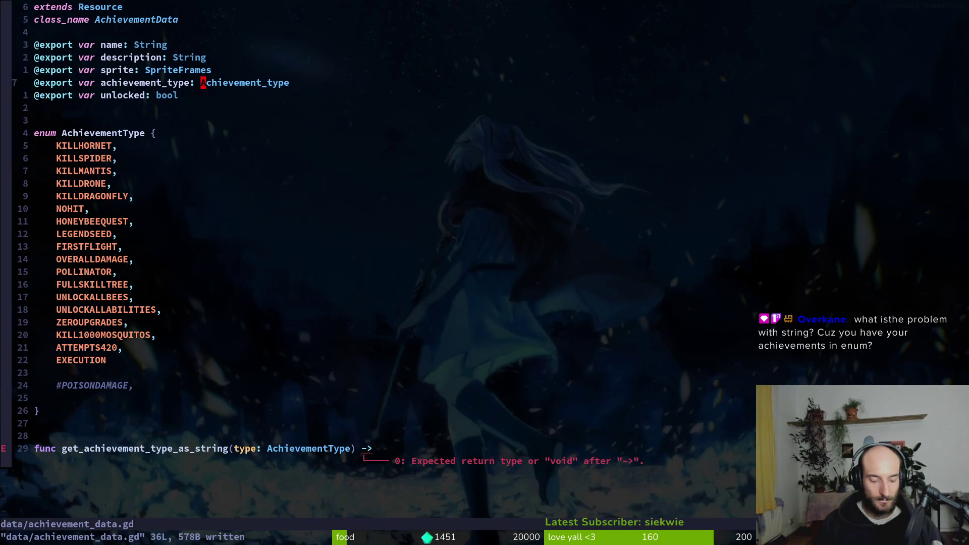
key(ctrl+r)
- Search the project for remaining Achievement_type uses and open murder.gd at line 63
key(space)
key(f)
key(w)
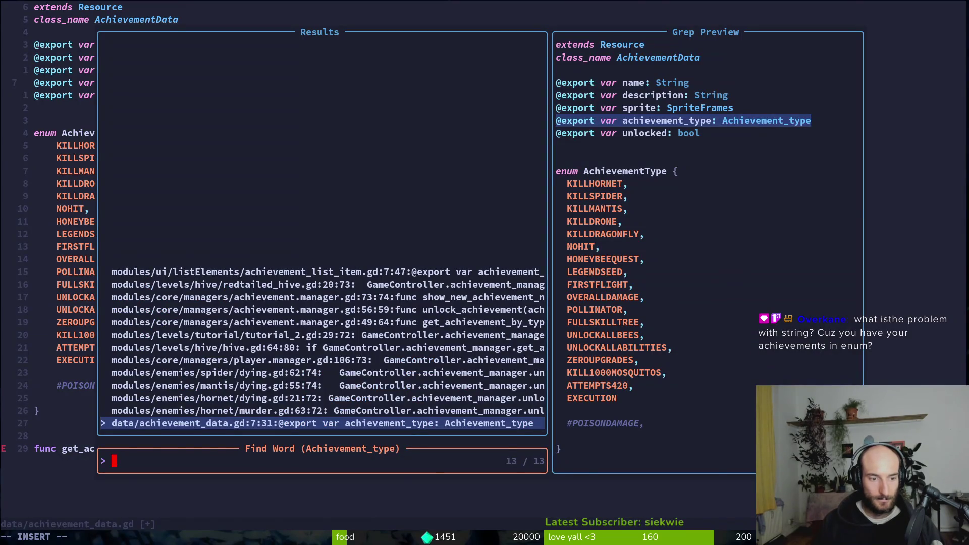
key(Return)
key(space)
key(f)
key(w)
key(Up)
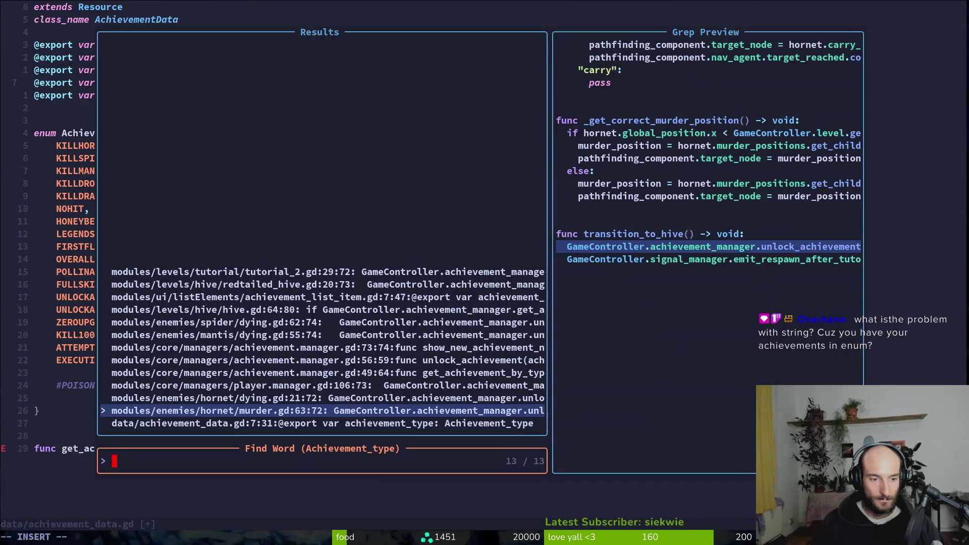
key(Return)
- Retype line 63's EXECUTION reference to AchievementData's type, save, then jump to its definition and save
text(cwAchievementData)
key(Escape)
text(:w)
key(Return)
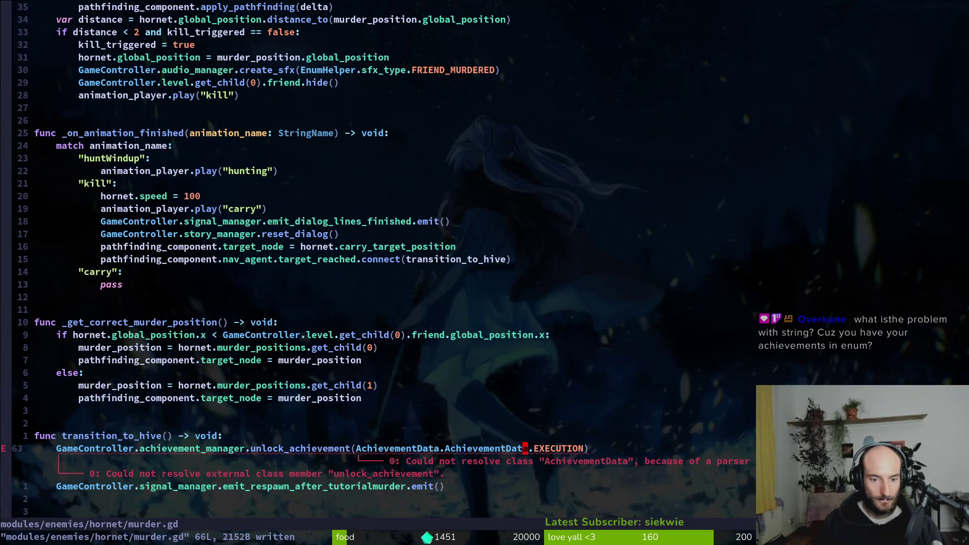
text(ciwAche)
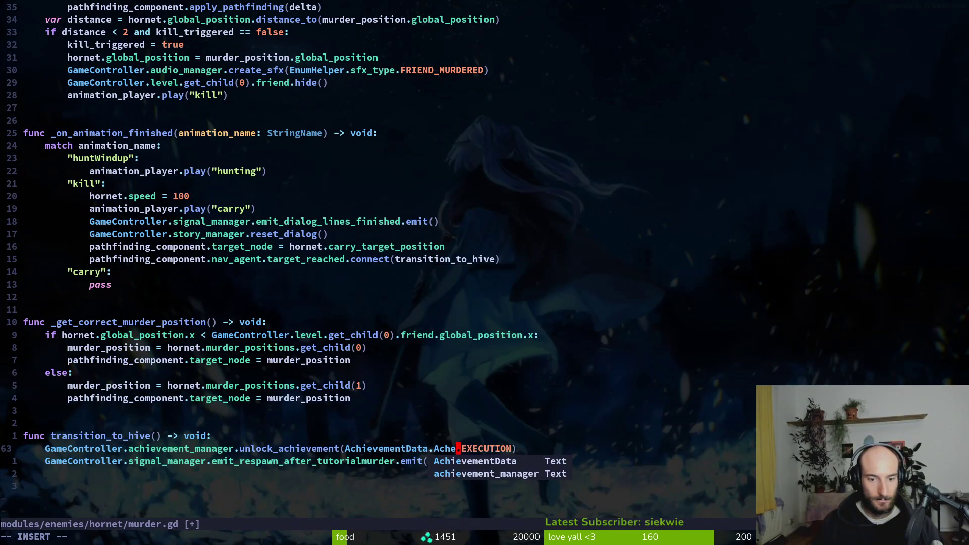
text(ievementType)
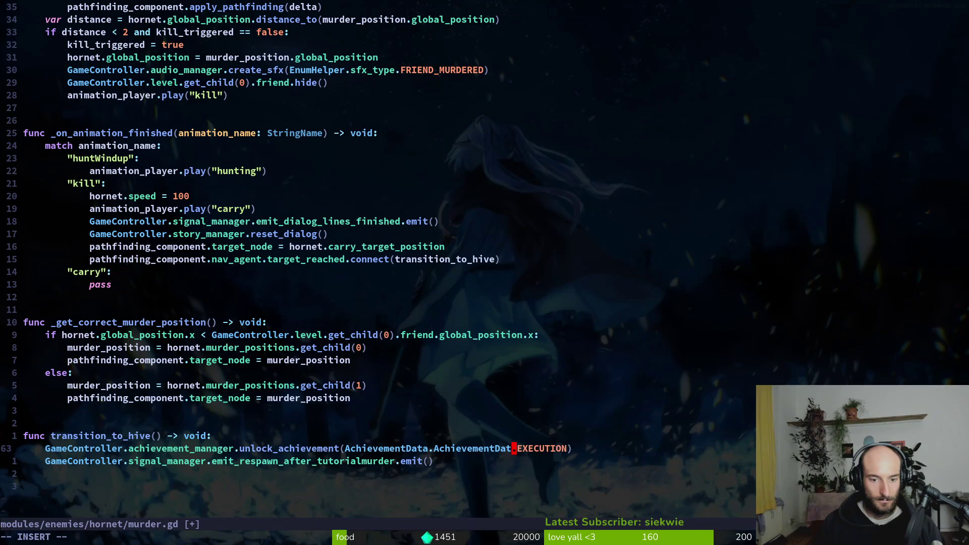
key(Escape)
text(:w)
key(Return)
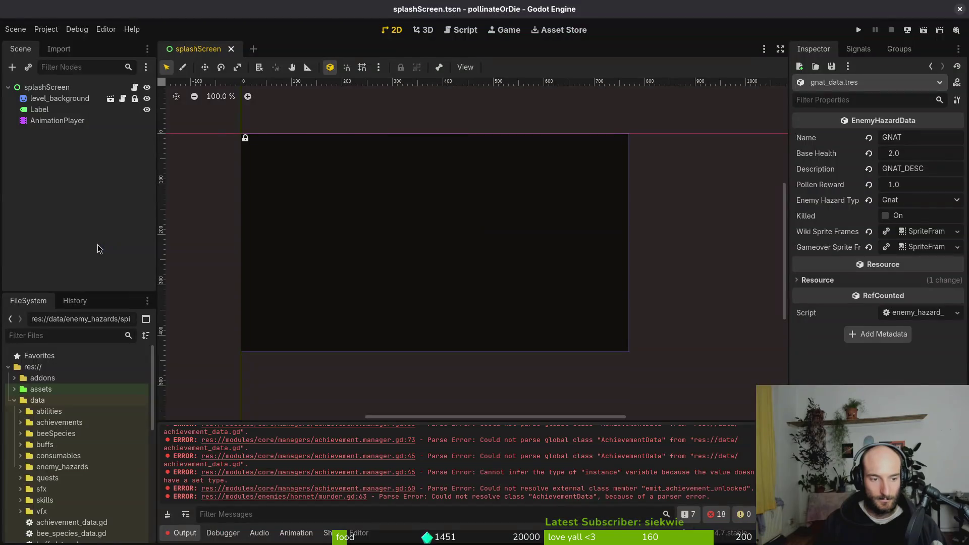
text(gd)
text(:w)
key(Return)
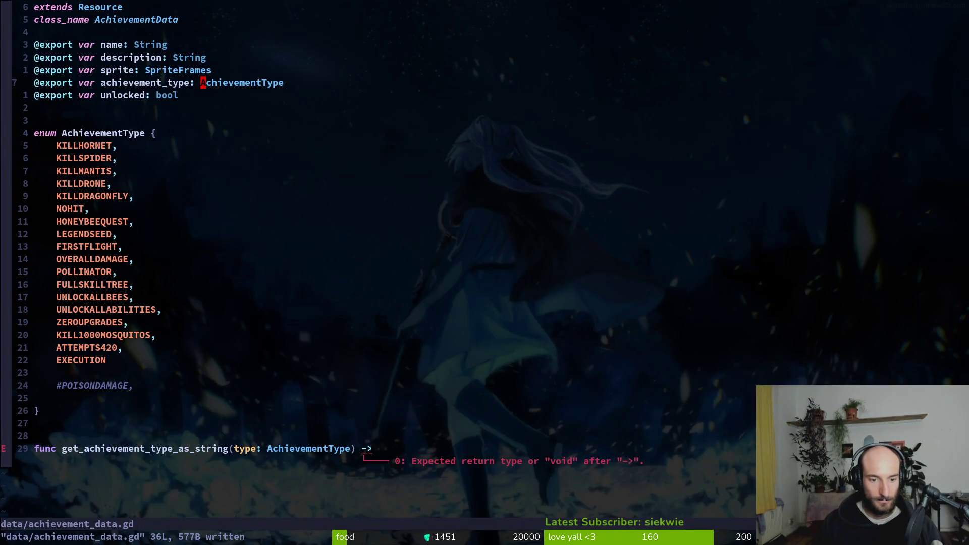
- Append a void return type to get_achievement_type_as_string and add an empty body line
text(GA)
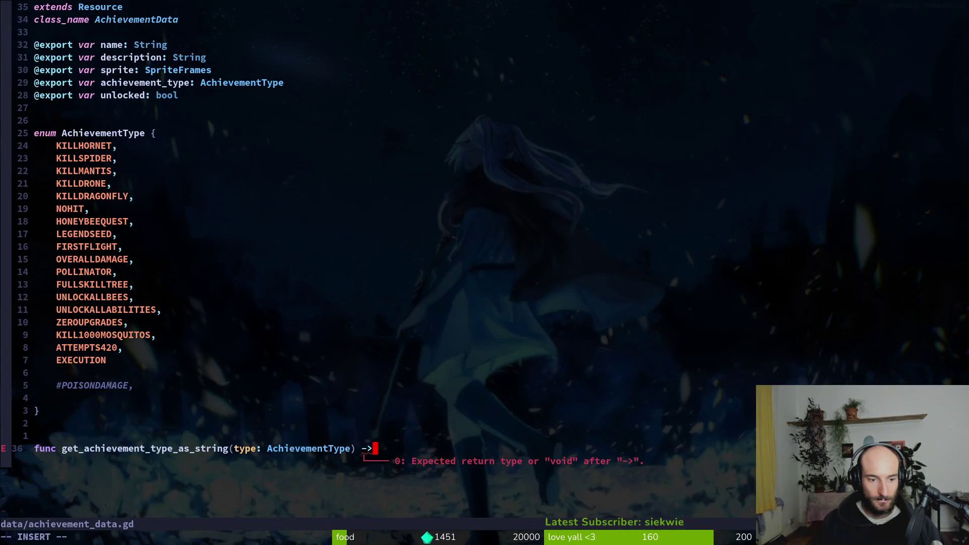
text( void:)
key(Return)
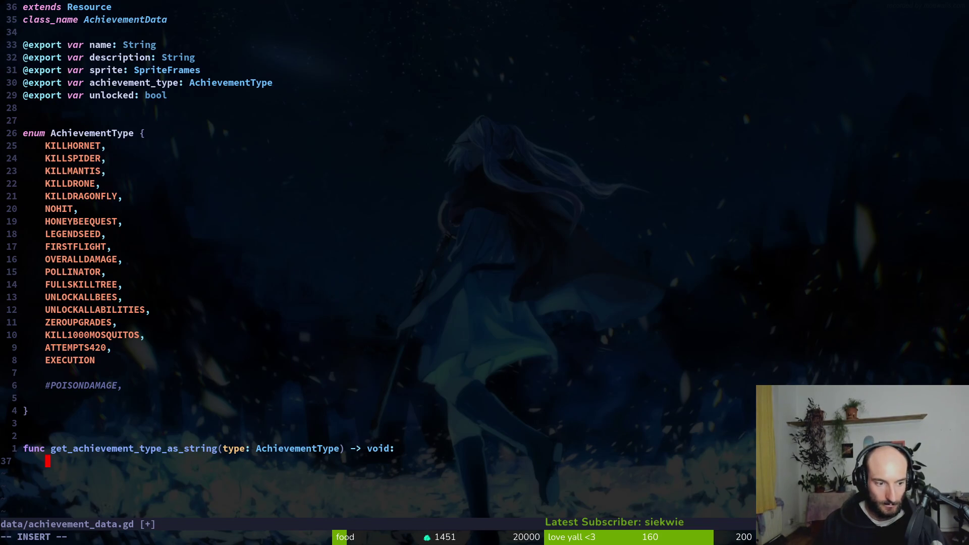
key(Escape)
key(k)
key(k)
key(k)
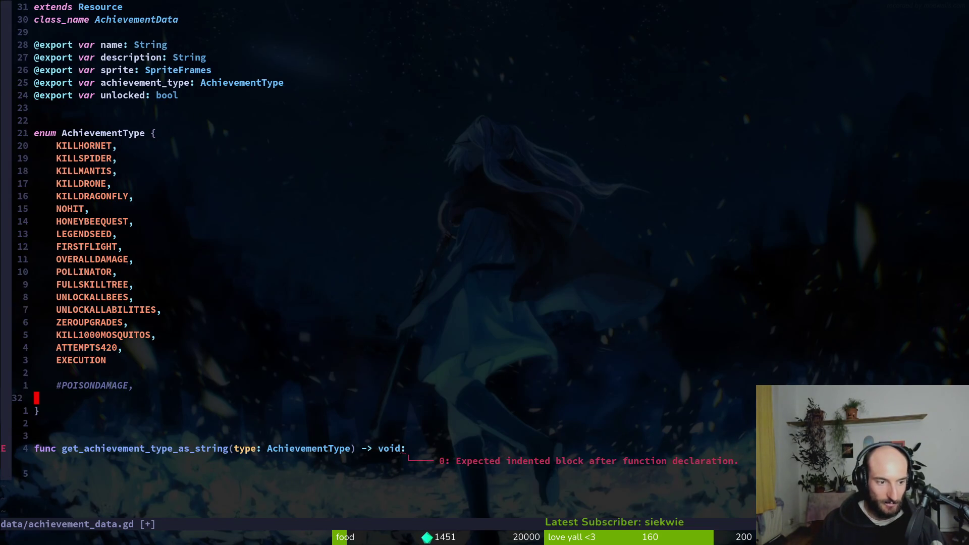
key(j)
key(j)
key(j)
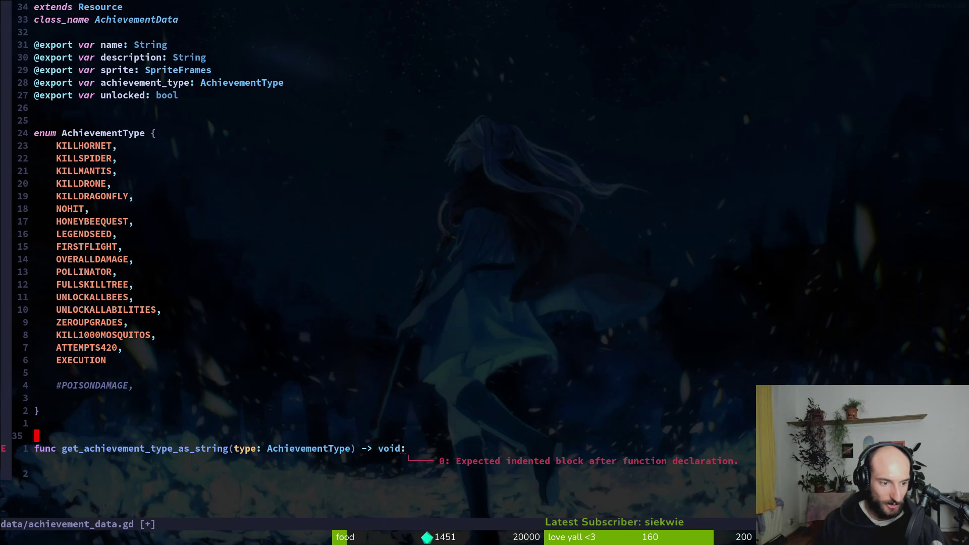
key(k)
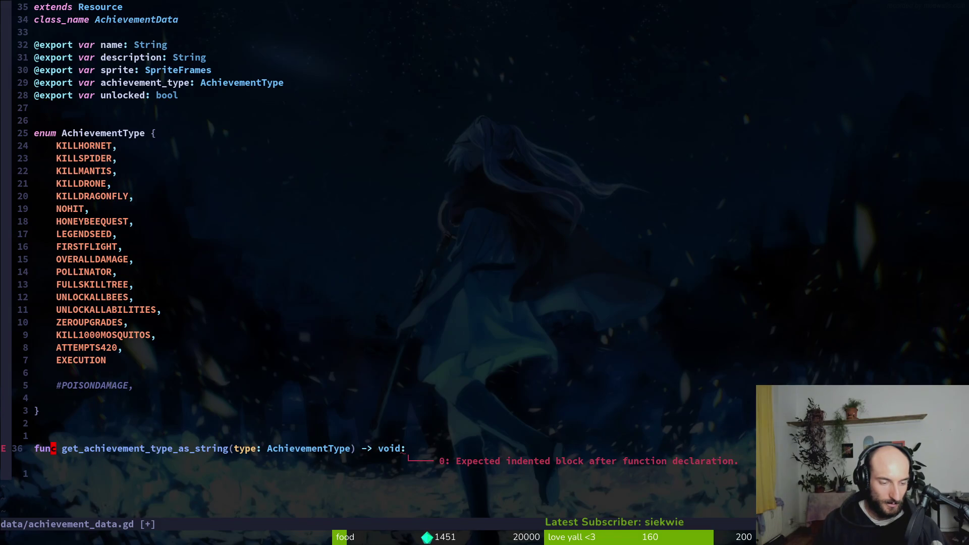
- Bring up the Telescope project file search
key(space)
key(f)
key(f)
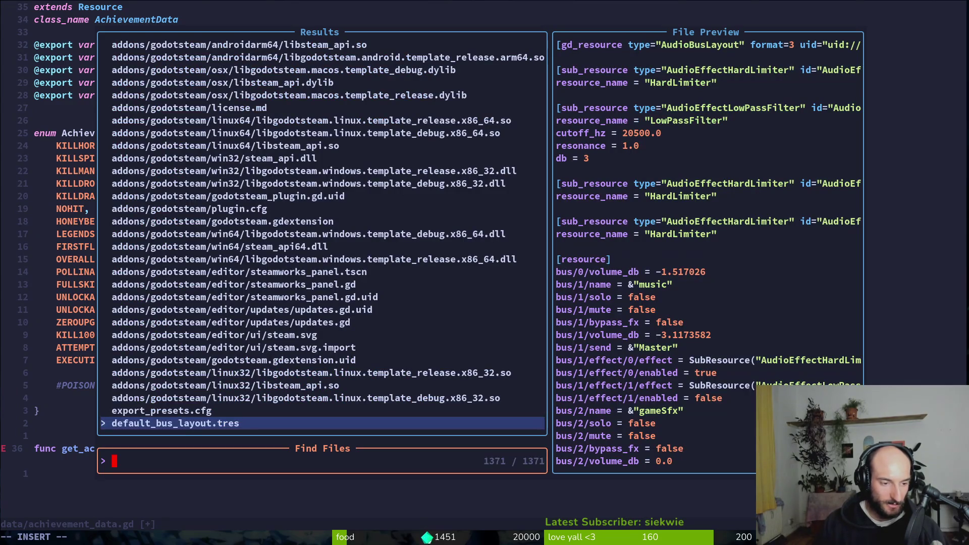
key(Escape)
key(Escape)
- Search project files for 'statdata', then clear and close the search
key(space)
key(f)
key(f)
text(statdata)
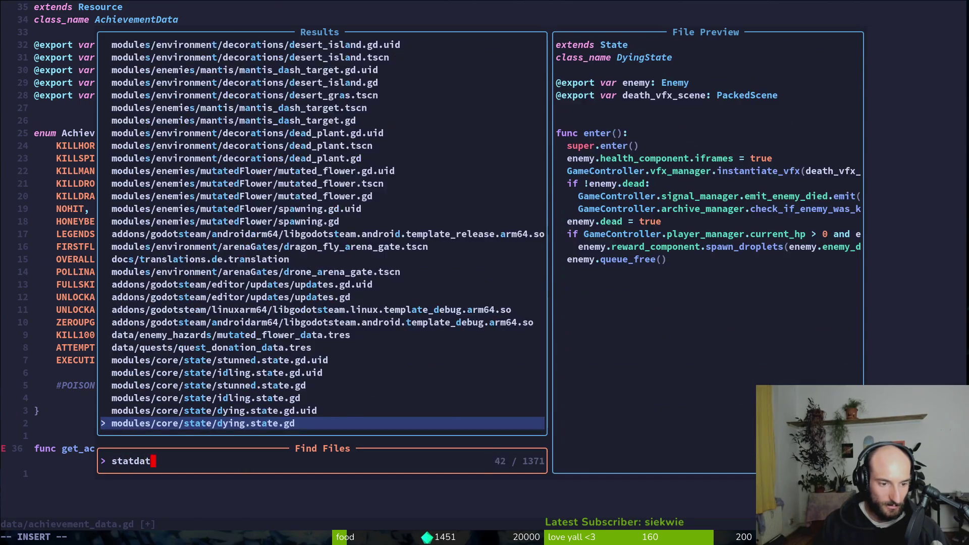
key(BackSpace)
key(BackSpace)
key(BackSpace)
key(BackSpace)
key(BackSpace)
key(BackSpace)
text(dta)
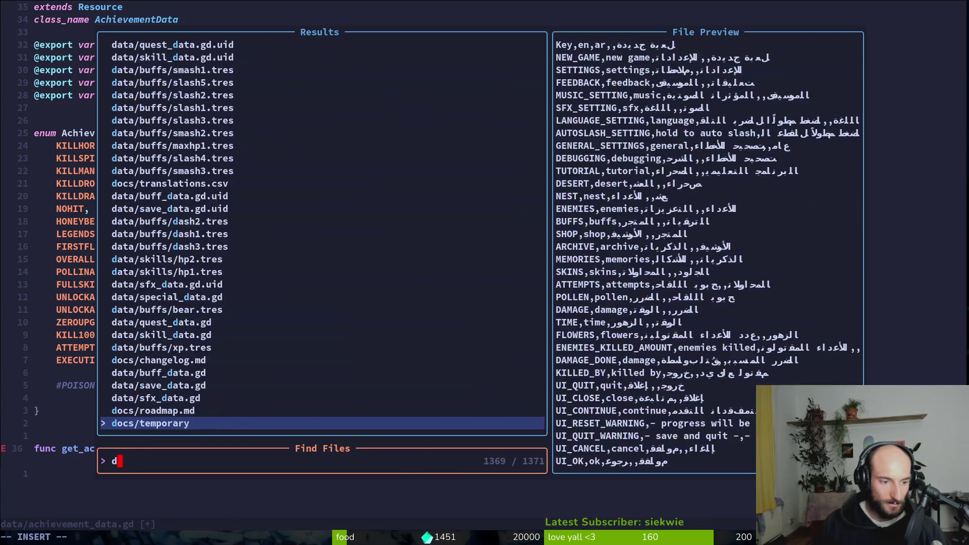
key(BackSpace)
key(Escape)
key(Escape)
- Open bee_species_data.gd from the data folder listing
key(minus)
key(j)
key(j)
key(j)
key(8)
key(j)
- Move to the get_conservation_key function and start a line selection over it
key(j)
key(j)
key(j)
key(Return)
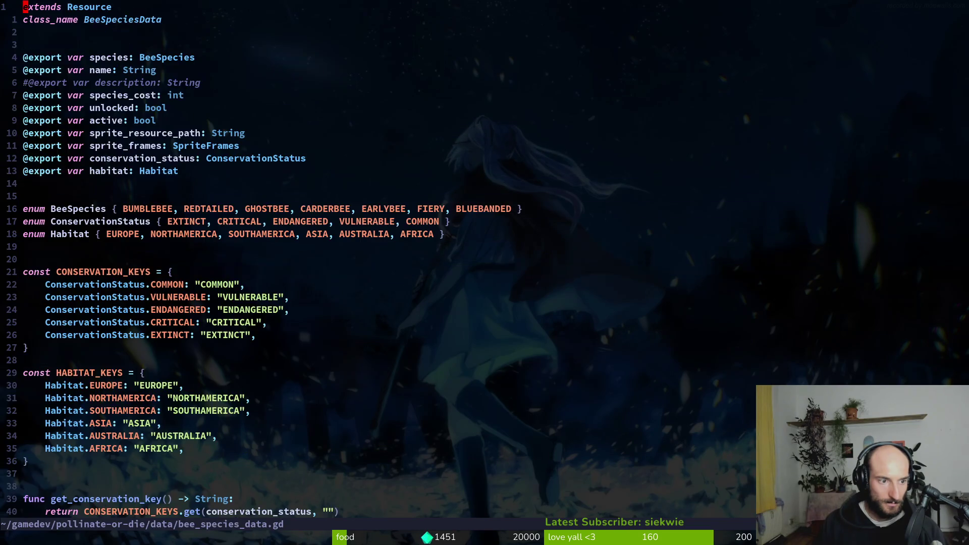
key(2)
key(0)
key(j)
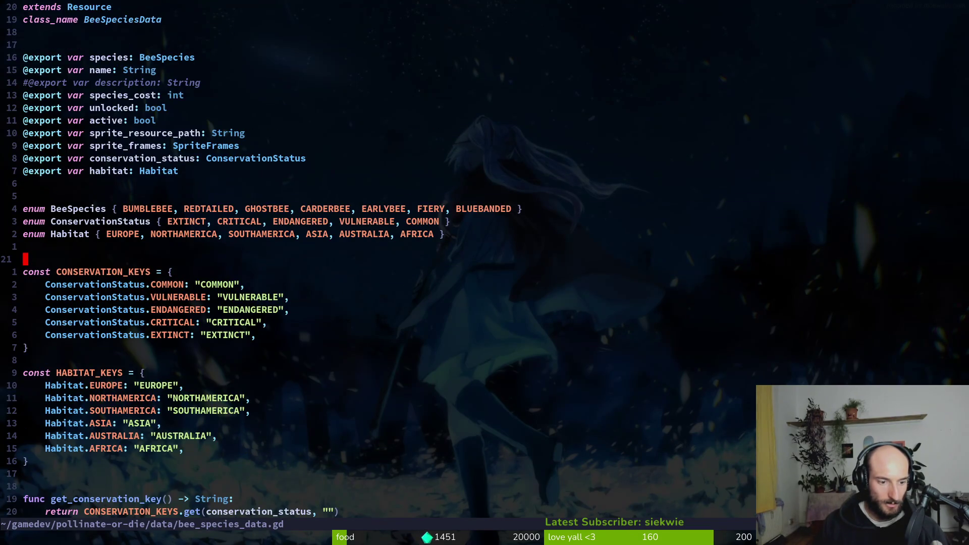
key(1)
key(9)
key(j)
key(shift+v)
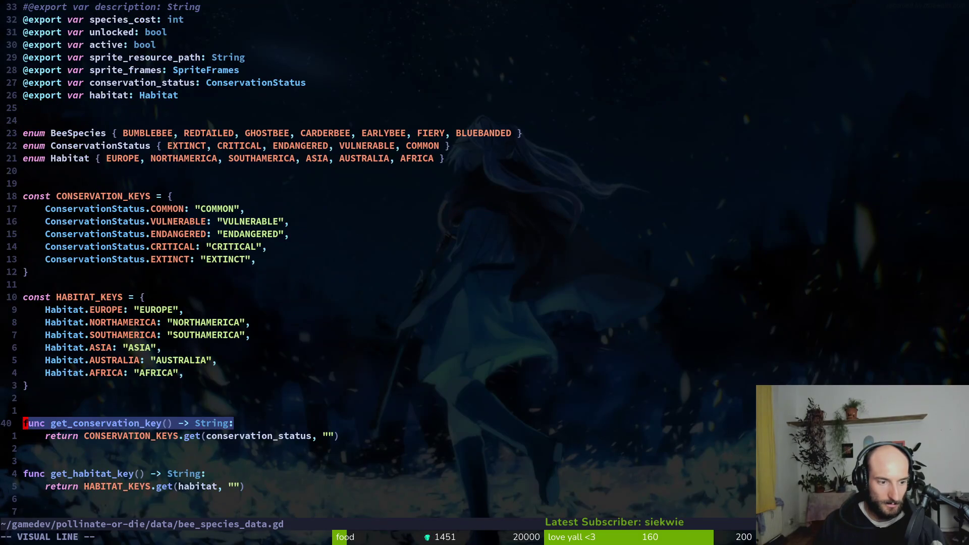
key(j)
key(Escape)
- Extend the selection up to HABITAT_KEYS, copy those lines, and save bee_species_data.gd
key(g)
key(v)
key(1)
key(1)
text(ky:w)
key(Return)
- Return to the data folder listing, then search project files for 'ahdata'
key(space)
key(p)
key(v)
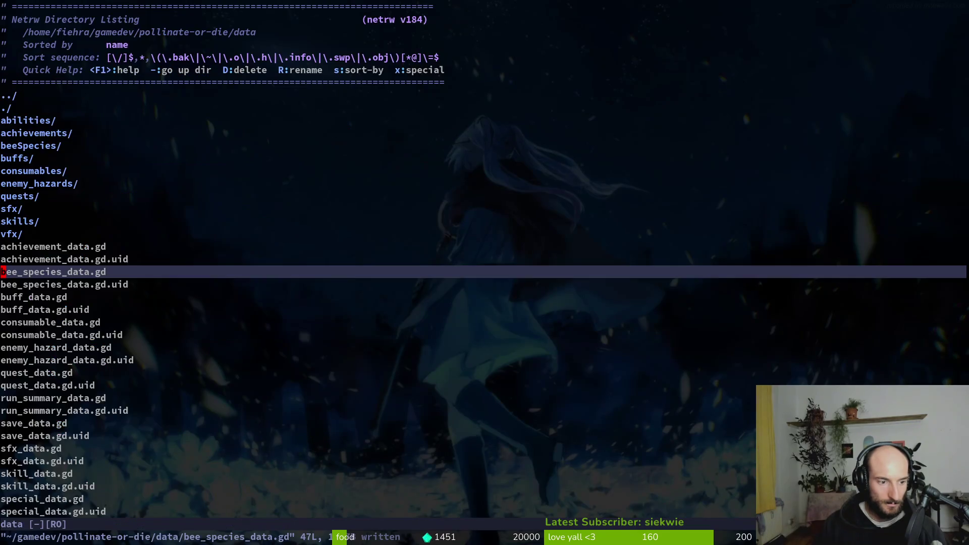
key(Return)
key(space)
text(pfahdata)
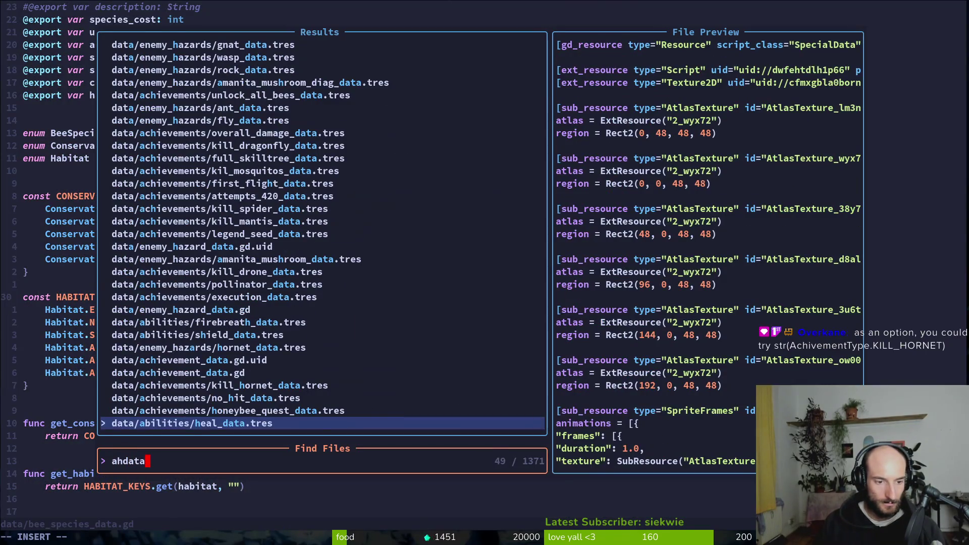
- Open achievement_data.gd and paste the HABITAT_KEYS block, moving it above the function
key(BackSpace)
key(BackSpace)
key(BackSpace)
text(chdata)
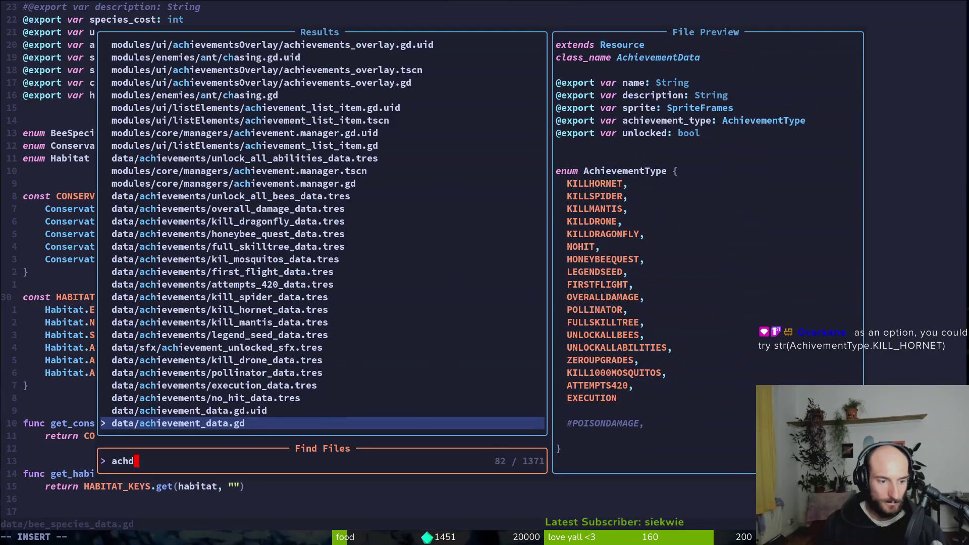
key(Return)
key(p)
key(V)
key(k)
key(k)
key(j)
key(j)
key(j)
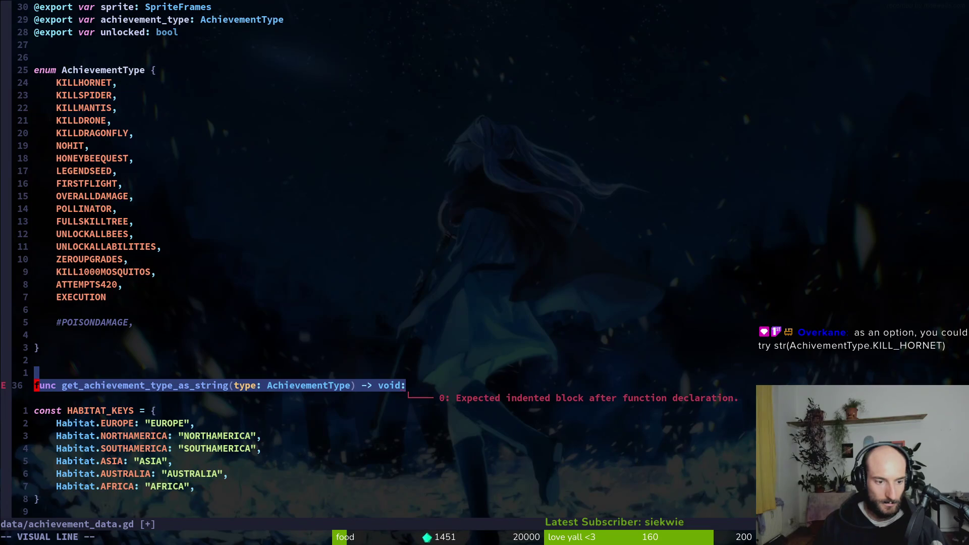
key(K)
key(K)
key(K)
key(Escape)
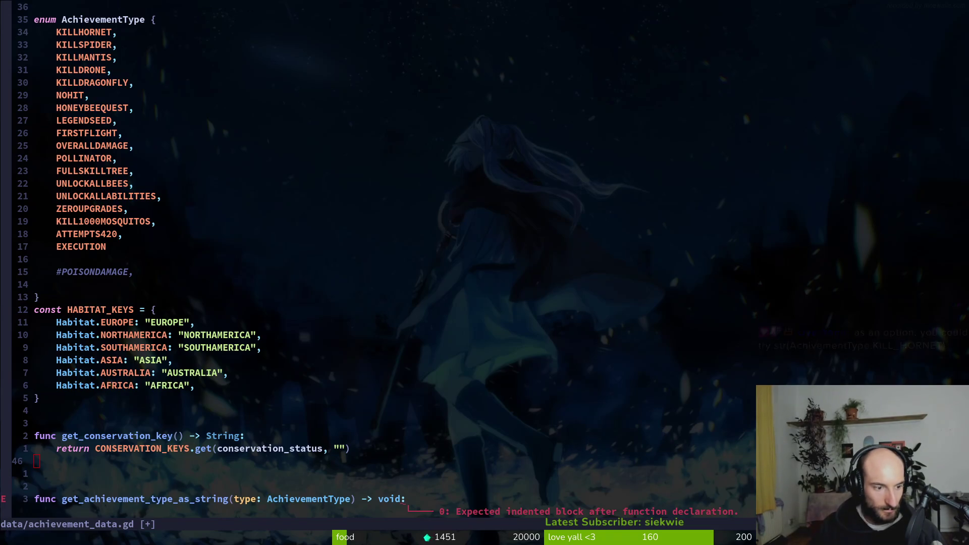
- Undo the paste, delete the unfinished get_achievement_type_as_string line, and save
key(u)
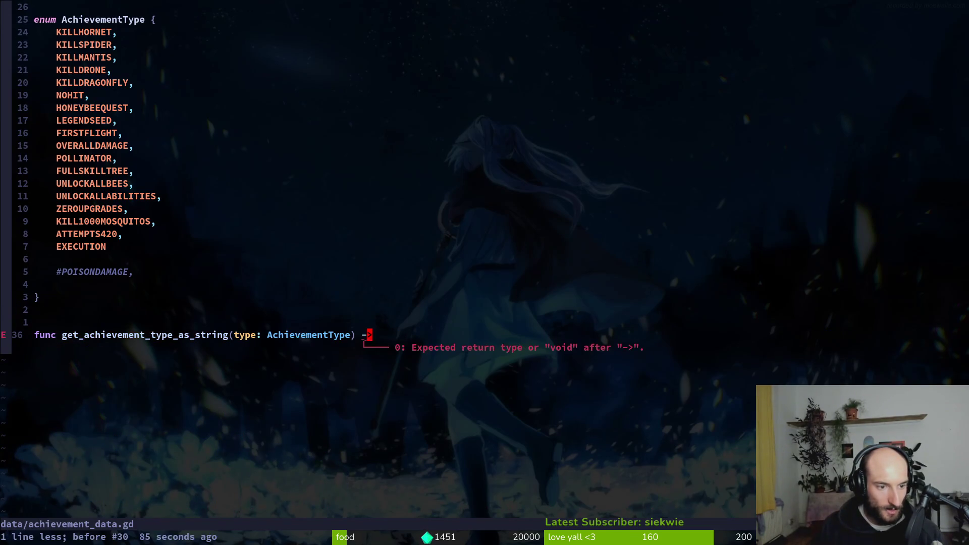
key(d)
key(d)
key(d)
key(d)
text(:w)
key(Return)
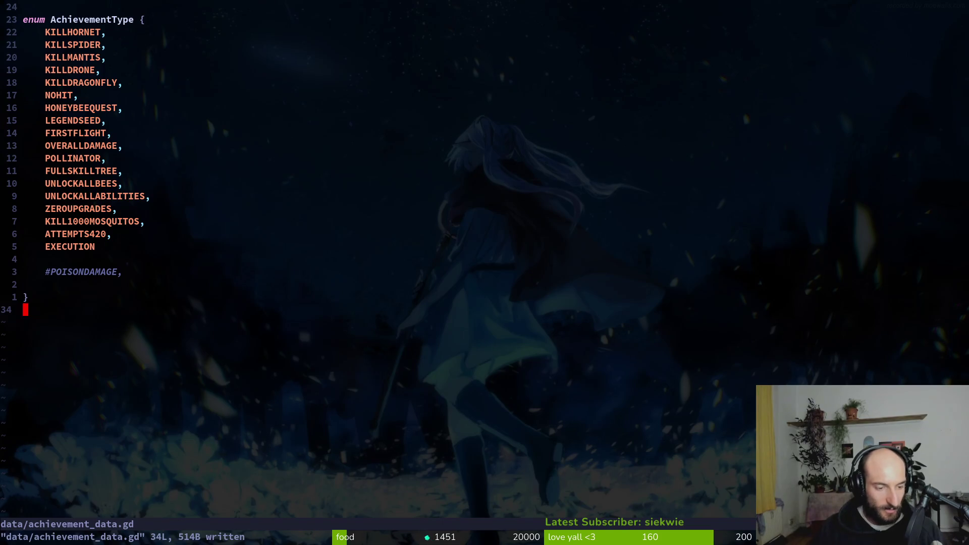
- Open achievement.manager.gd through the project file search for 'achieveman'
key(ctrl+6)
key(ctrl+6)
key(space)
key(f)
key(f)
text(ach)
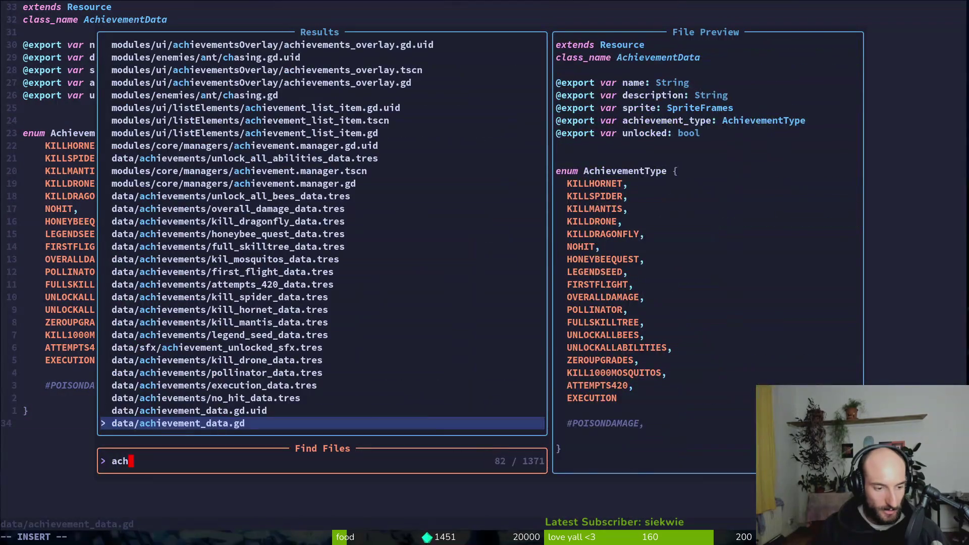
text(ieveman)
key(Return)
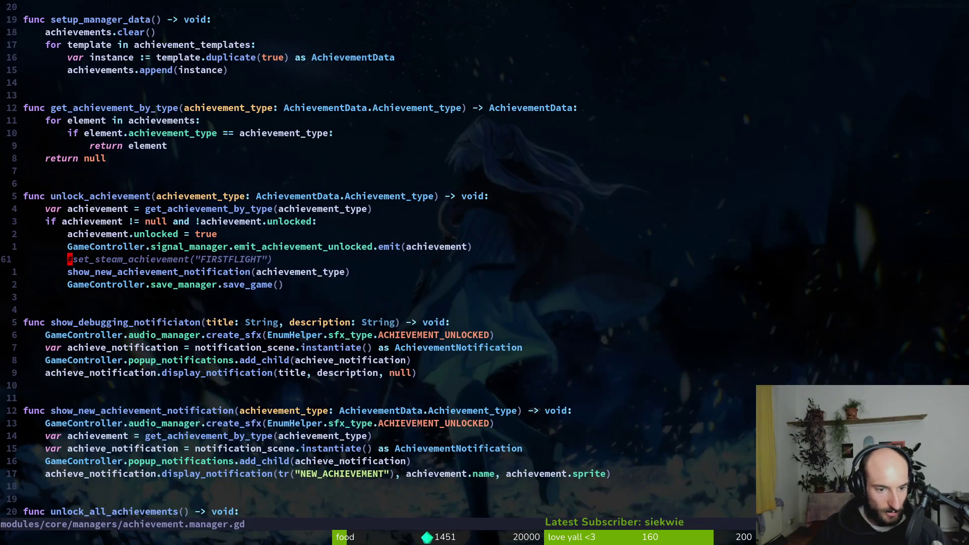
- Uncomment set_steam_achievement, replace the FIRSTFLIGHT argument with str(achievement_type), and save
key(x)
key(f)
key(F)
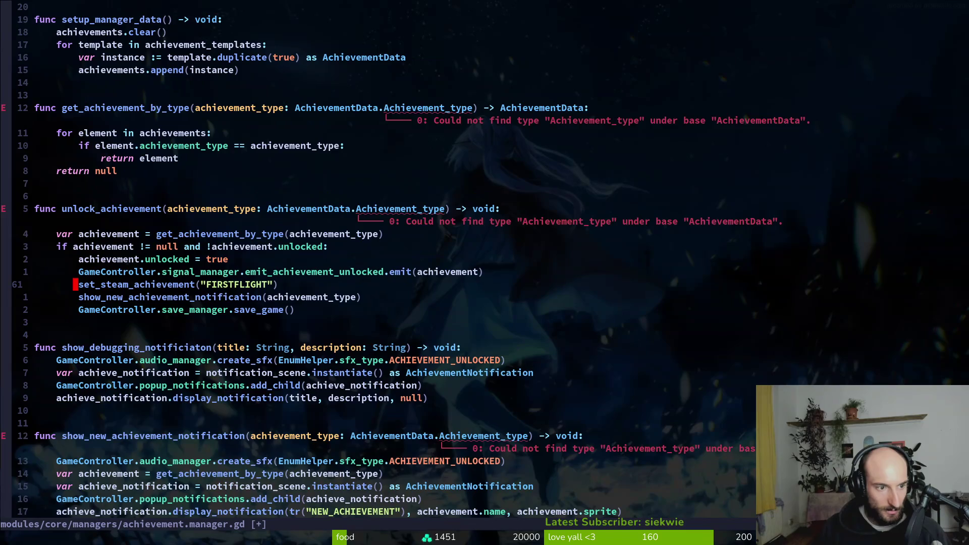
key(c)
key(i)
key(quotedbl)
text(str)
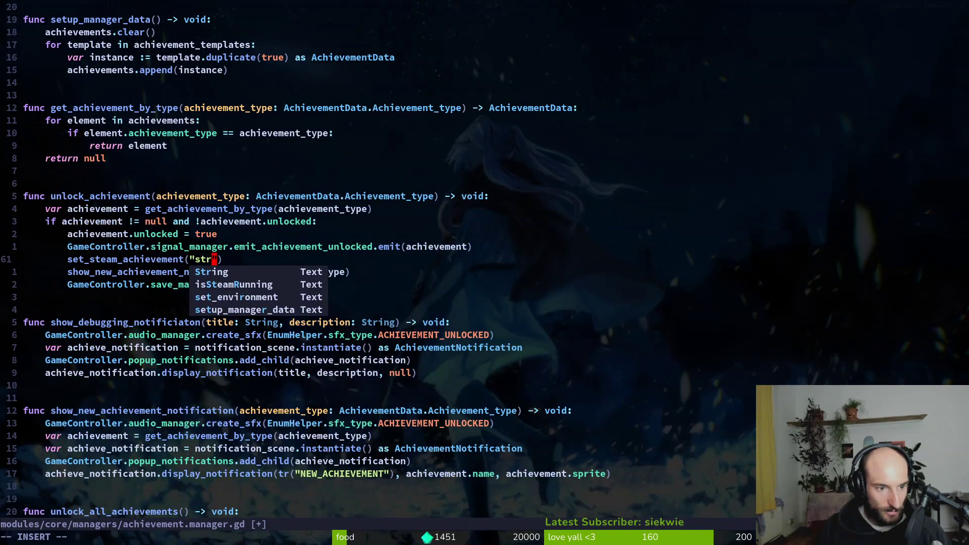
key(BackSpace)
key(BackSpace)
key(BackSpace)
text(str()
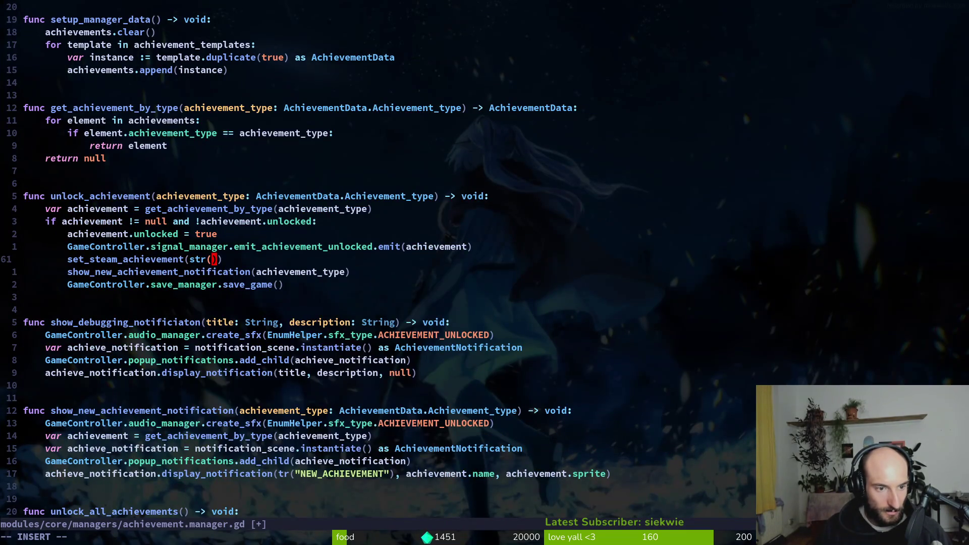
text(achievement_type)
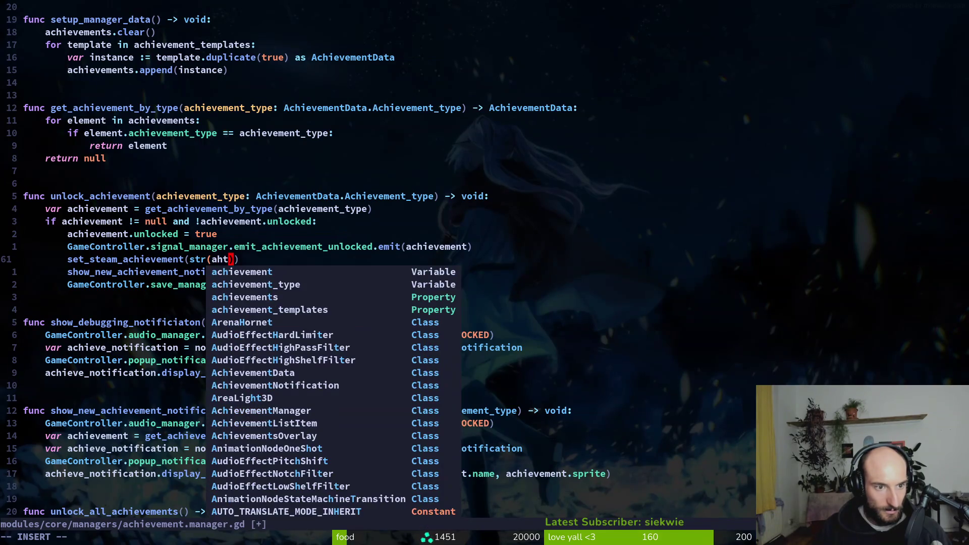
key(Escape)
text(:w)
key(Return)
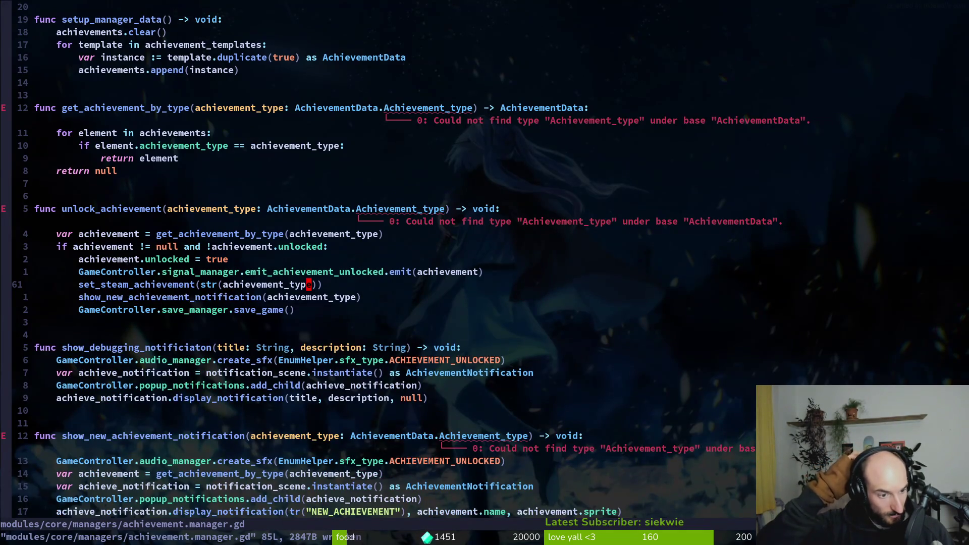
- Substitute Achievement_type with AchievementType across the whole file and save
key(k)
key(k)
key(k)
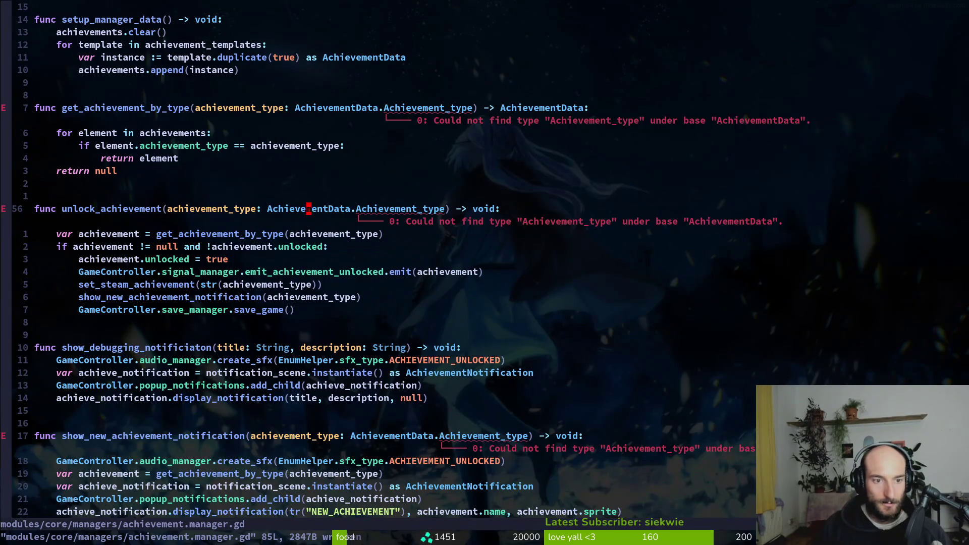
key(w)
key(w)
text(:%s/)
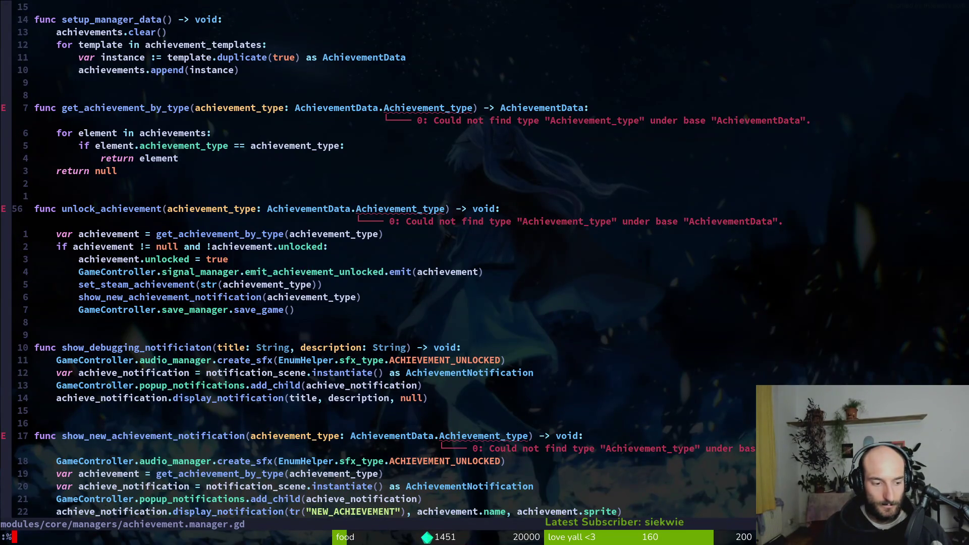
key(ctrl+r)
key(ctrl+w)
text(")
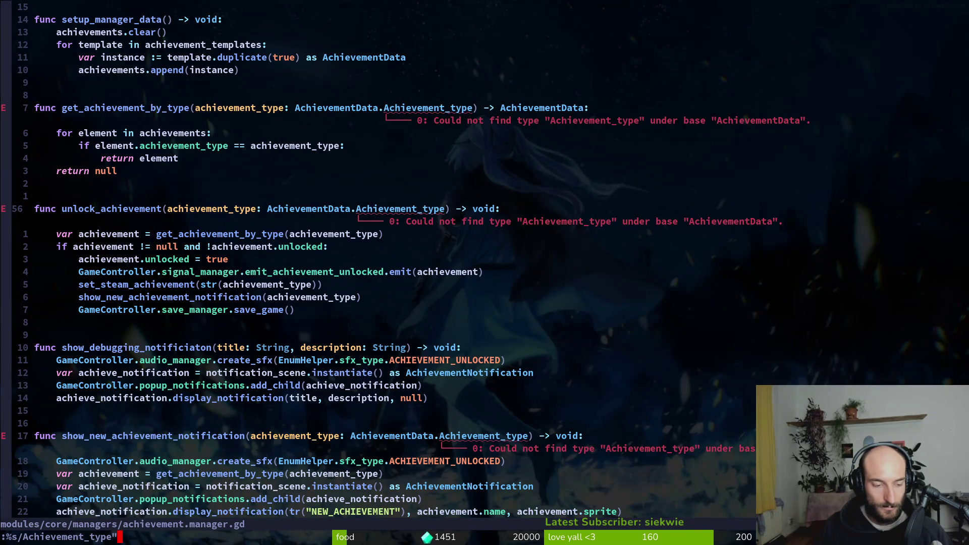
key(BackSpace)
text(/)
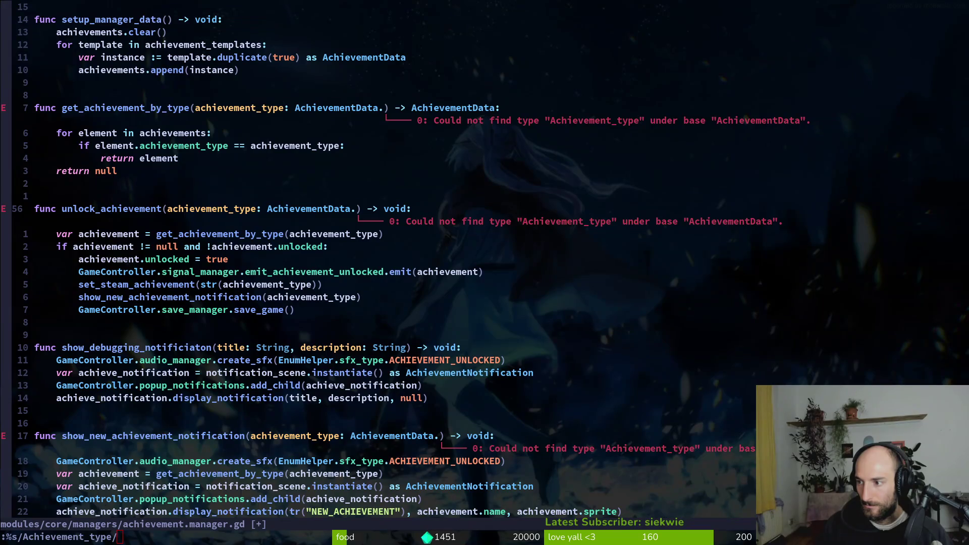
text(Achievement)
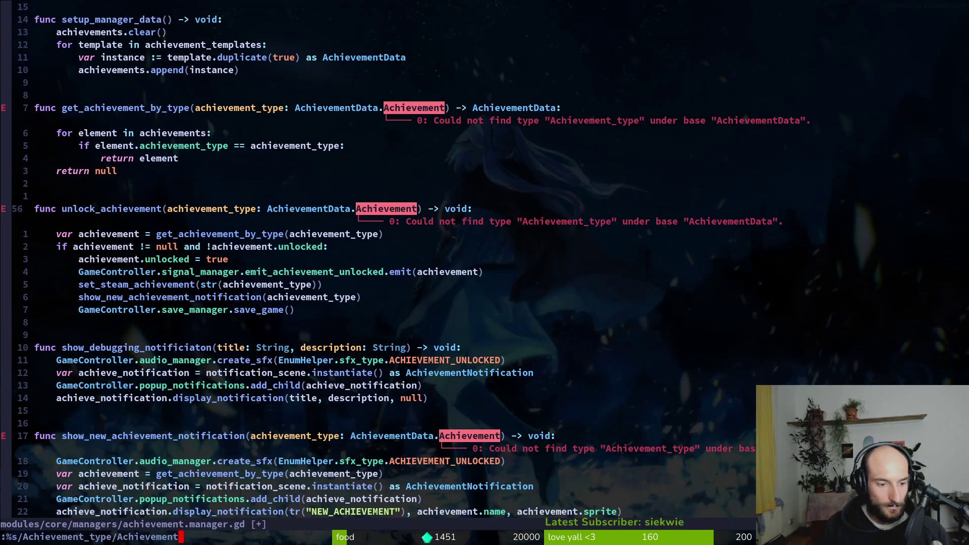
text(Type)
key(Return)
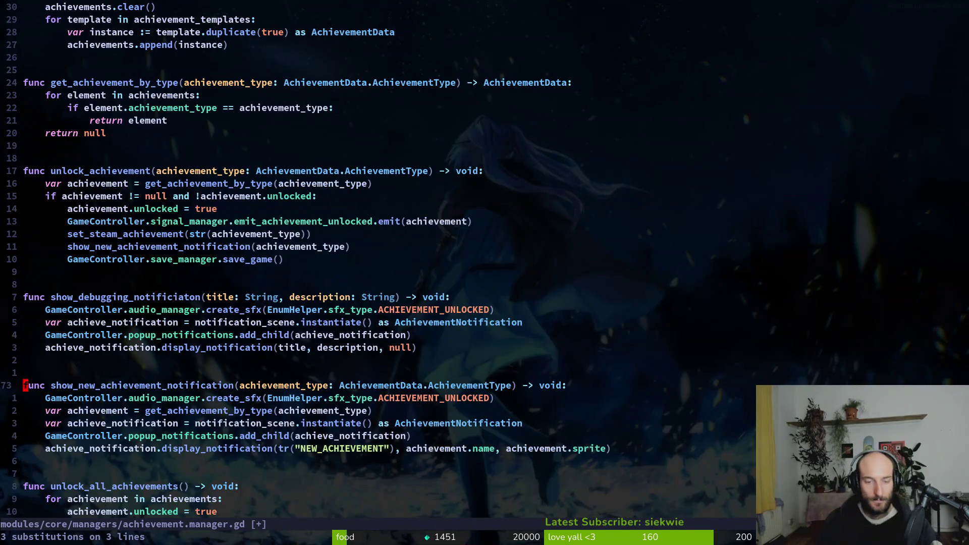
text(:w)
key(Return)
- Undo the rename to review the old Achievement_type occurrence, then redo it
key(u)
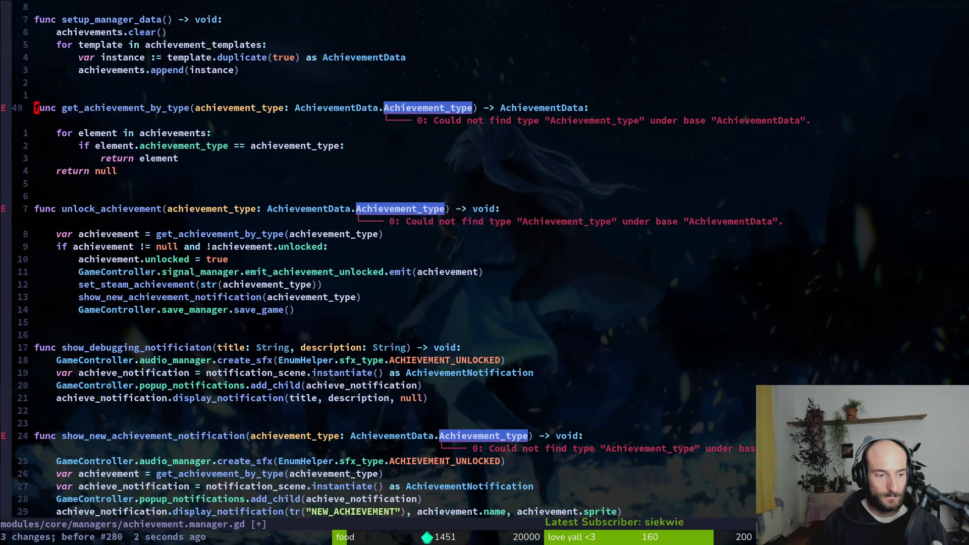
key($)
key(b)
key(b)
key(b)
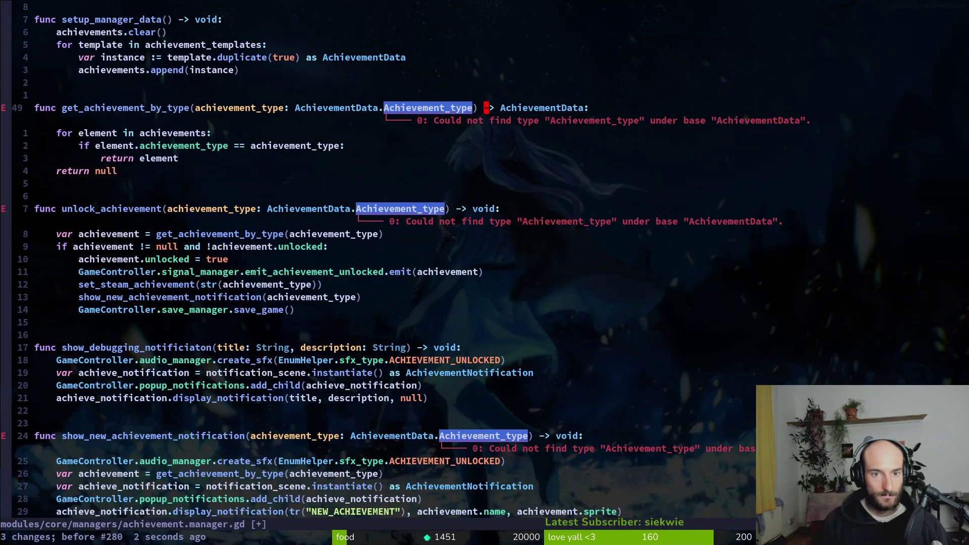
key(ctrl+r)
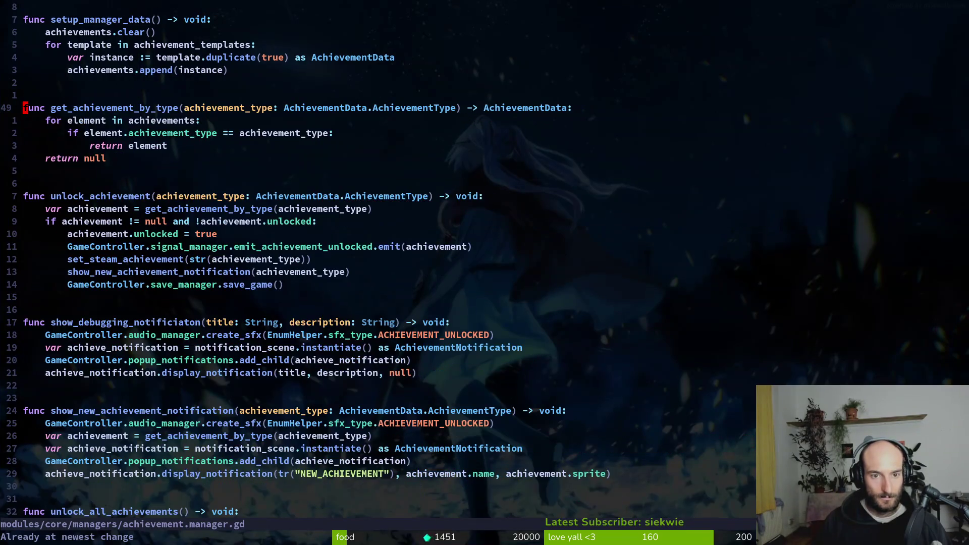
- Grep for Achievement_type and change it to AchievementType in player.manager.gd, then save
key(space)
key(f)
key(w)
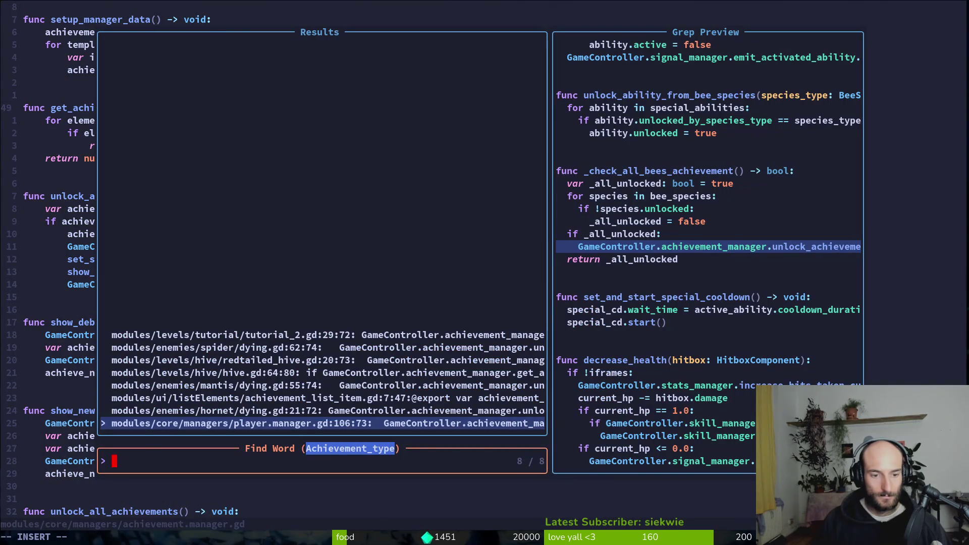
key(Return)
text(cwAch)
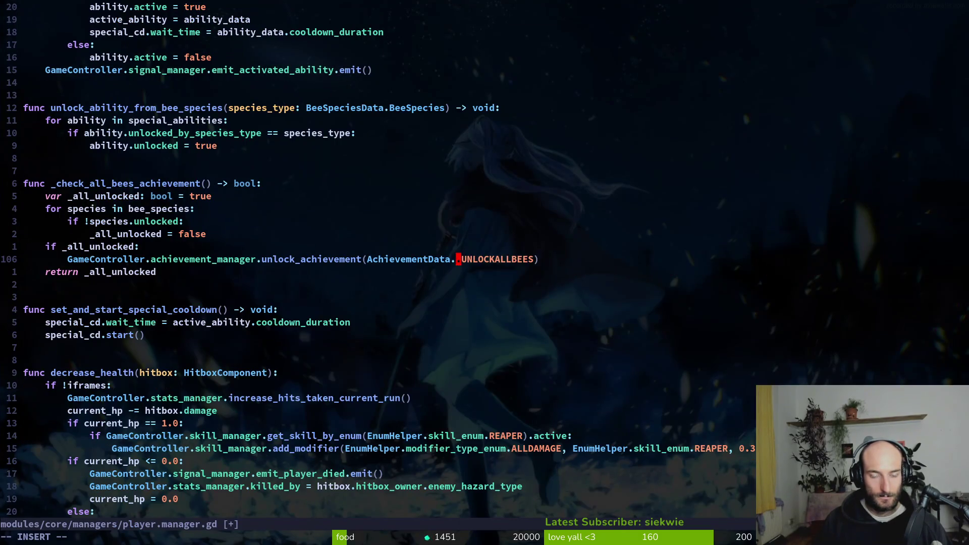
key(Return)
key(Escape)
key(ctrl+s)
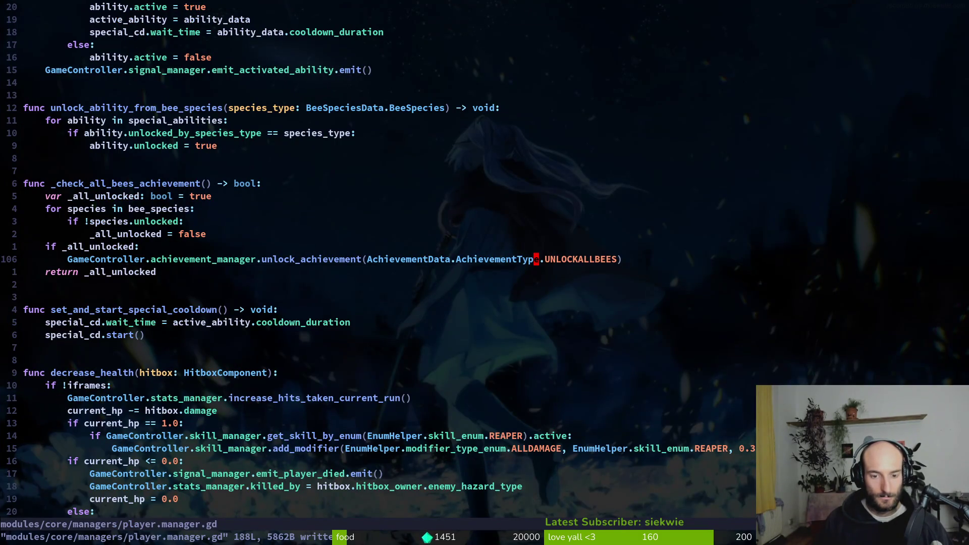
- Change Achievement_type to AchievementType in tutorial_2.gd and save it
key(space)
key(f)
key(r)
key(Return)
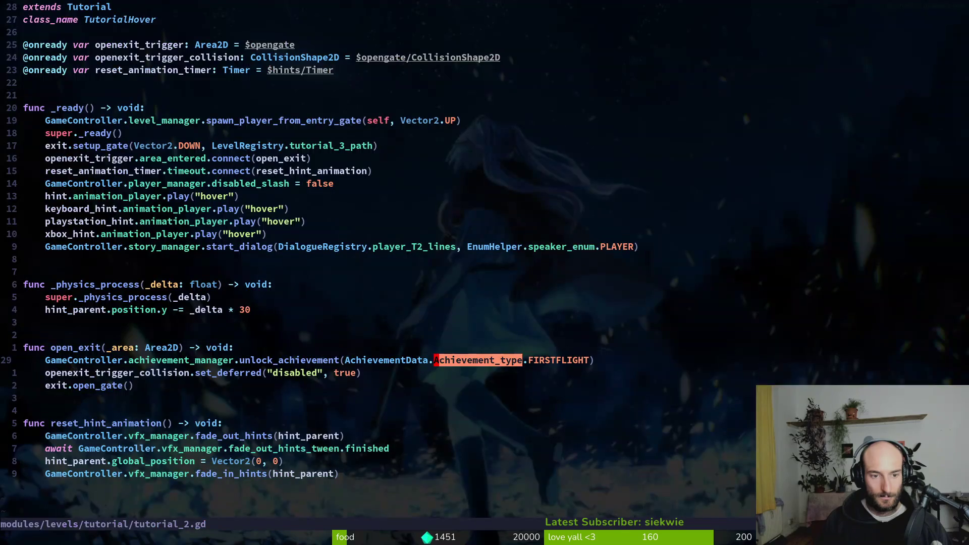
text(cwAch)
key(Return)
key(Escape)
key(ctrl+s)
- Rerun the Achievement_type search and fix the match in hornet dying.gd, then save
key(space)
text(psAchievement_type)
key(Return)
key(Return)
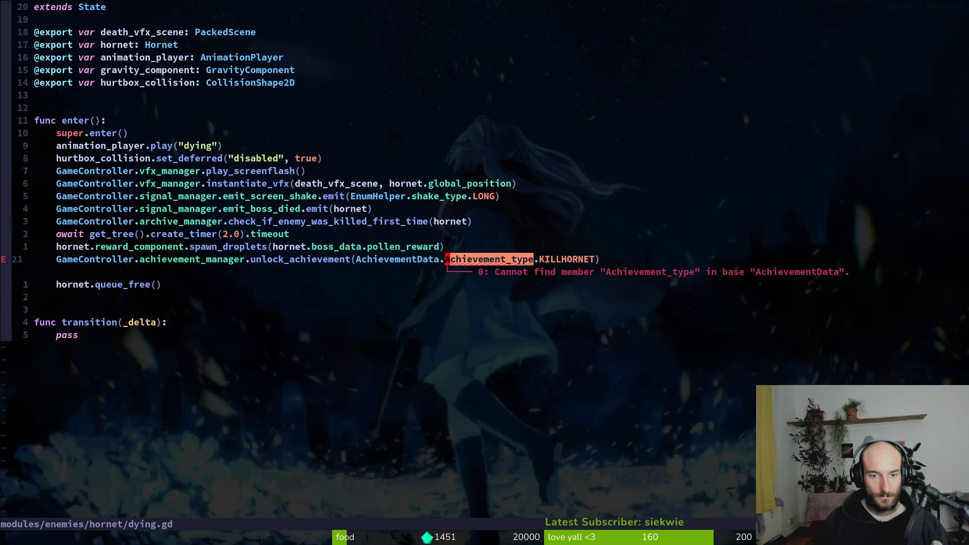
text(cwAch)
- Search Achievement_type again and rename it to AchievementType in mantis dying.gd, saving the file
key(Return)
key(Escape)
key(ctrl+s)
key(space)
key(p)
key(f)
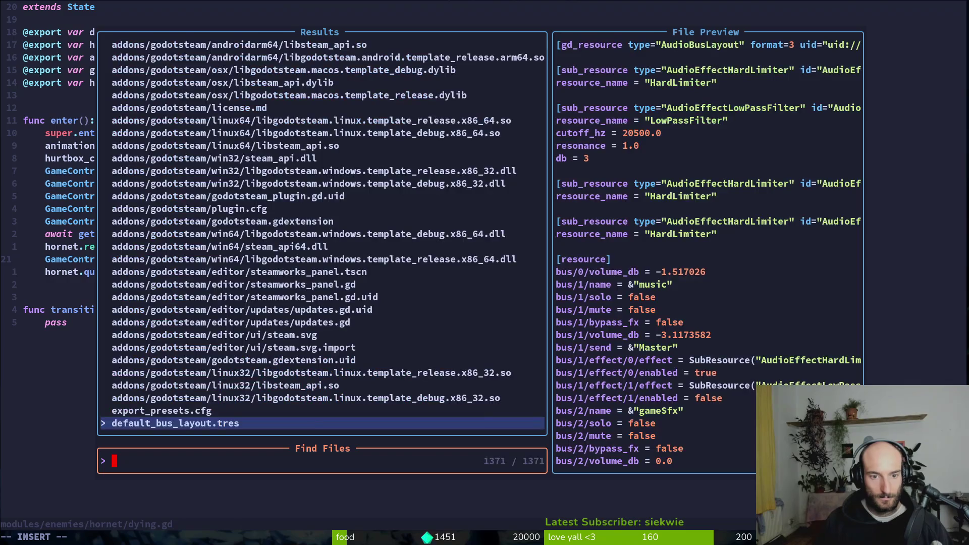
key(Escape)
key(space)
text(psAchievement_type)
key(Return)
key(Return)
text(cwAch)
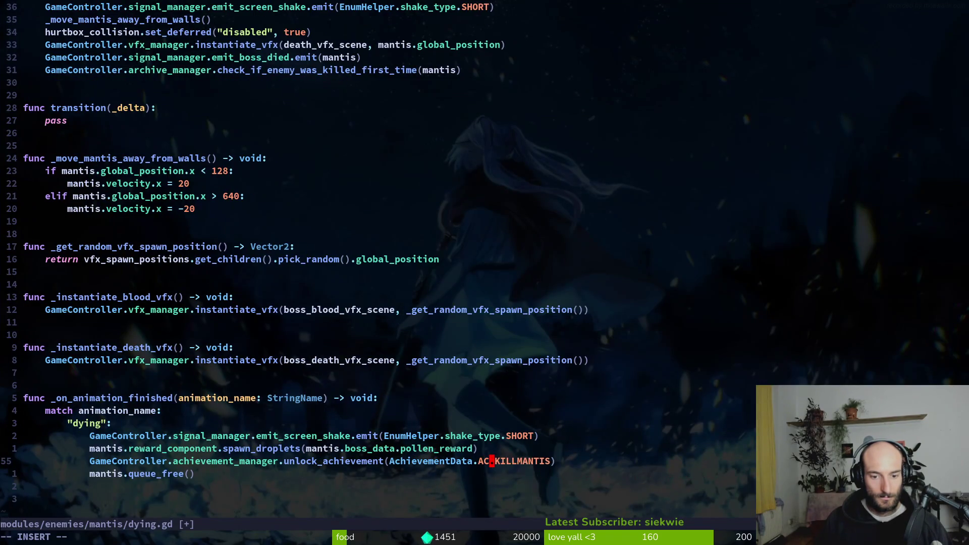
key(Return)
key(Escape)
key(ctrl+s)
- Change Achievement_type to AchievementType in achievement_list_item.gd and save it
key(space)
key(apostrophe)
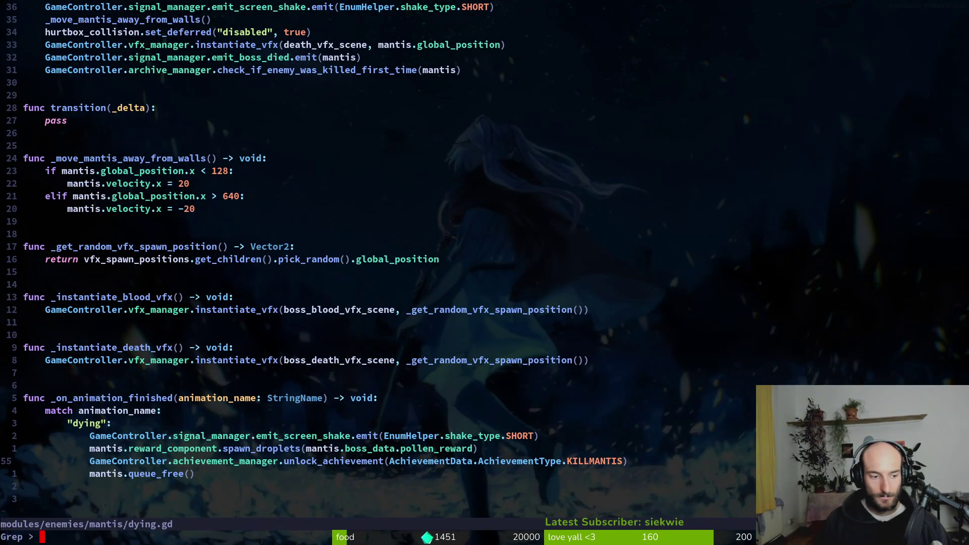
key(Return)
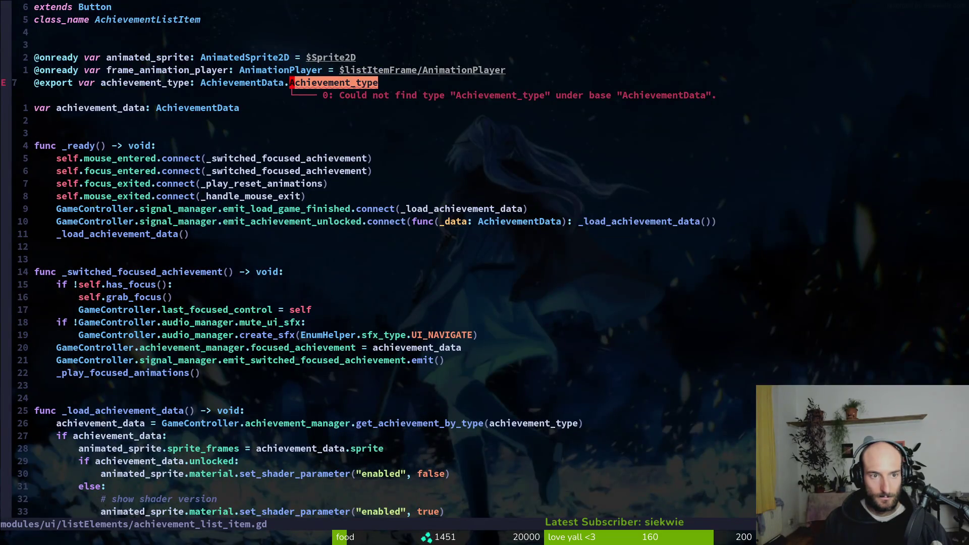
text(cwAch)
key(Return)
key(Escape)
key(ctrl+s)
- Fix the Achievement_type reference in hive.gd to AchievementType and save
key(space)
key(slash)
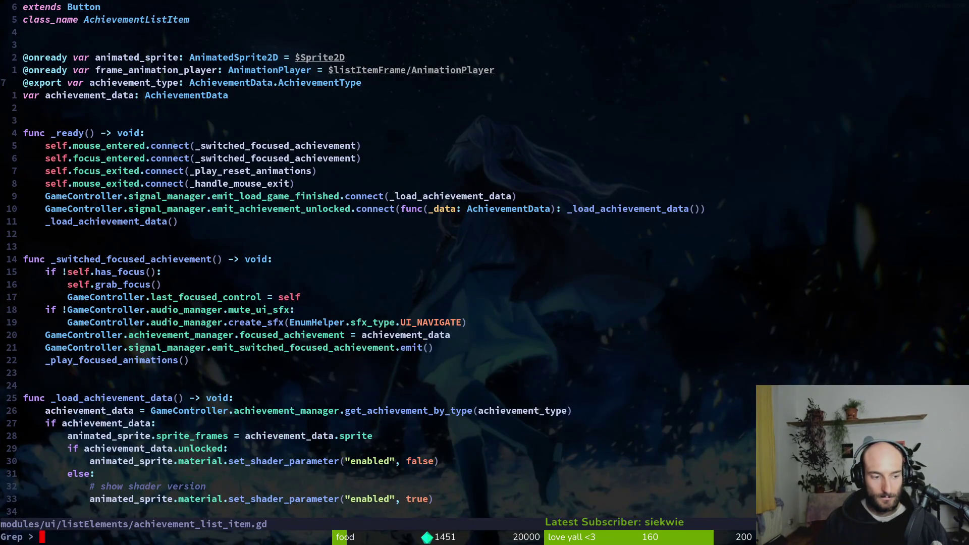
key(Escape)
key(space)
key(apostrophe)
key(Return)
text(cwAch)
key(Return)
key(Escape)
key(ctrl+s)
- Rename Achievement_type to AchievementType in spider dying.gd and save it
key(space)
key(slash)
key(Escape)
key(space)
key(apostrophe)
key(Down)
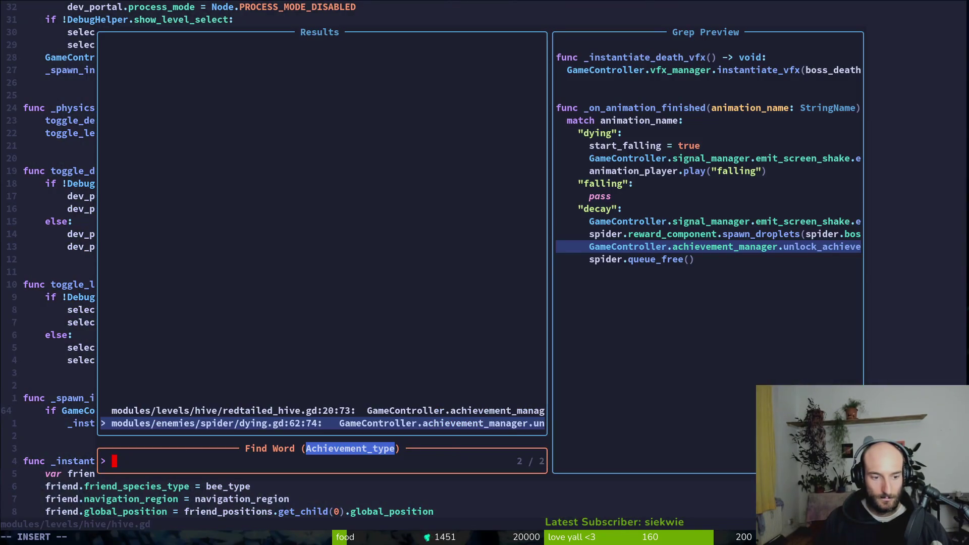
key(Return)
text(cwAch)
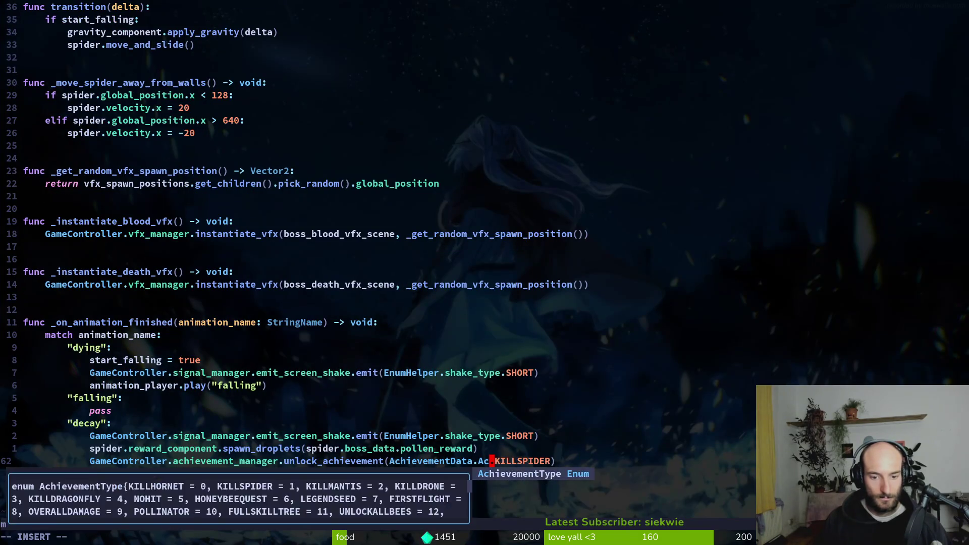
key(Return)
key(Escape)
key(ctrl+s)
- Change Achievement_type to AchievementType in redtailed_hive.gd and save it
key(space)
key(apostrophe)
key(Down)
key(Return)
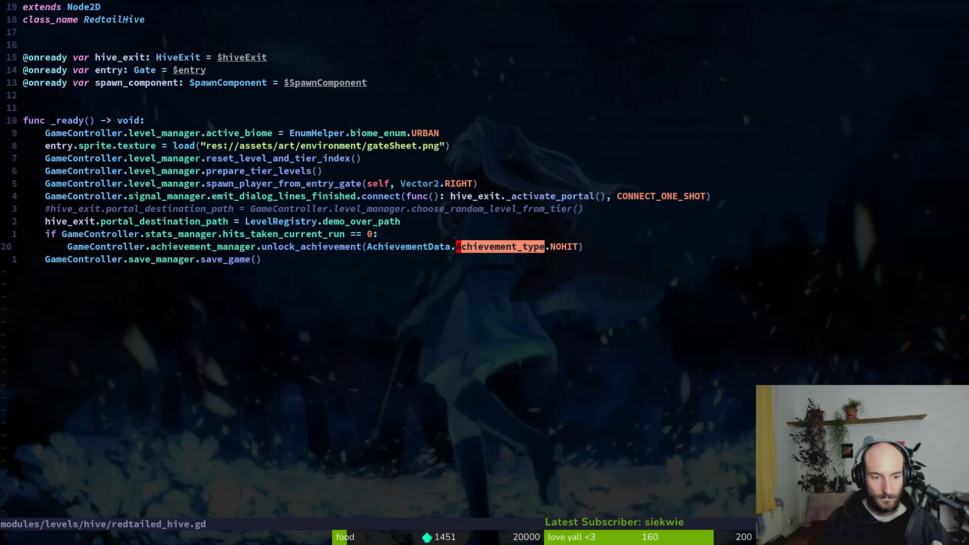
text(cwAch)
key(Return)
key(Escape)
key(ctrl+s)
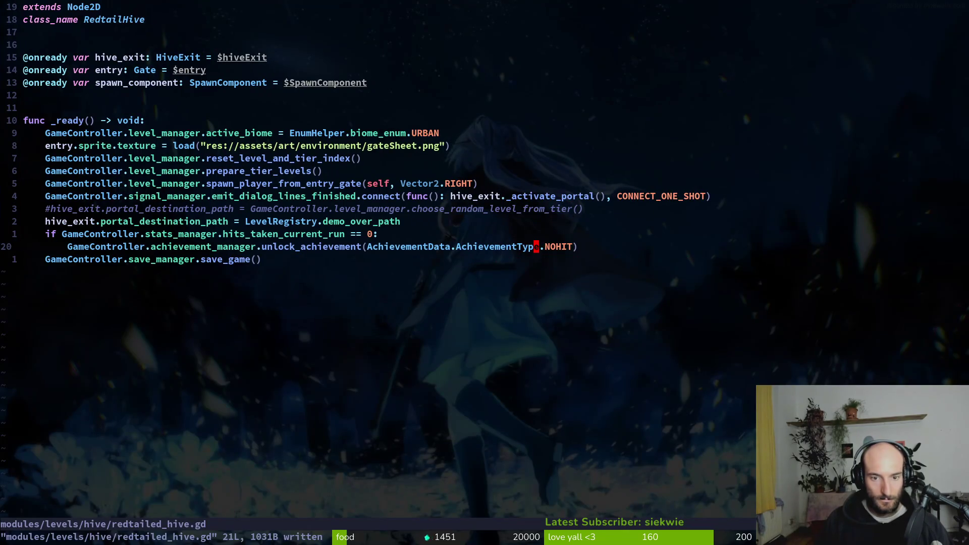
- Quit Neovim with :wq and launch tig in its git status view
text(:Wq)
key(Return)
text(:wq)
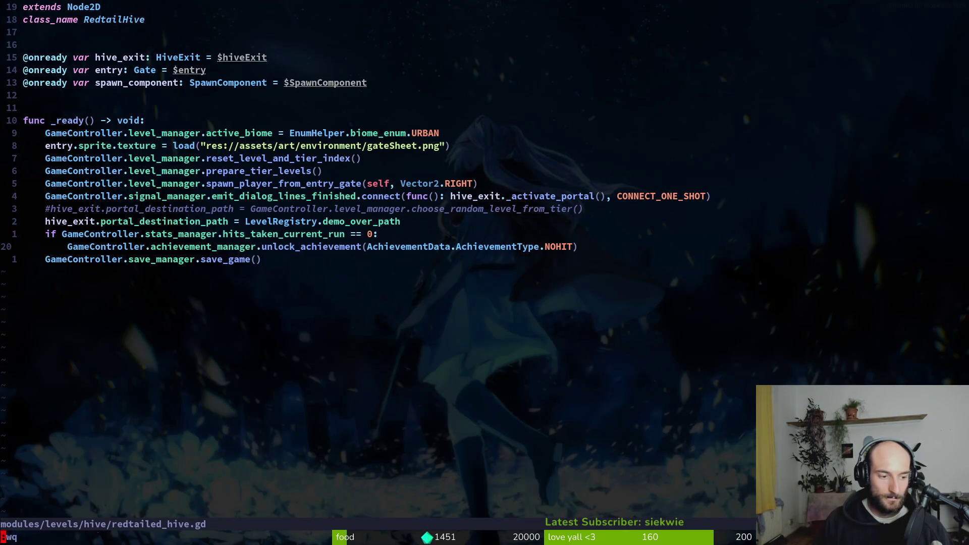
key(Return)
text(tig)
key(Return)
key(s)
key(Down)
- Stage the renamed scripts and review the achievement.manager.gd and player.manager.gd diffs
key(u)
key(u)
key(Return)
key(u)
key(u)
key(u)
key(u)
key(u)
key(u)
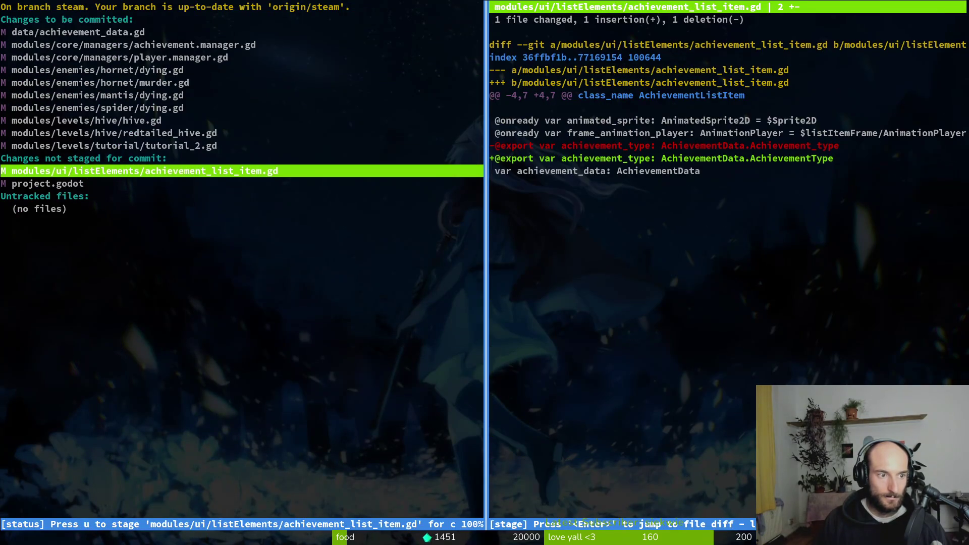
key(Up)
key(Up)
key(Up)
key(Up)
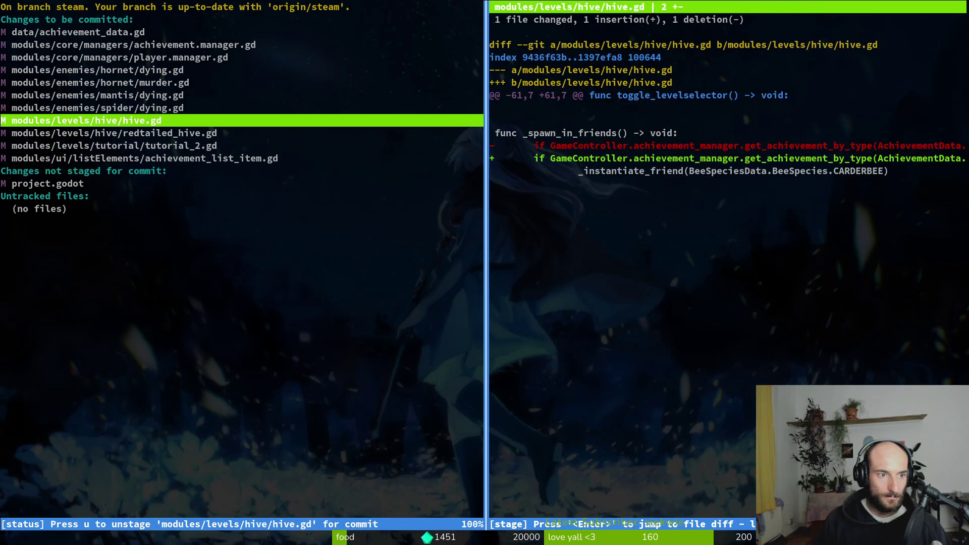
key(Up)
key(Down)
key(Down)
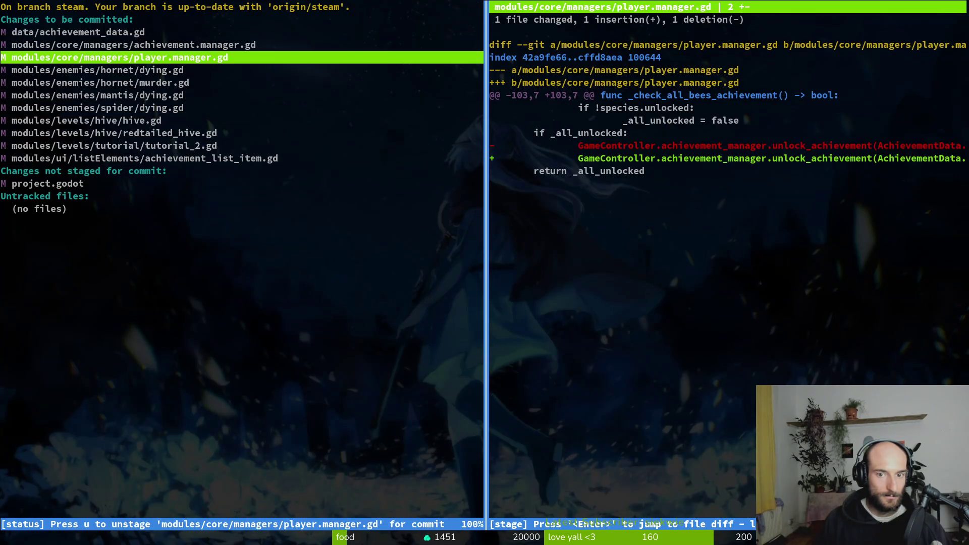
- Quit tig, leaving project.godot unstaged, and reopen Neovim from the shell
key(q)
text(q)
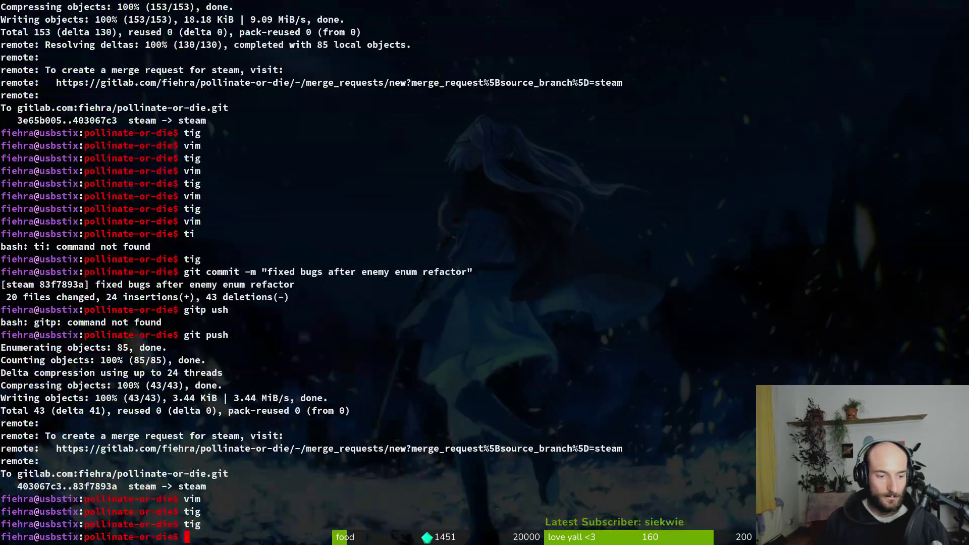
text(vim)
key(Return)
- Open achievement.manager.gd and move the _setup_steam() call above setup_manager_data(), then save
text(achimana)
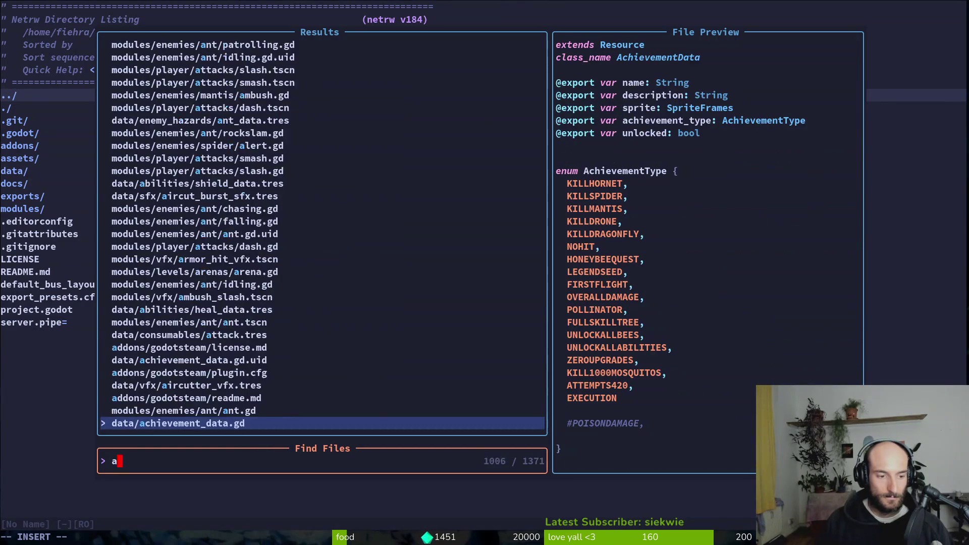
key(Return)
key(j)
key(j)
key(j)
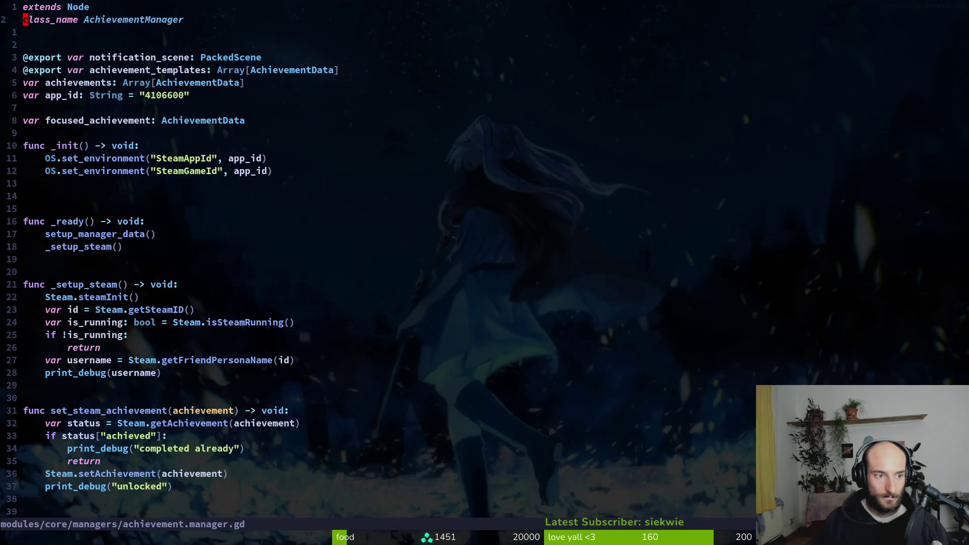
key(j)
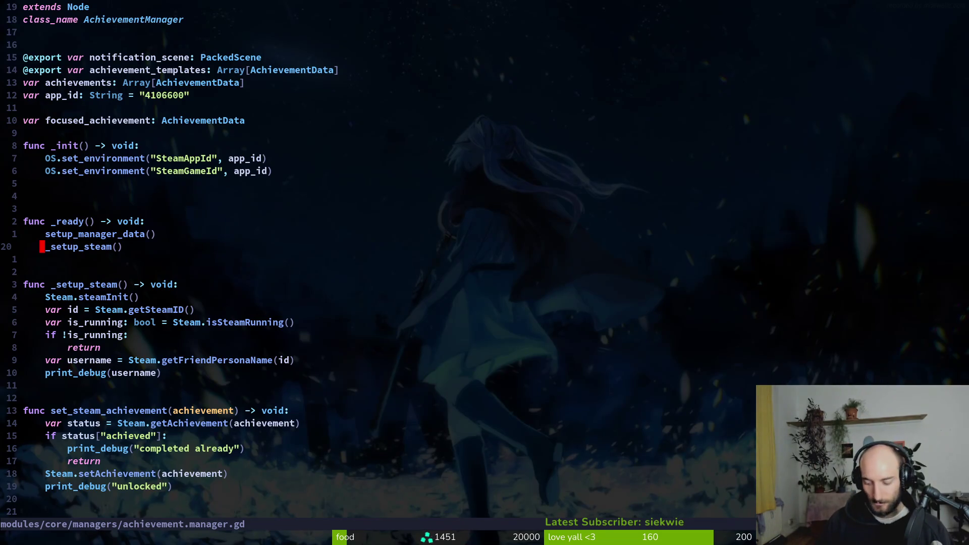
key(alt+k)
text(:w)
key(Return)
key(k)
- Move the focused_achievement declaration up above app_id and save the file
key(k)
key(k)
key(d)
key(d)
key(k)
key(k)
key(k)
key(shift+p)
key(k)
key(k)
key(shift+v)
key(alt+k)
key(Escape)
key(shift+v)
key(alt+k)
key(Escape)
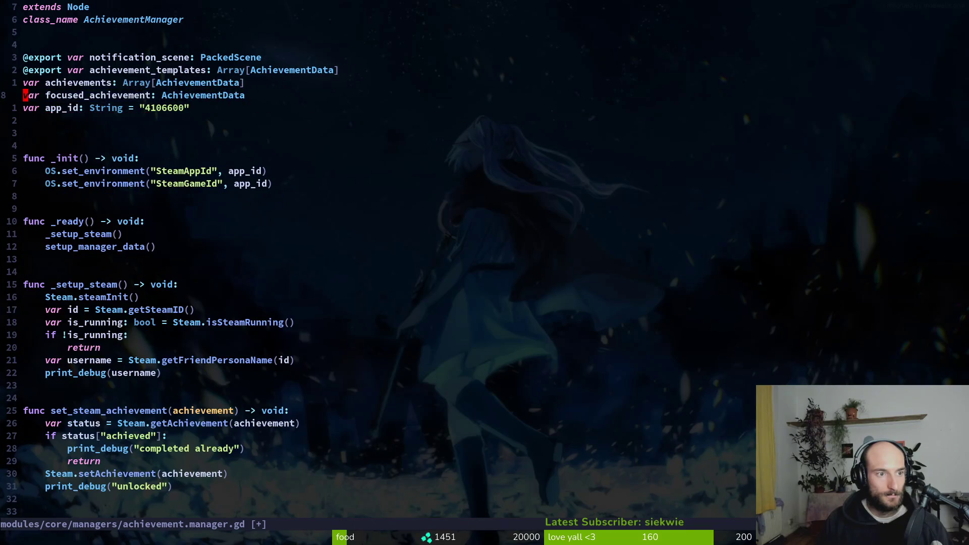
text(:w)
key(Return)
key(j)
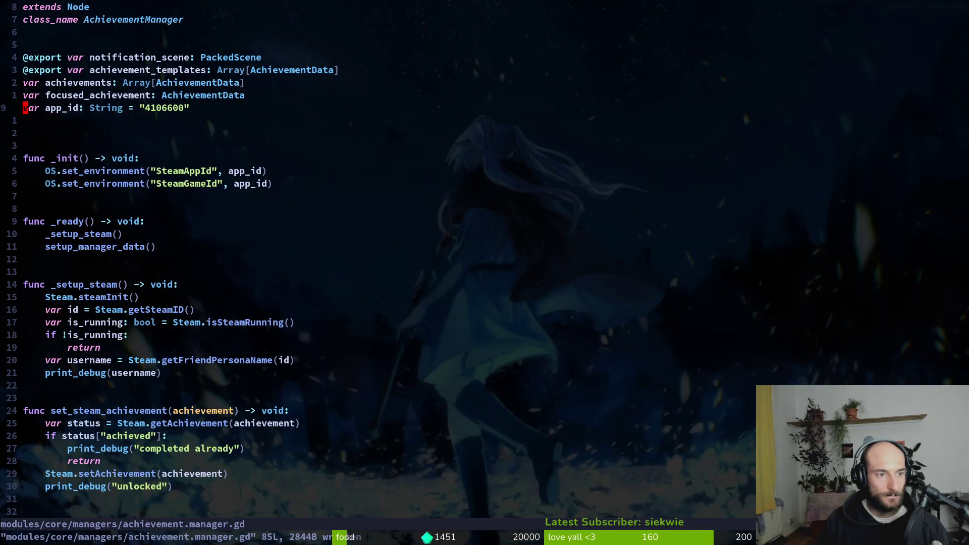
- Remove the extra blank line and the username lookup and print lines in _setup_steam, then save
key(d)
key(d)
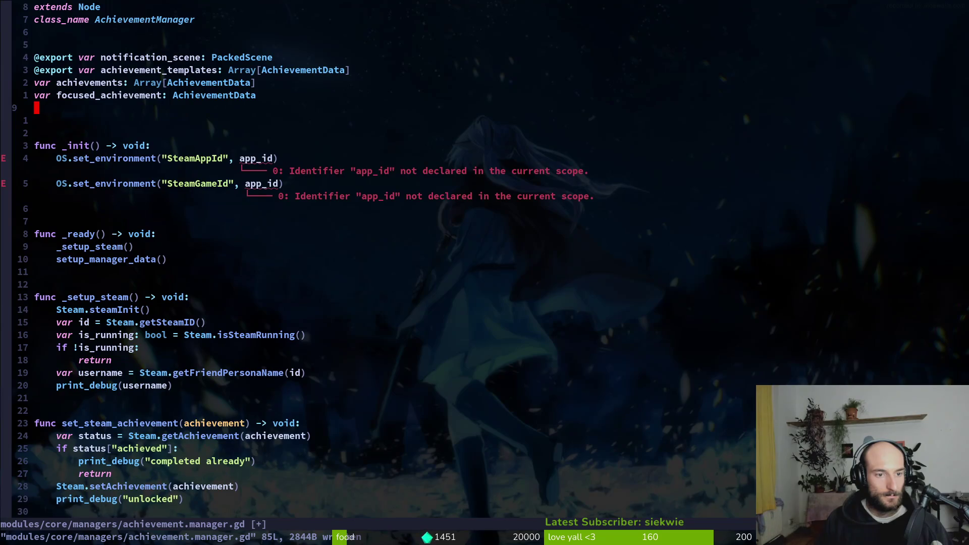
key(u)
key(j)
key(j)
key(j)
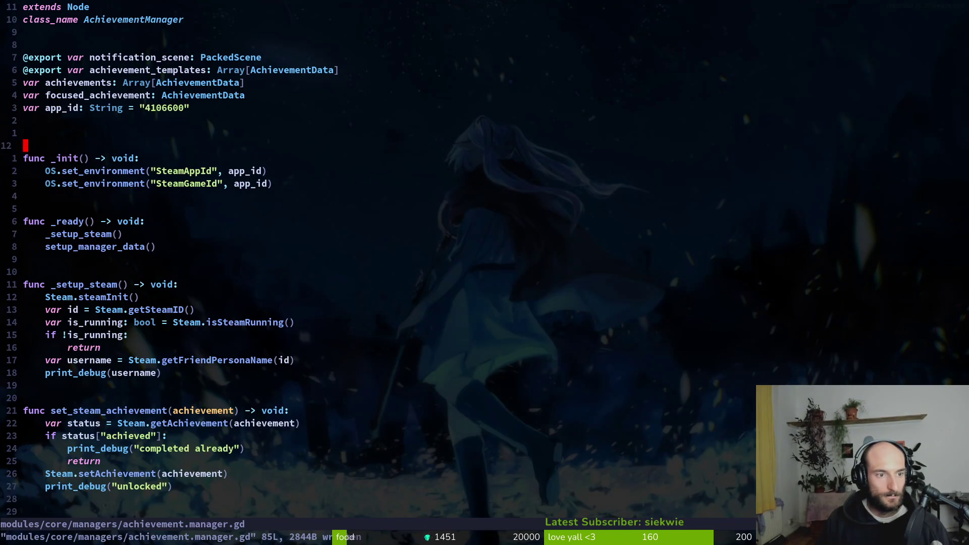
key(k)
key(k)
key(d)
key(d)
key(j)
key(j)
key(j)
key(j)
key(8)
key(j)
key(6)
key(j)
text(kdk)
text(:w)
key(Return)
- Delete the unused var id line in _setup_steam and save
key(k)
key(k)
key(k)
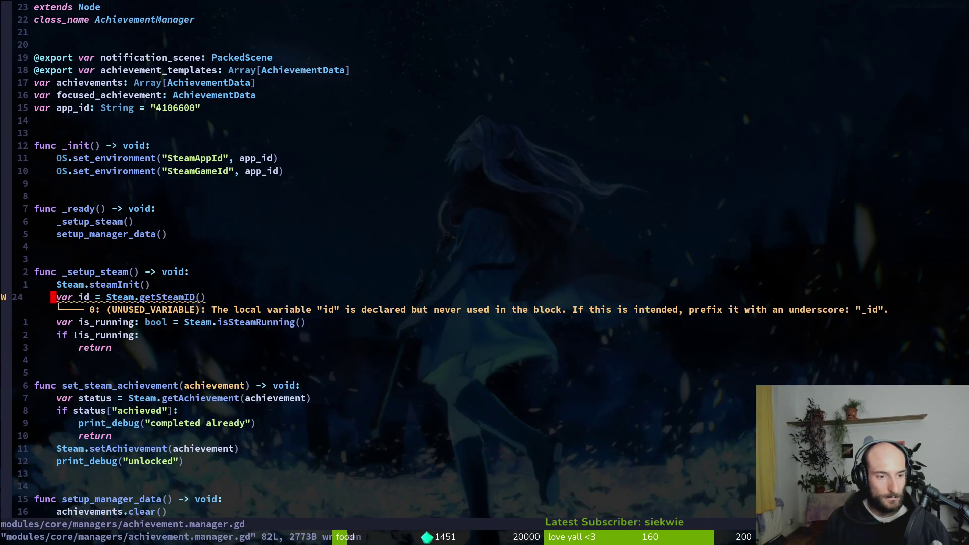
key(d)
key(d)
key(u)
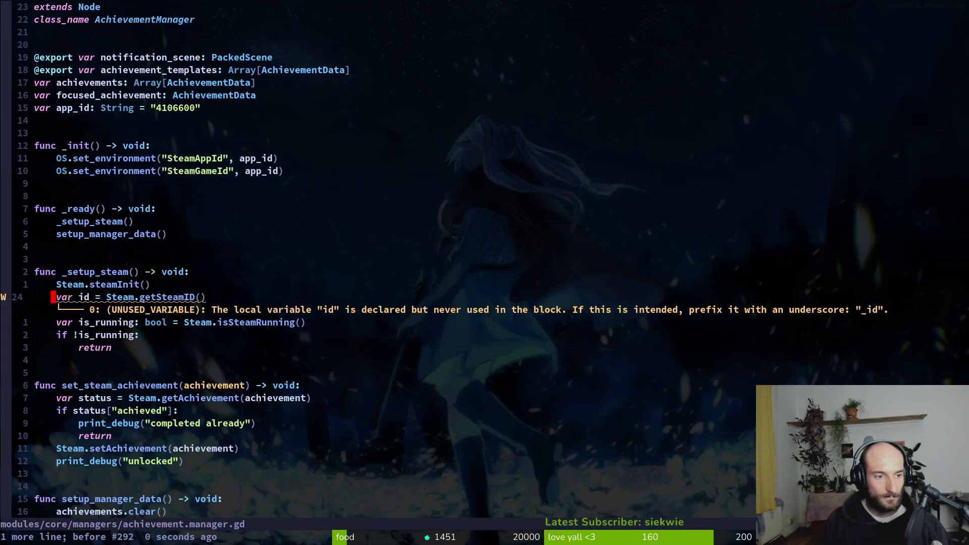
key(d)
key(d)
text(:w)
key(Return)
- Review the is_running check, undo to restore the var id and username lines, and save
key(j)
key(j)
key(j)
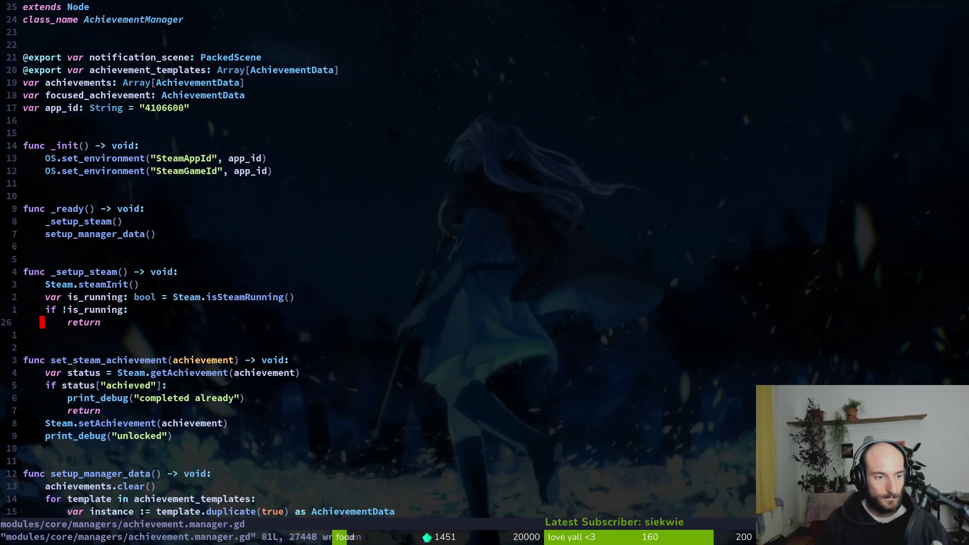
key(k)
key(k)
key(k)
key(V)
key(Escape)
key(k)
key(V)
key(j)
key(j)
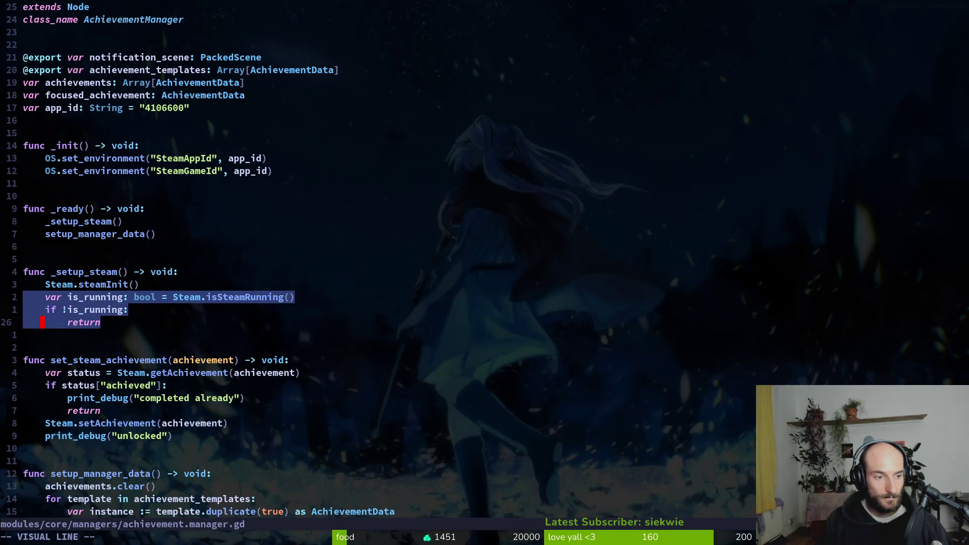
key(Escape)
key(u)
key(ctrl+r)
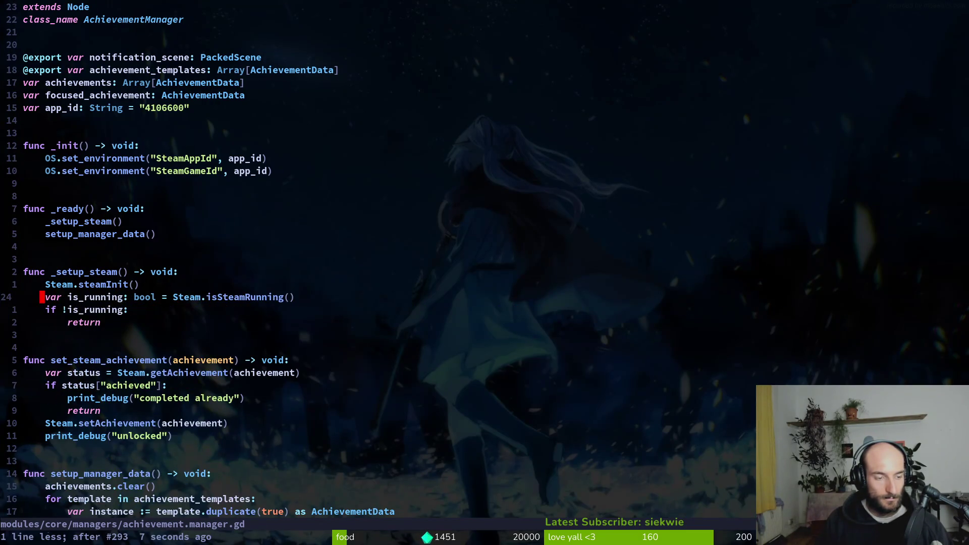
key(u)
key(u)
key(u)
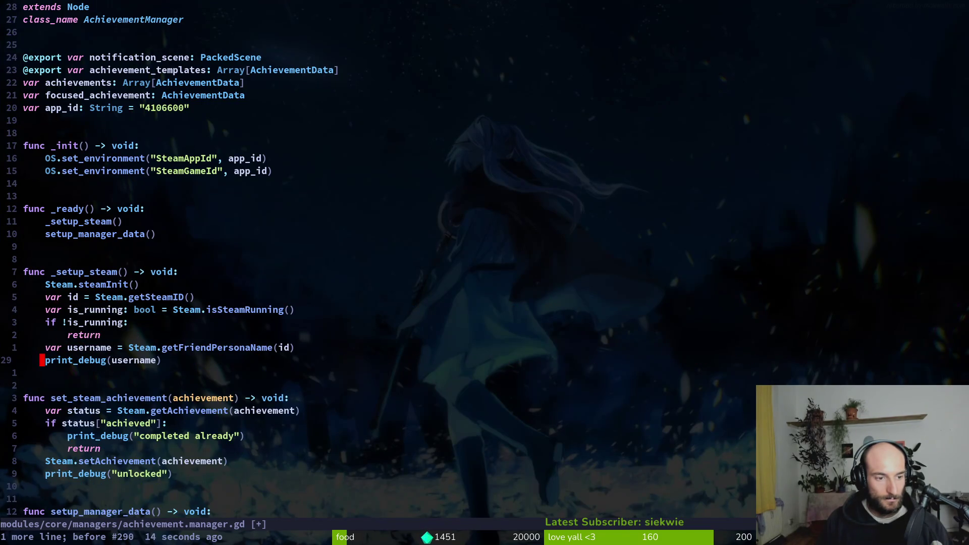
text(:w)
key(Return)
- Delete the 'completed already' and 'unlocked' print_debug lines in set_steam_achievement
key(l)
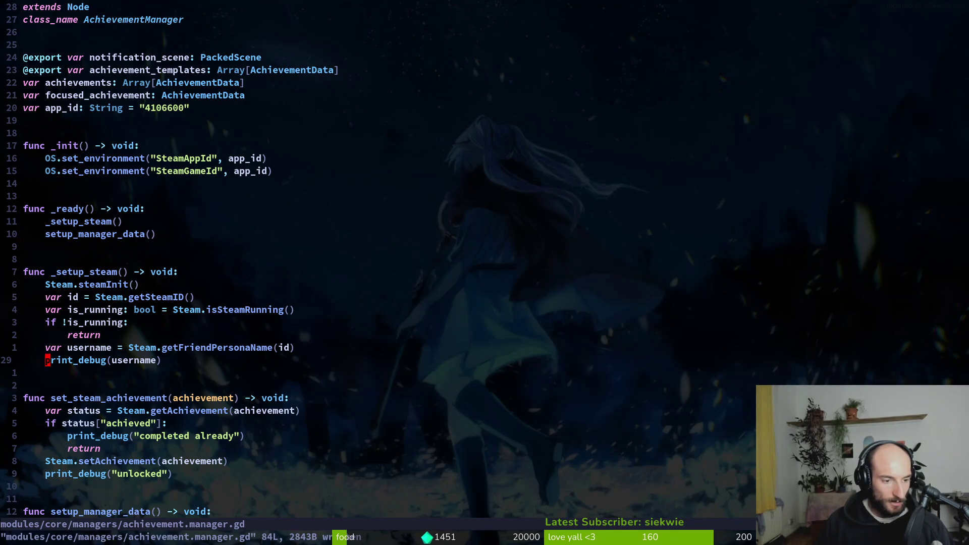
click(159, 434)
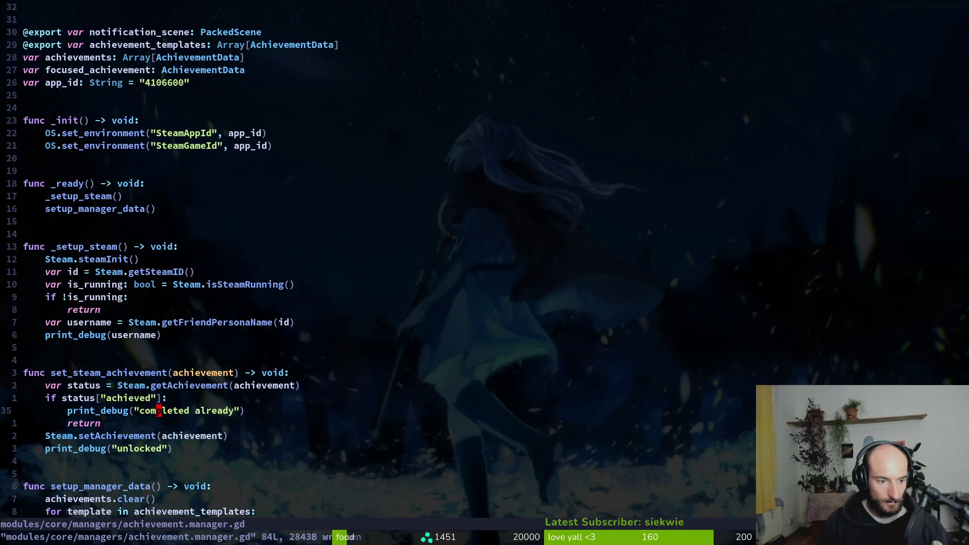
key(d)
key(d)
key(j)
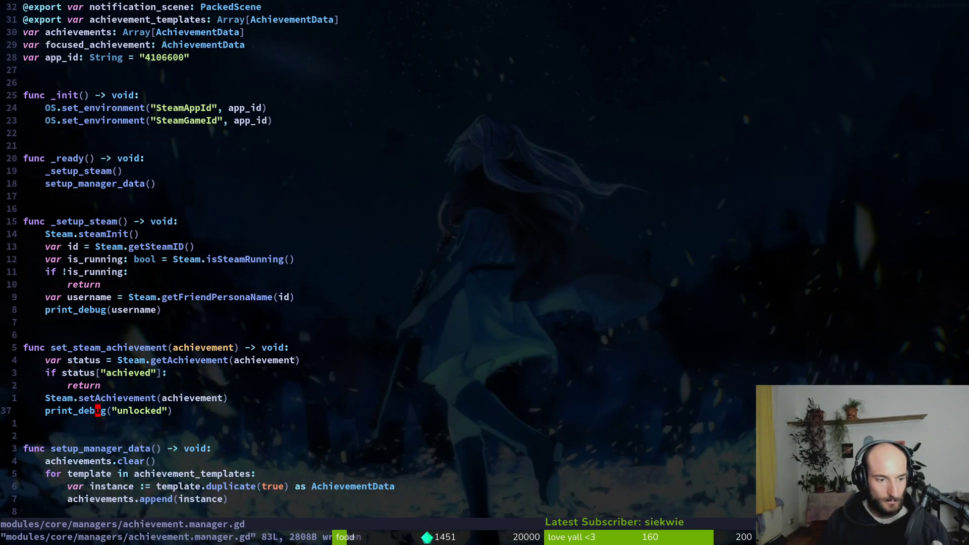
key(d)
key(d)
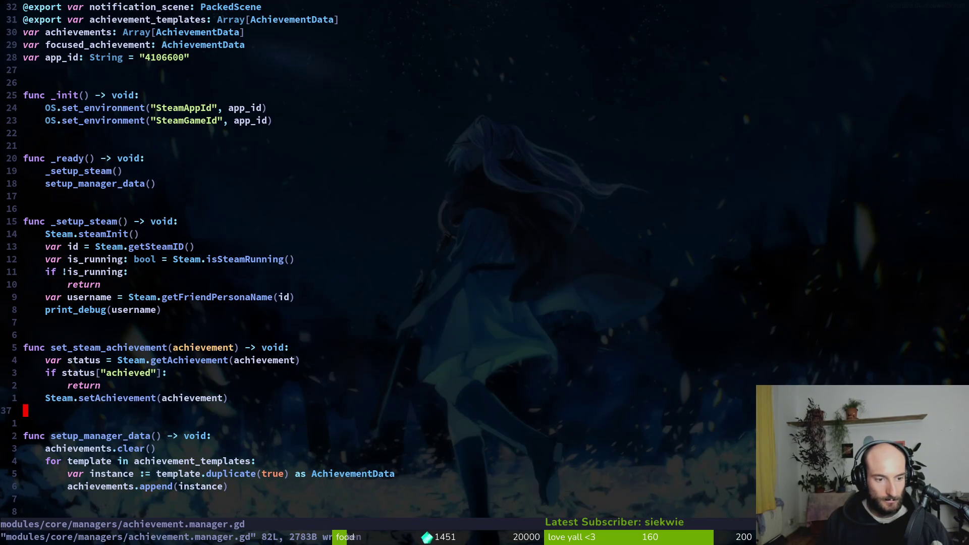
- Find Word on set_steam_achievement, jump to its call at line 58, and save
key(k)
key(k)
key(k)
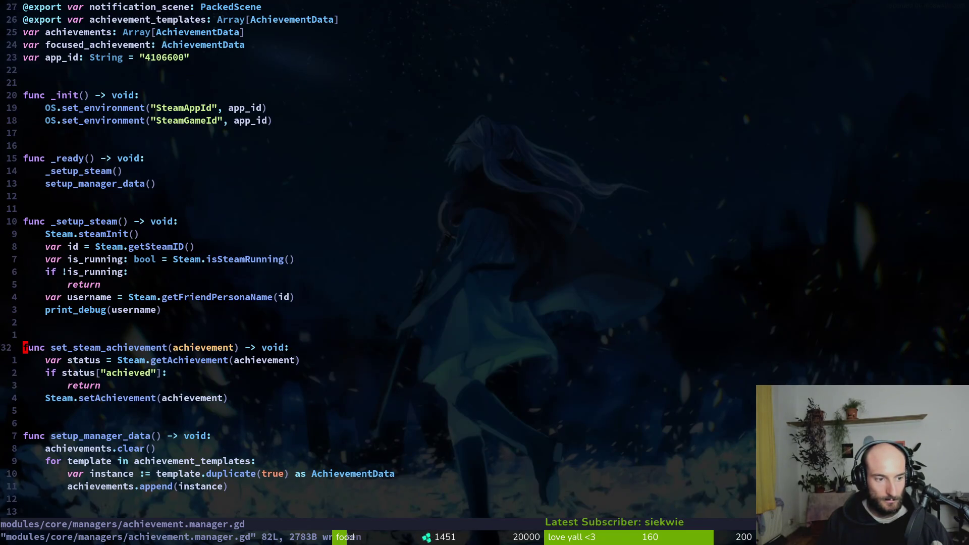
key(w)
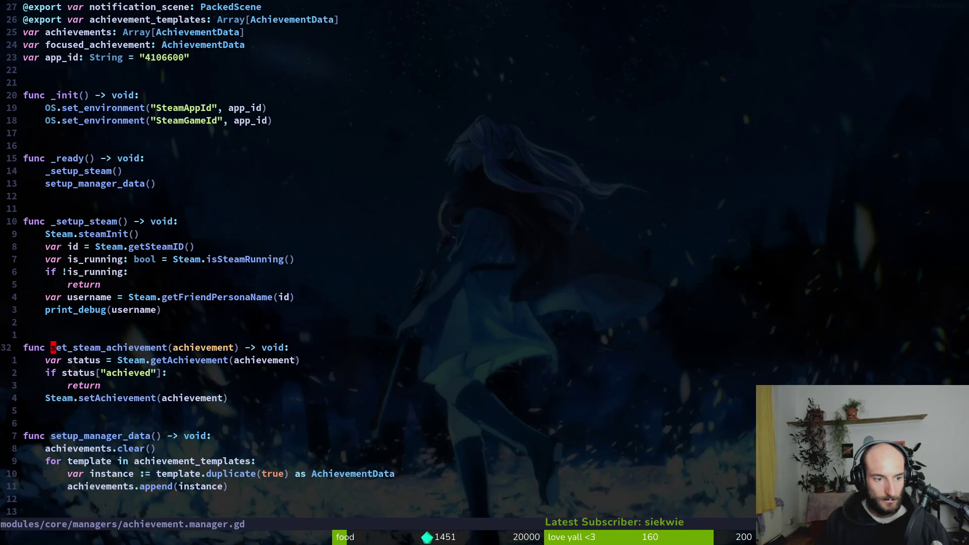
key(space)
key(s)
key(w)
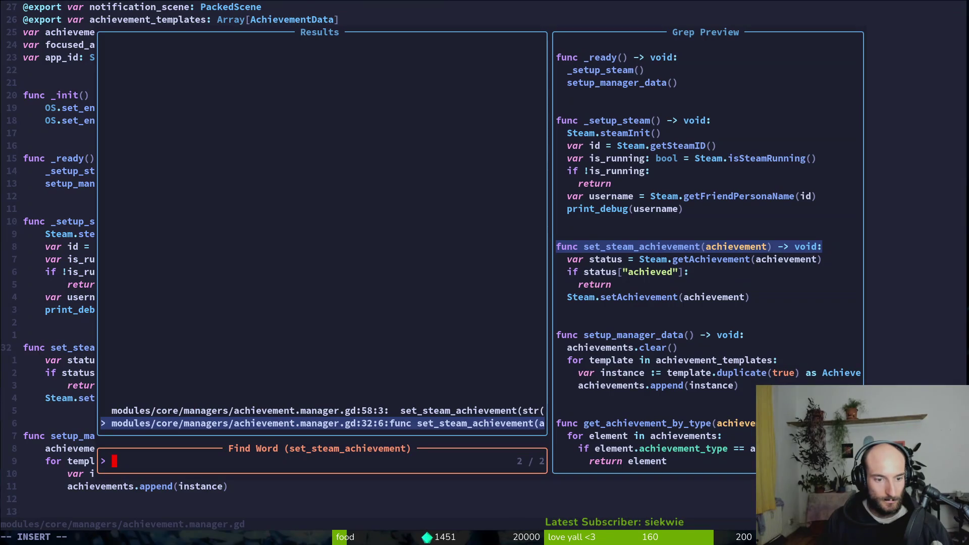
key(ctrl+p)
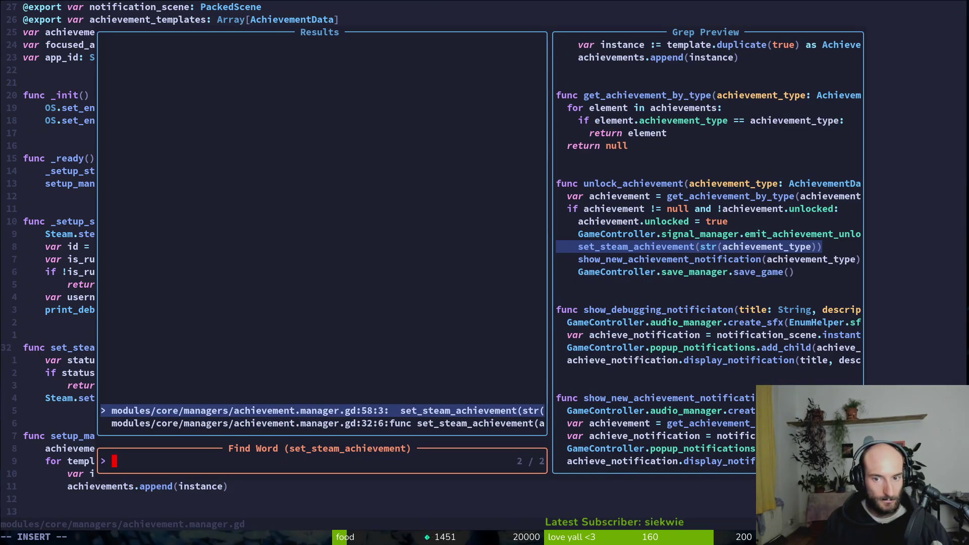
key(Return)
key(shift+v)
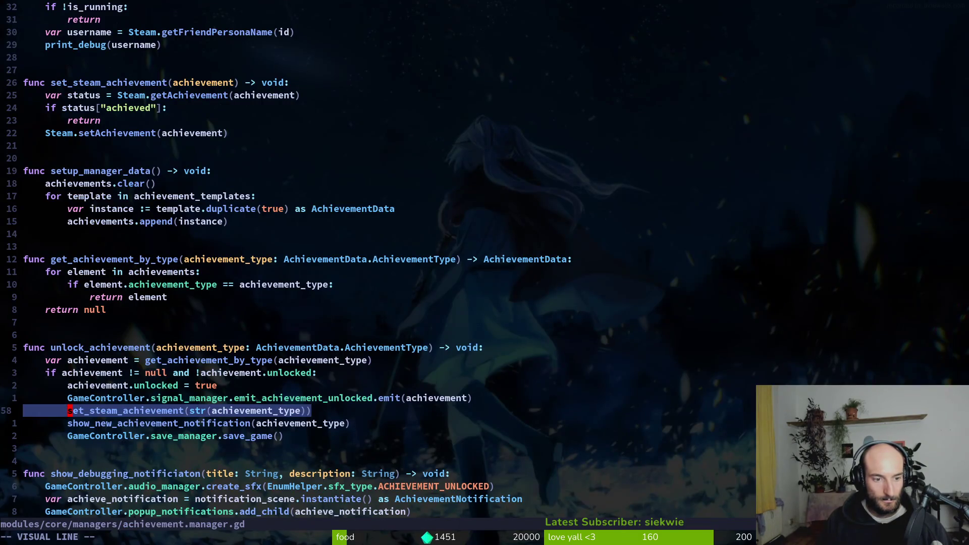
key(Escape)
text(:w)
key(Return)
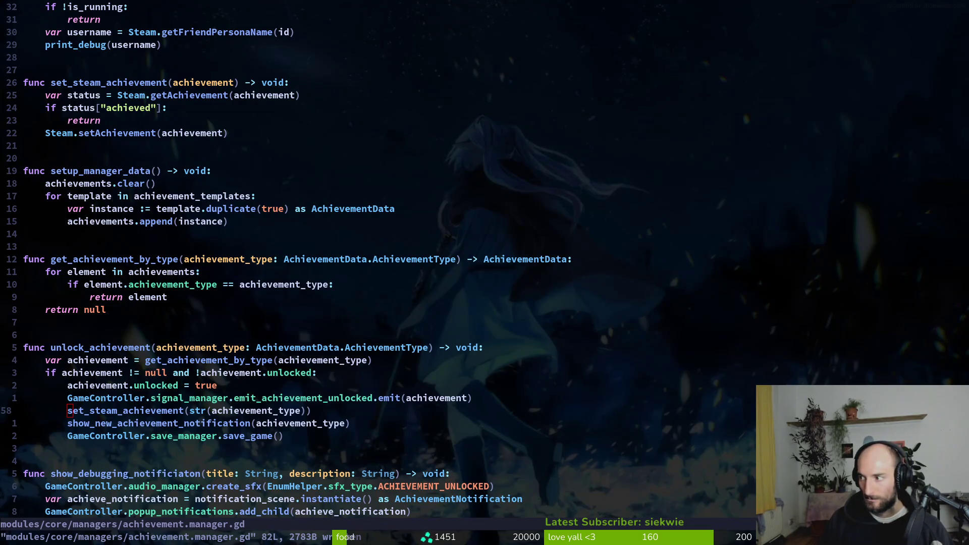
- Inspect the unlocked check on line 55, achievement_type on line 48, and the achieved check
click(291, 373)
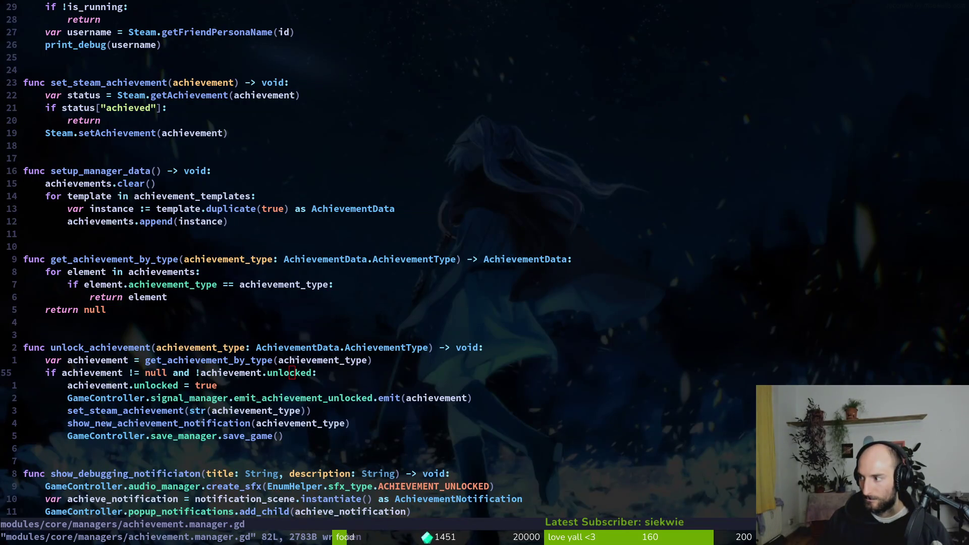
click(158, 284)
key(k)
key(k)
key(k)
key(k)
key(k)
key(j)
key(j)
key(j)
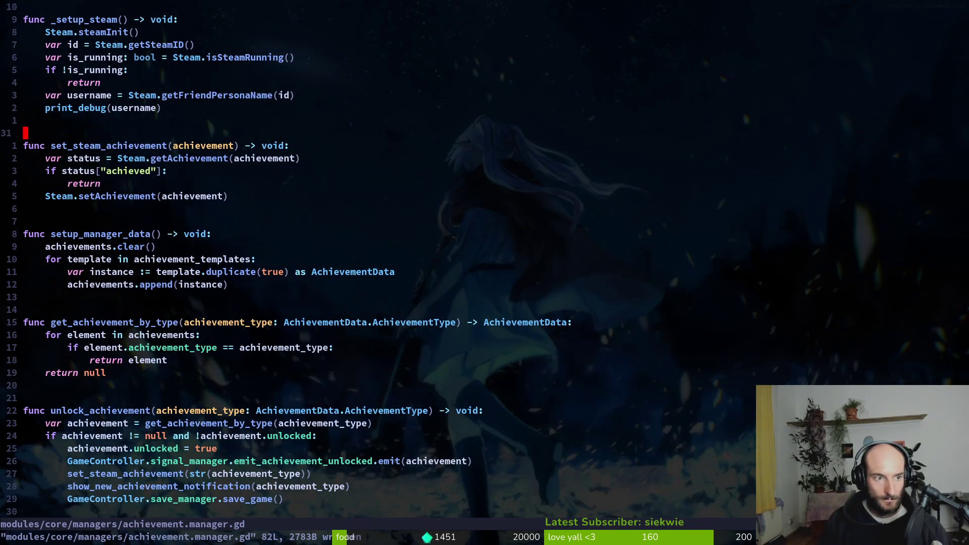
key(k)
key(h)
key(h)
key(k)
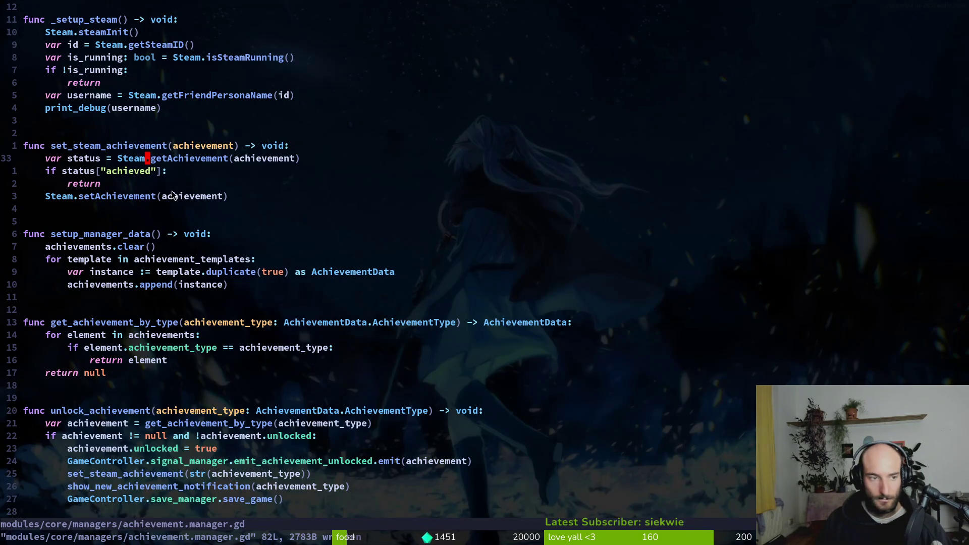
- Yank the set_steam_achievement name and grep the project for all its uses
click(165, 160)
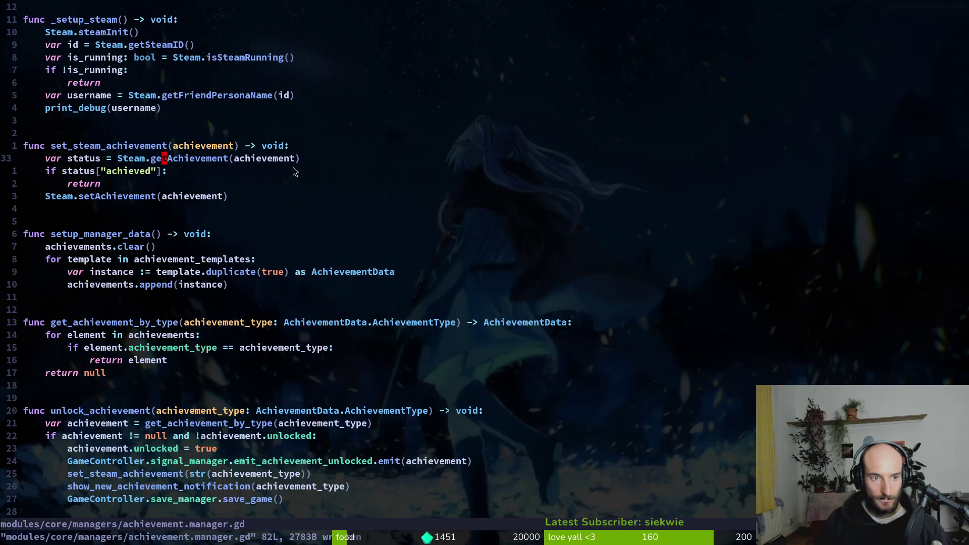
click(194, 147)
click(116, 146)
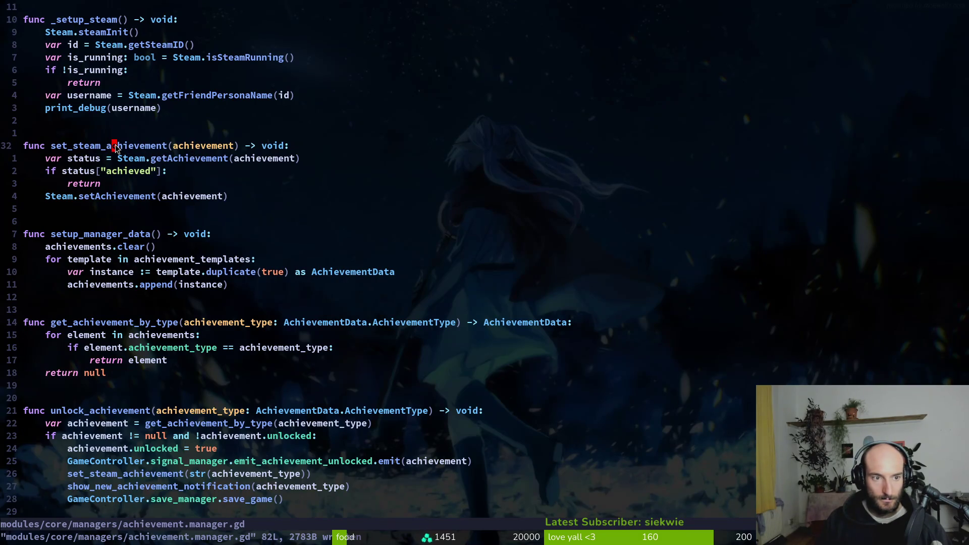
key(v)
key(i)
key(w)
key(y)
key(space)
key(s)
key(g)
key(ctrl+r)
key(0)
key(Return)
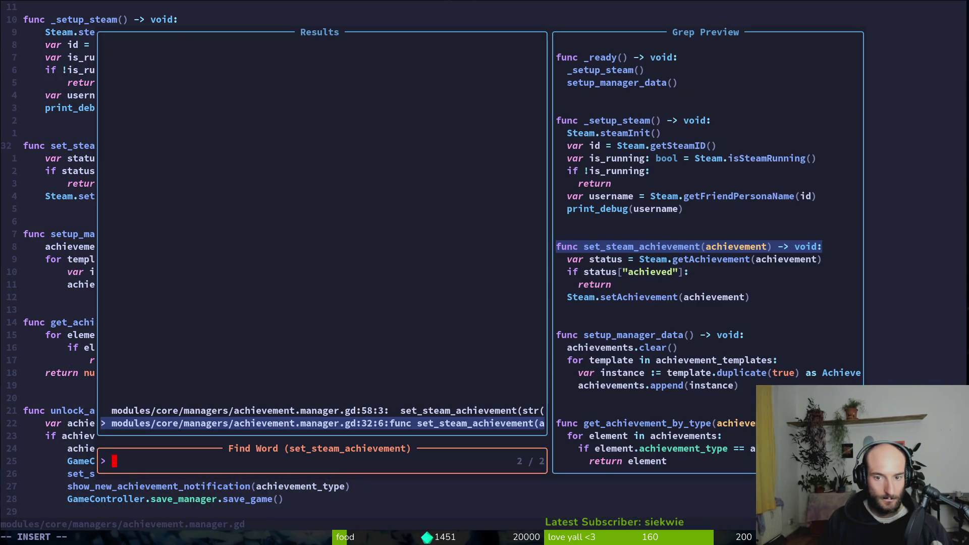
- Compare the line-58 call and line-32 definition previews, then close the search and save
click(323, 411)
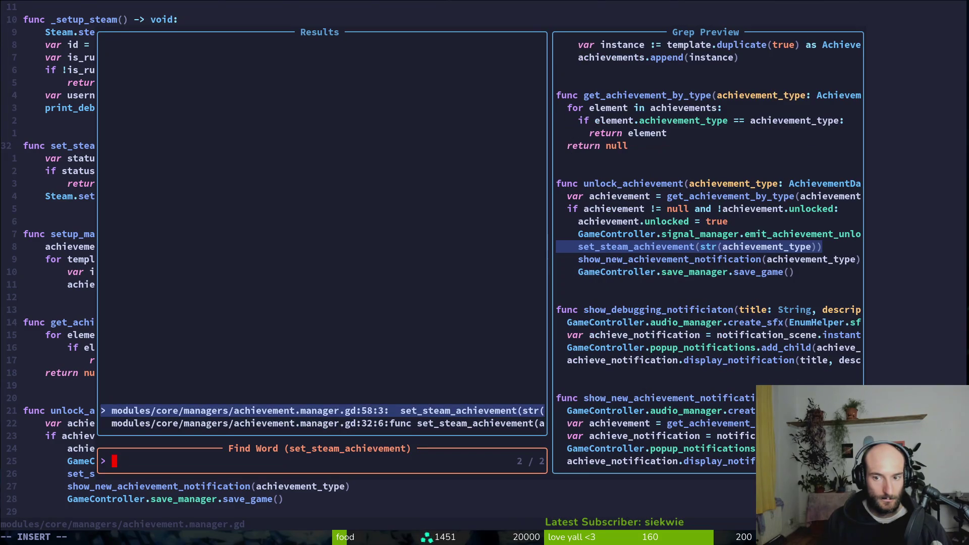
click(323, 423)
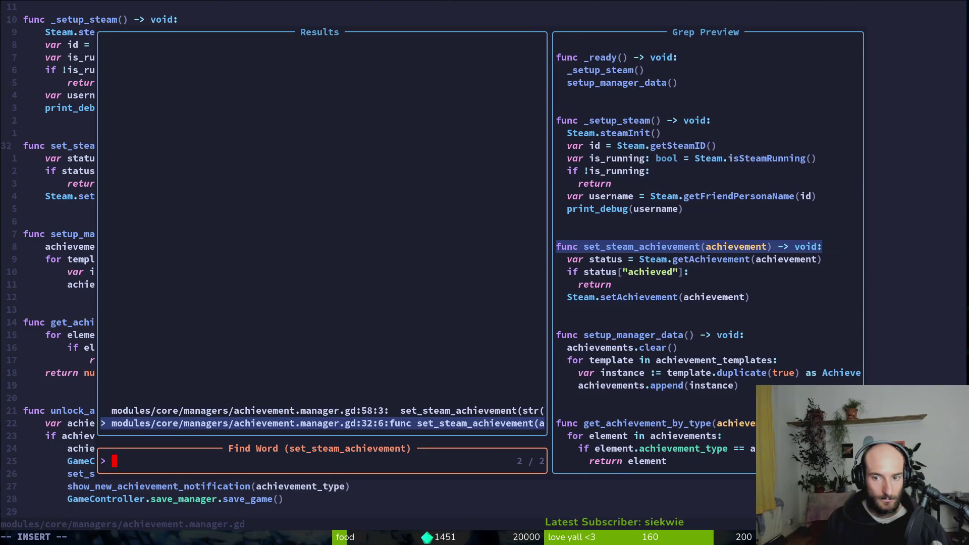
click(323, 411)
click(323, 423)
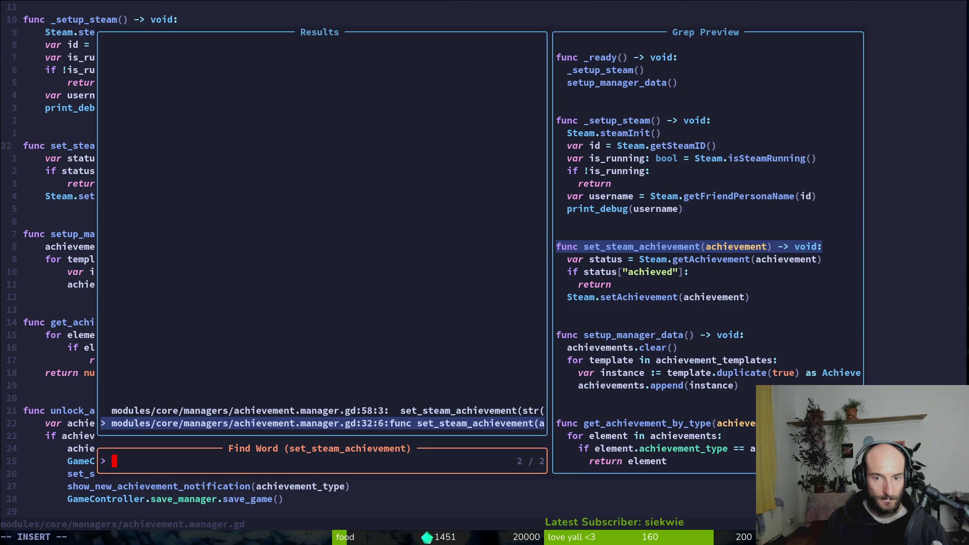
click(323, 411)
click(323, 423)
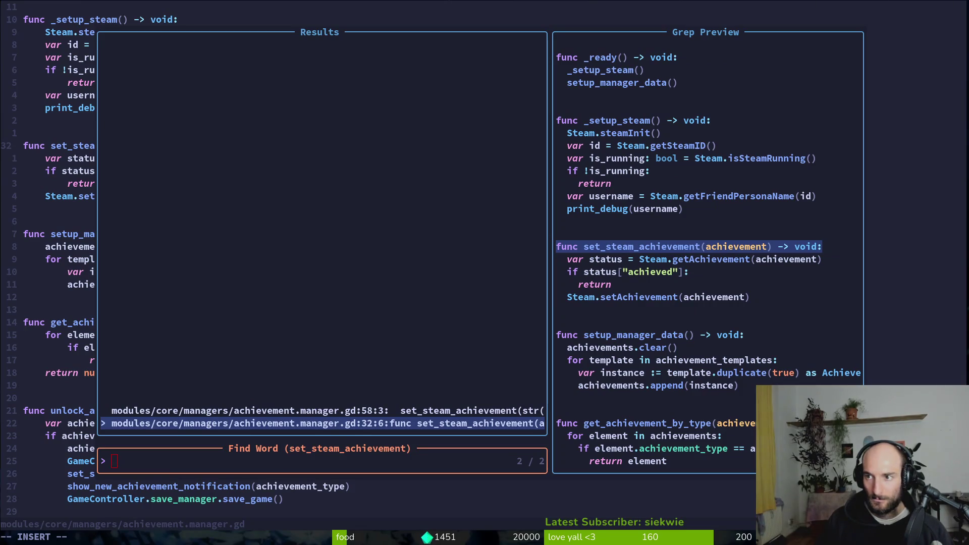
click(687, 289)
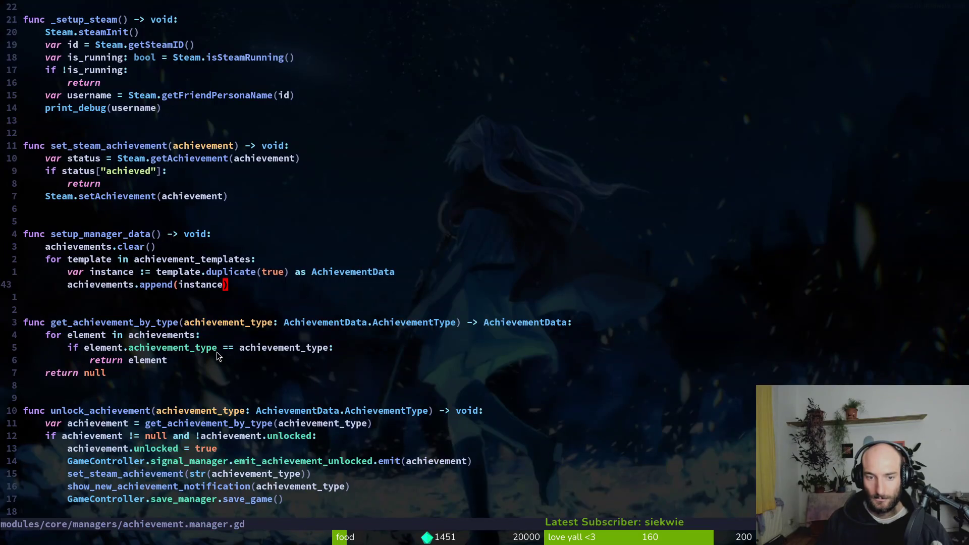
key(ctrl+s)
- Leave the editor and review the unstaged achievement.manager.gd diff in tig status
key(ctrl+z)
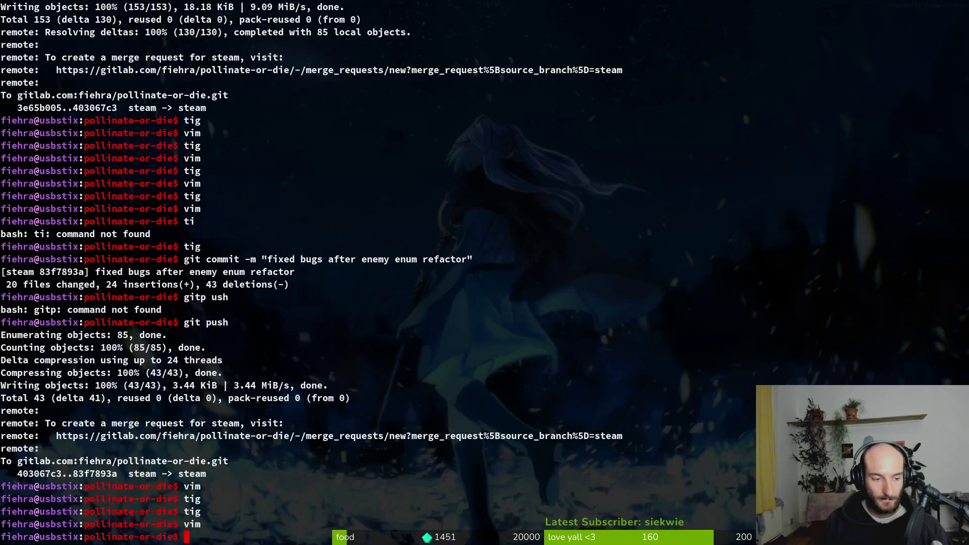
text(tig status)
key(Return)
key(j)
key(j)
key(j)
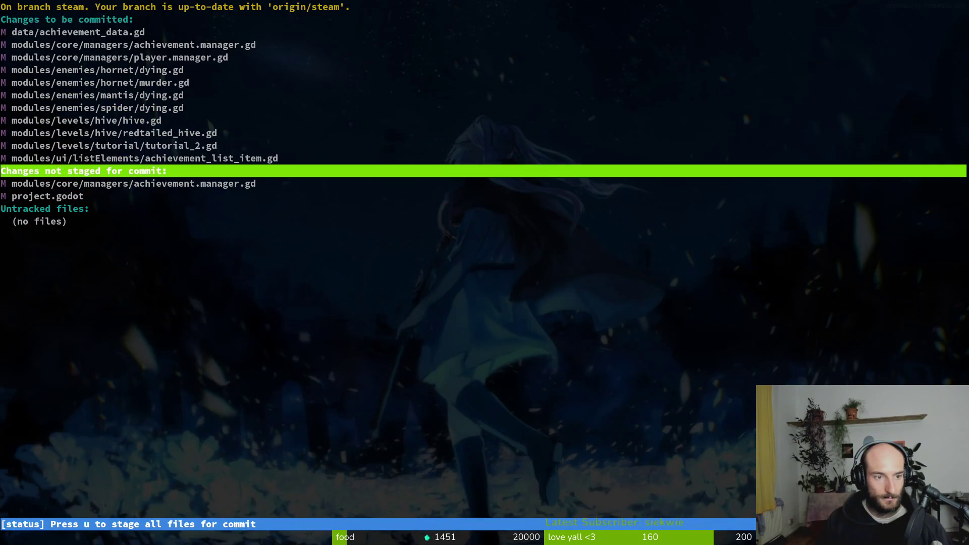
key(Return)
- Stage both files, commit as "implemented steam achievements", and push to GitLab
text(u)
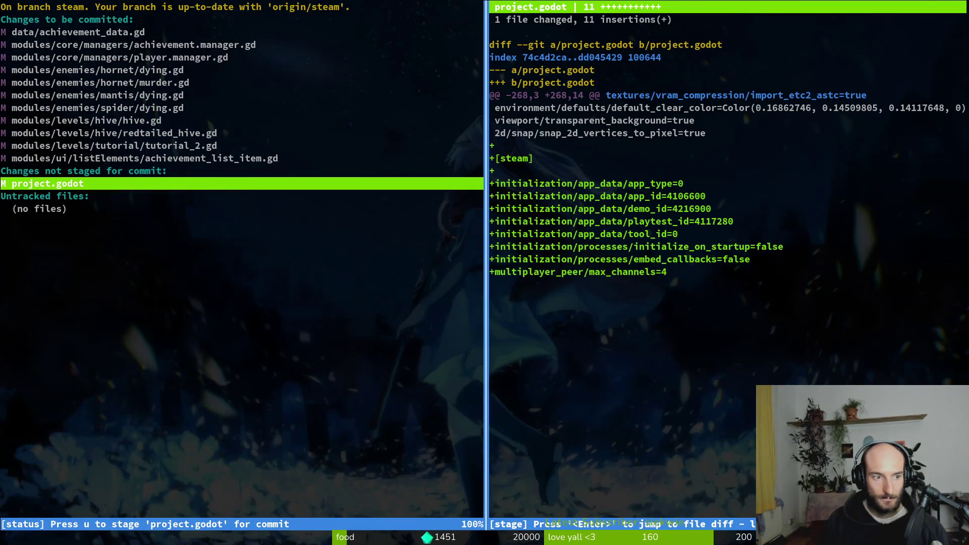
text(qgit commit -m ")
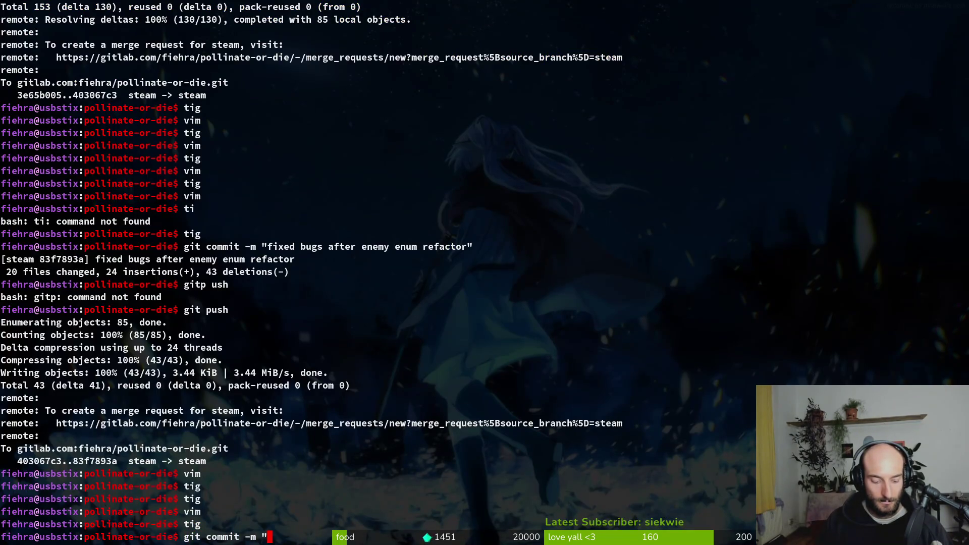
text(implement)
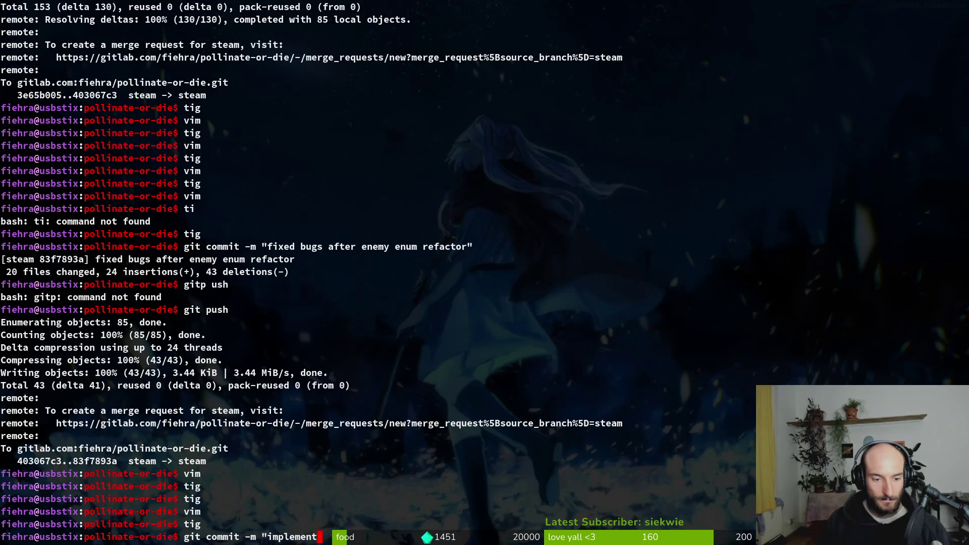
text(ed steam achievements")
key(Return)
text(git push)
key(Return)
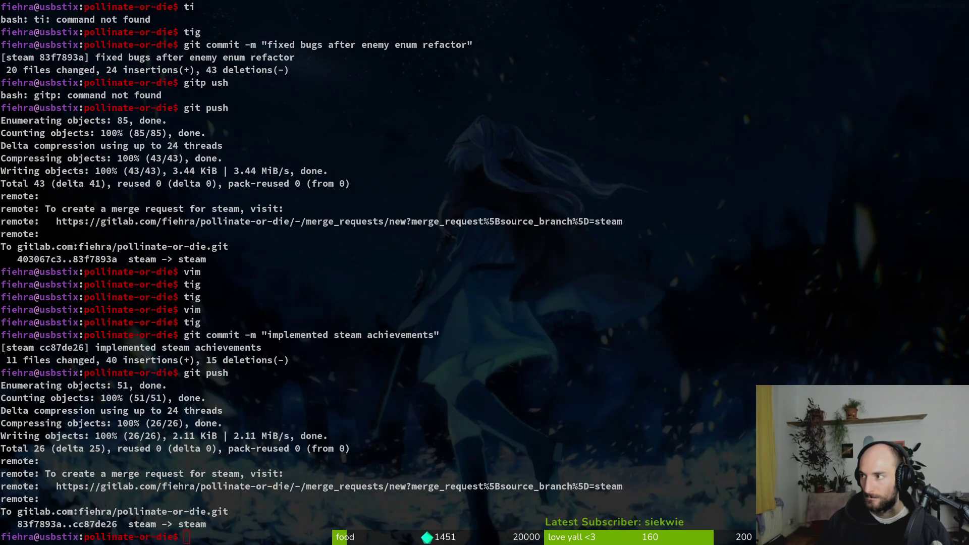
key(super+b)
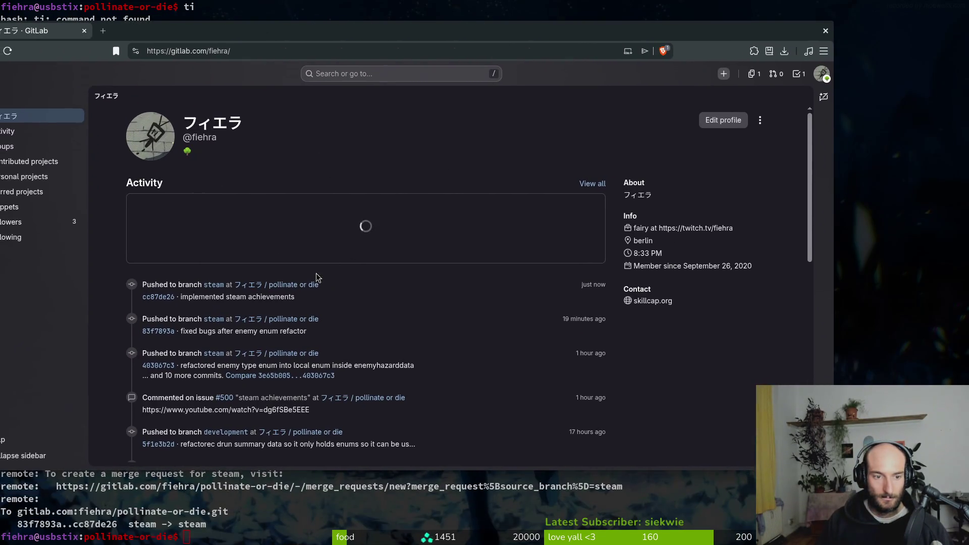
- Open the pollinate or die project and look through the steam nextfest demo milestone
click(313, 286)
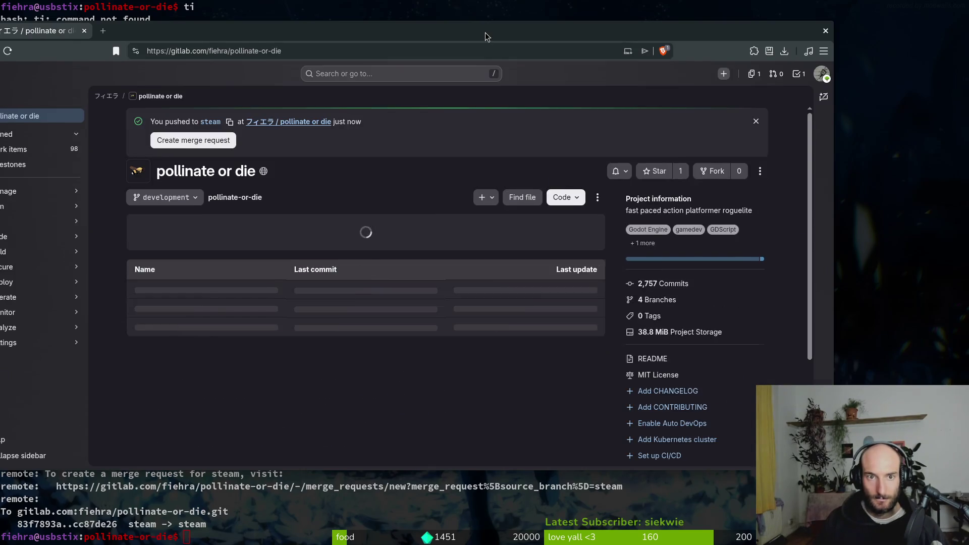
key(super+Up)
mouse_move(34, 202)
mouse_move(66, 187)
click(173, 225)
click(266, 119)
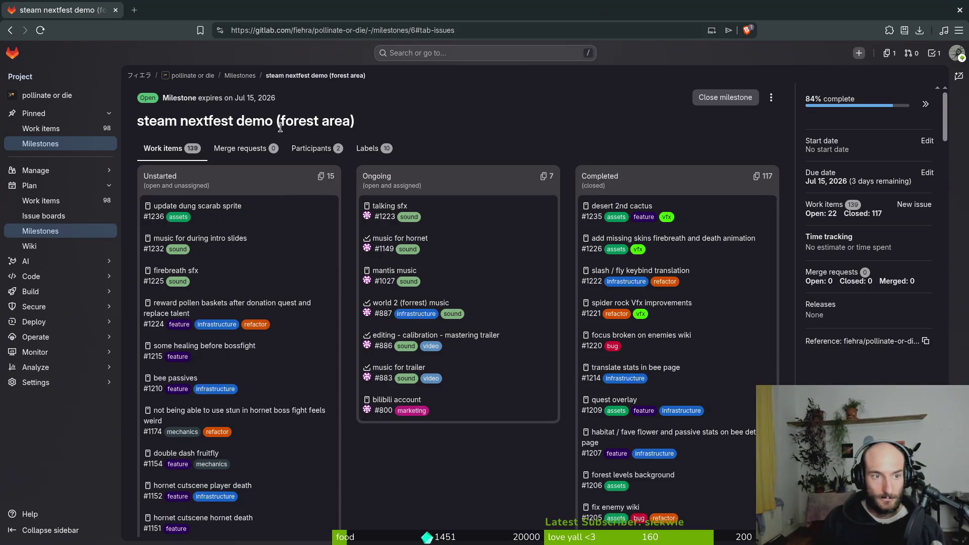
key(alt+Left)
- Search the work items for "steam" and close #500 steam achievements
click(41, 128)
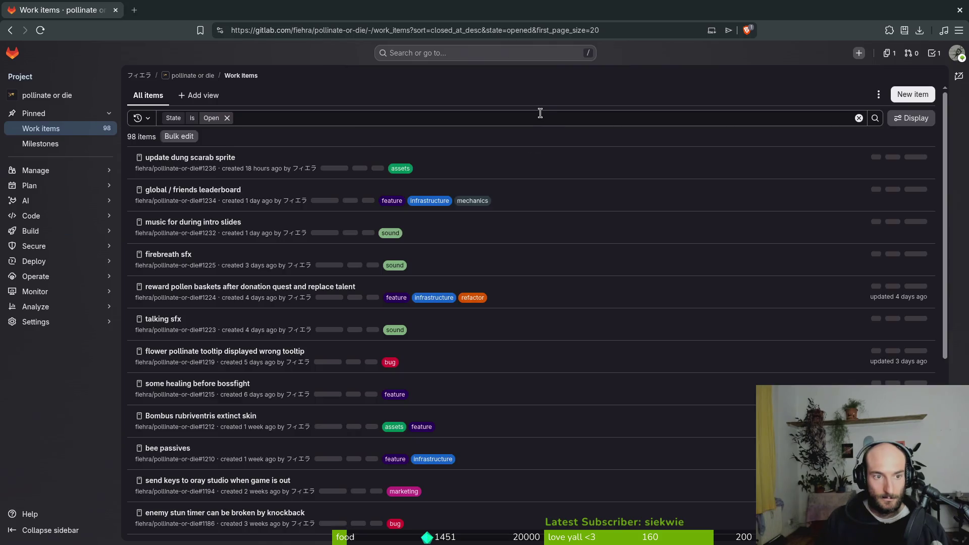
click(540, 113)
text(steam)
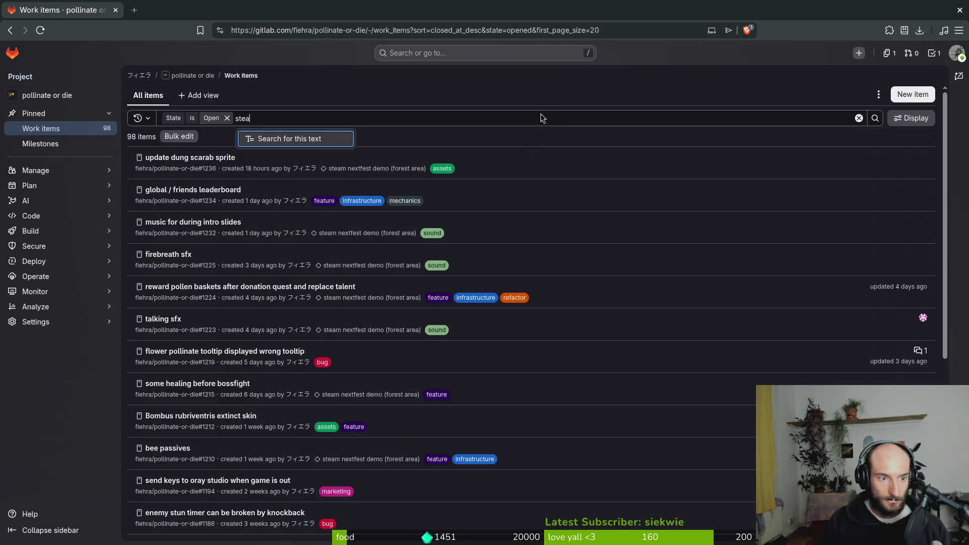
key(Return)
click(869, 117)
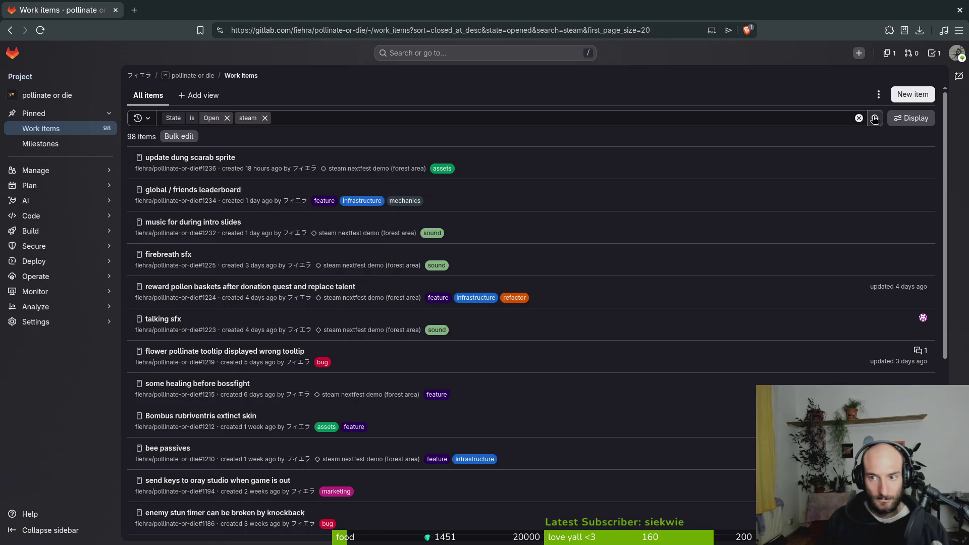
click(182, 190)
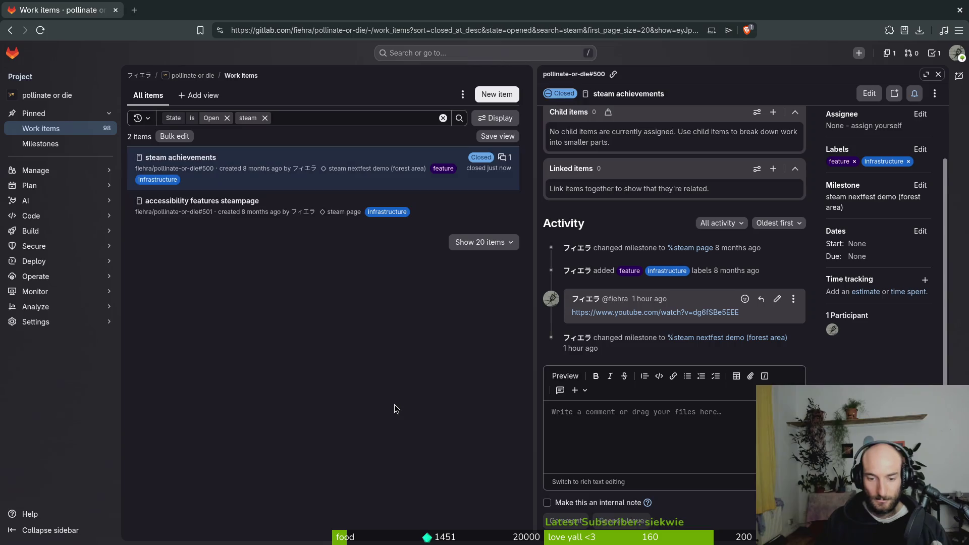
click(40, 128)
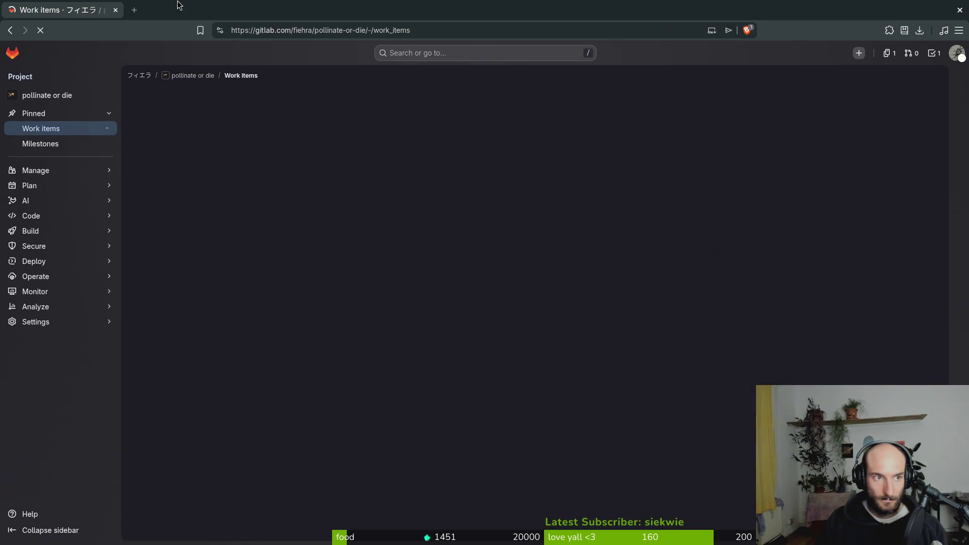
key(alt+Tab)
- Clear the terminal output and bring up the Godot 4 Steam Achievements YouTube tutorial
key(ctrl+l)
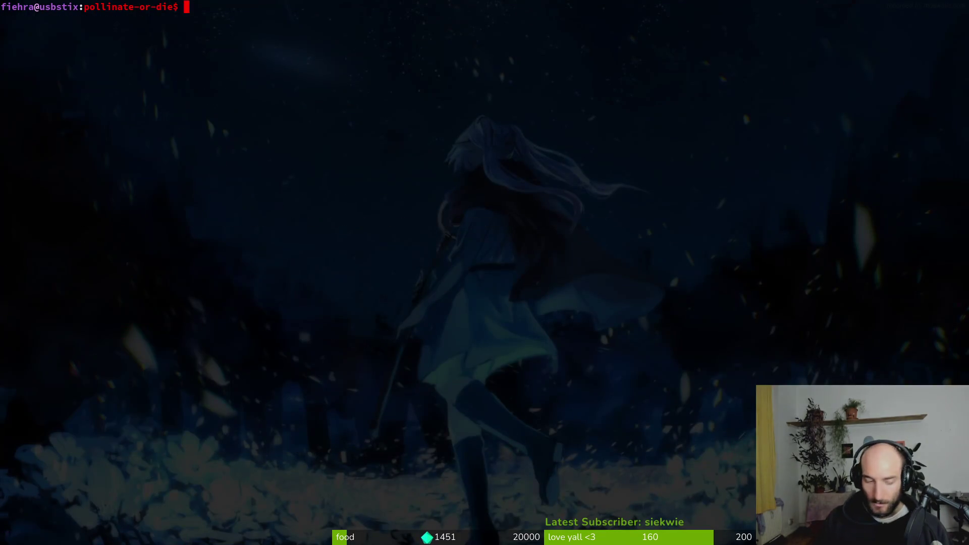
key(alt+Tab)
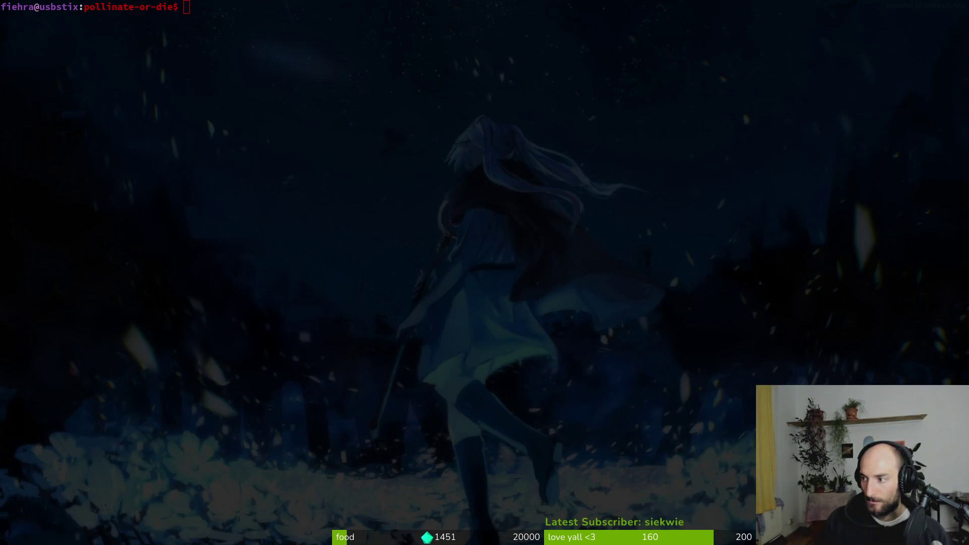
key(alt+Tab)
key(alt+Tab)
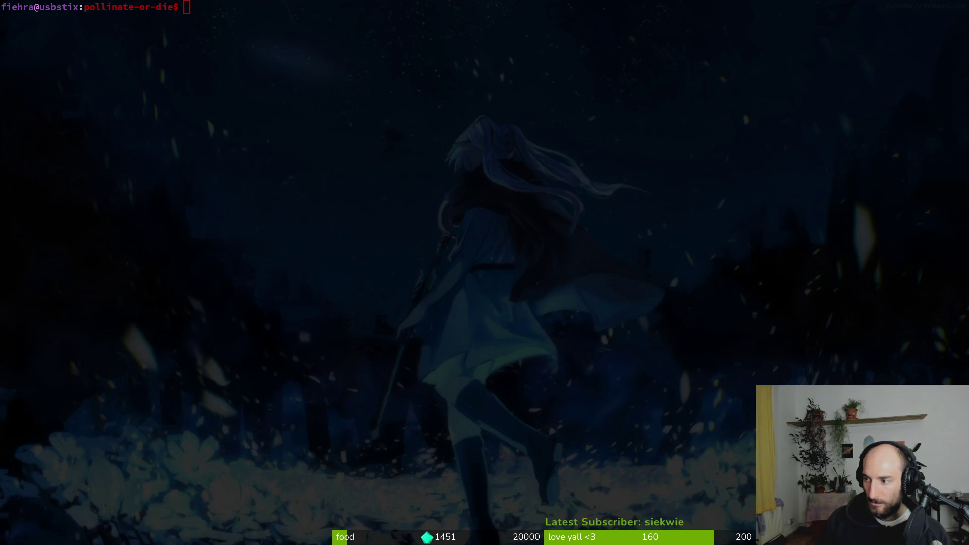
key(alt+Tab)
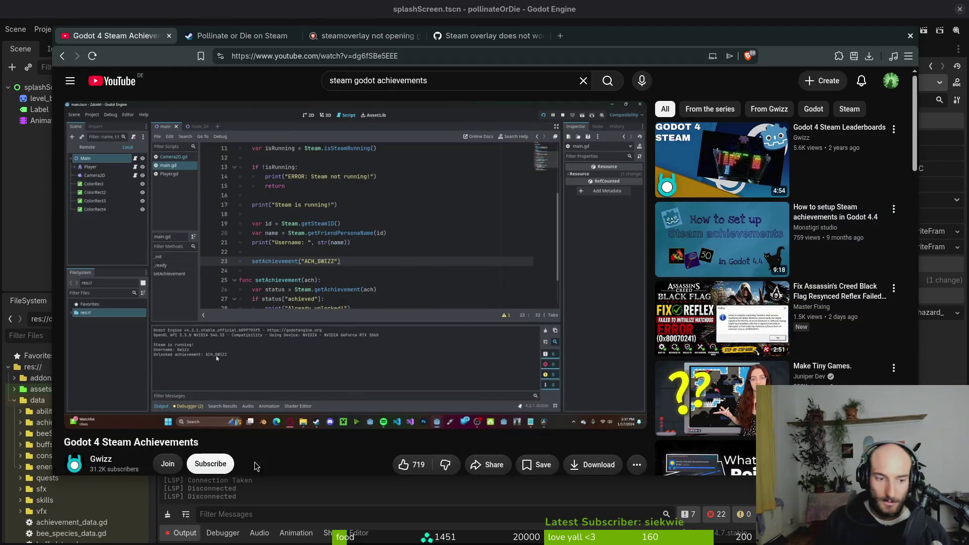
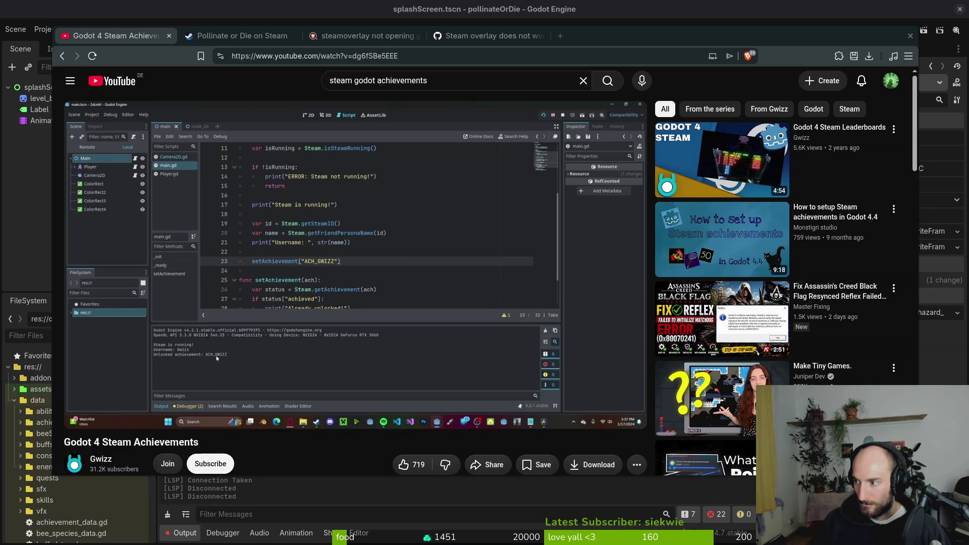
- Switch to the terminal and launch tig on the repository
key(super+1)
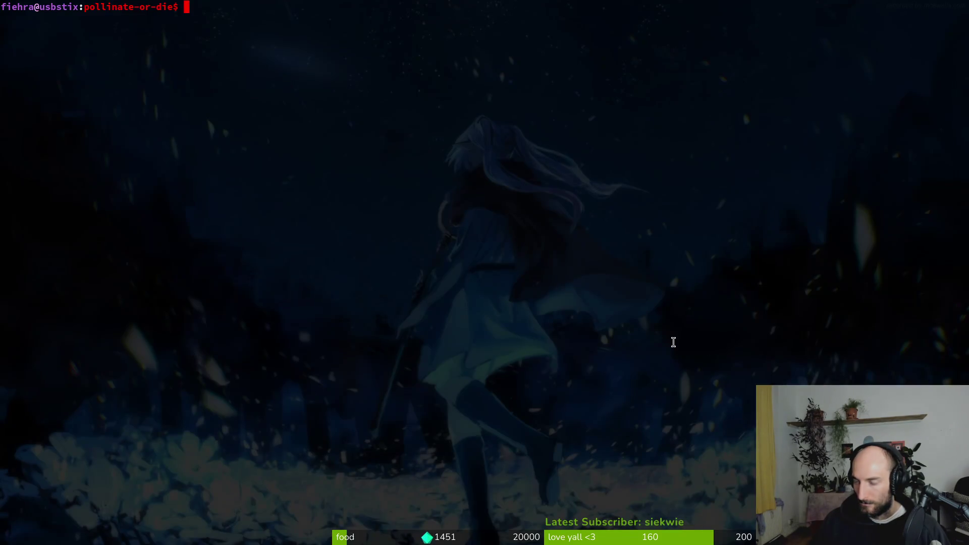
text(tig)
key(Return)
text(qtigs)
key(BackSpace)
key(BackSpace)
key(BackSpace)
text(ti)
key(BackSpace)
key(BackSpace)
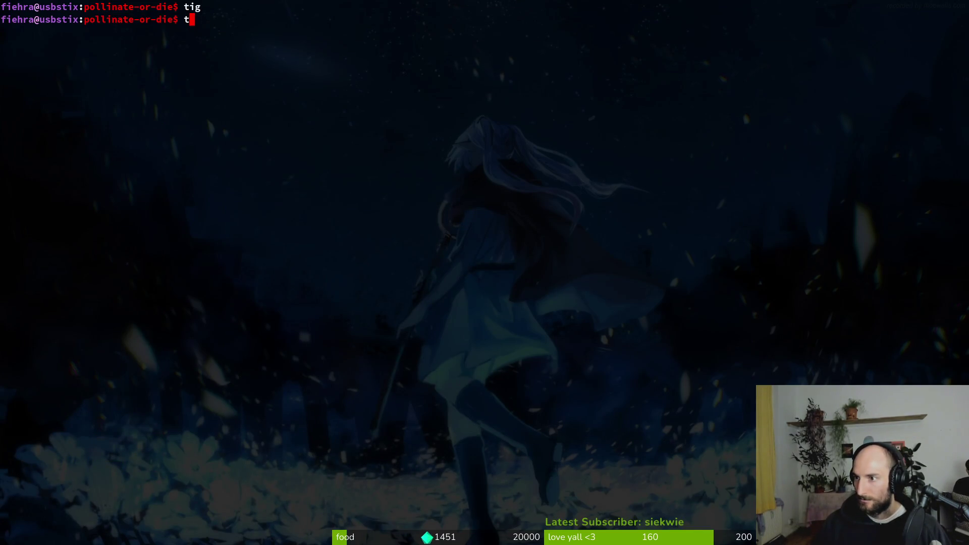
text(ig)
key(Return)
- Open tig's status view and show the project.godot Steam settings diff
key(s)
key(Down)
key(Return)
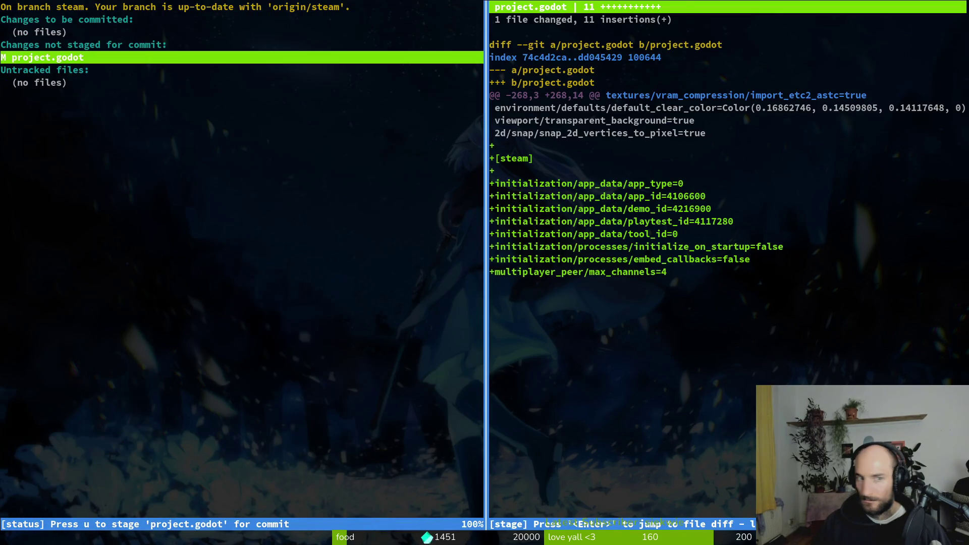
- Quit tig and begin typing a git commit with message 'added godot steam…'
text(Qgit commit -& ")
key(BackSpace)
key(BackSpace)
key(BackSpace)
text(m "added godot steam stat)
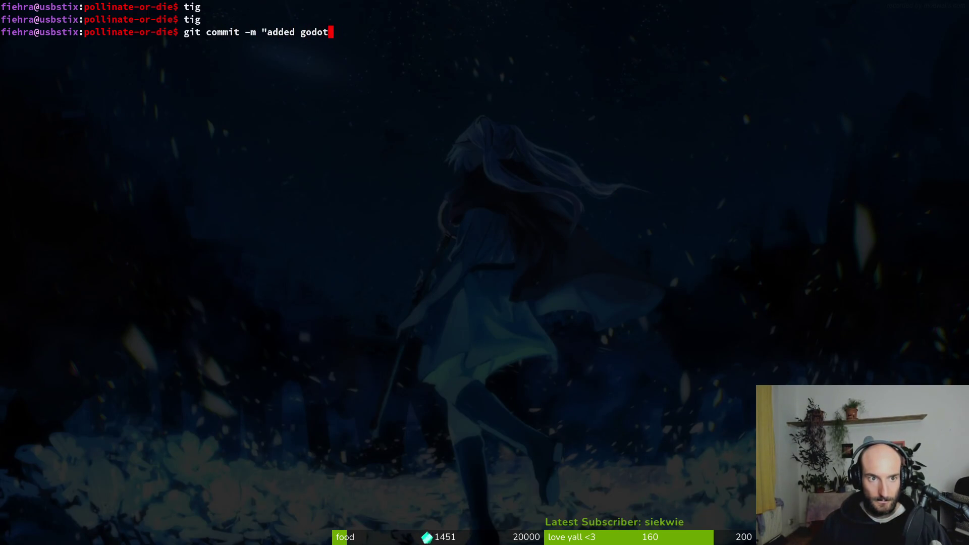
- Commit with the message 'added godot steam settings to project settings'
key(BackSpace)
key(BackSpace)
key(BackSpace)
text(ettings to)
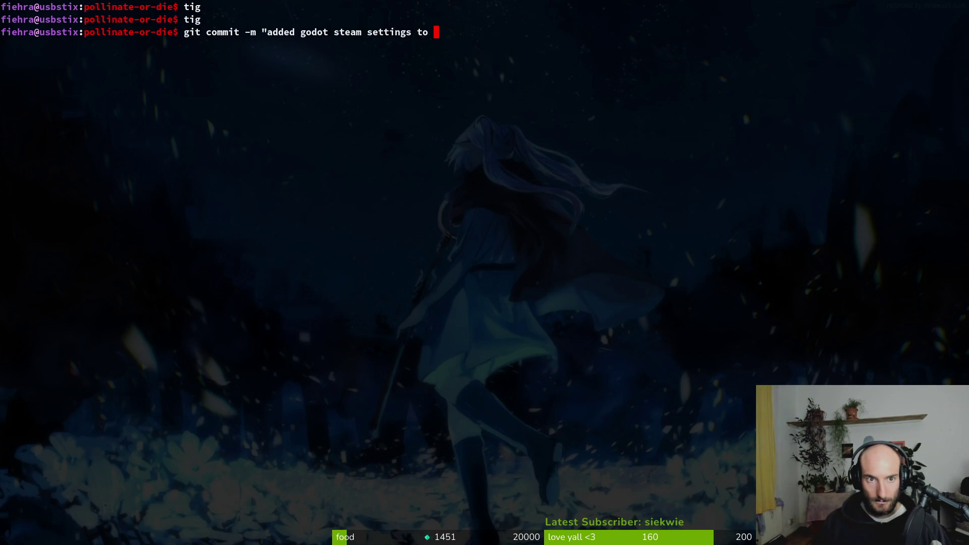
text(projects ttings)
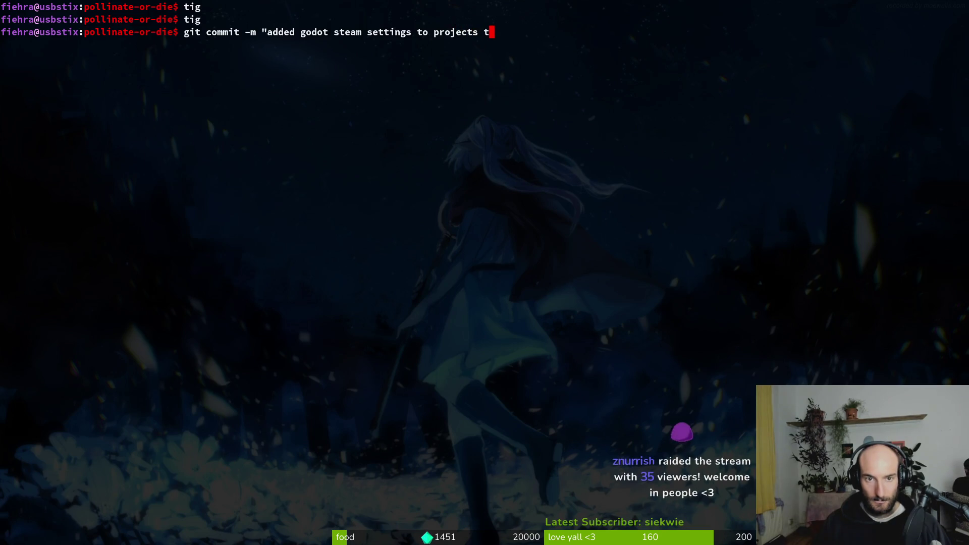
key(BackSpace)
key(BackSpace)
key(BackSpace)
text(settings")
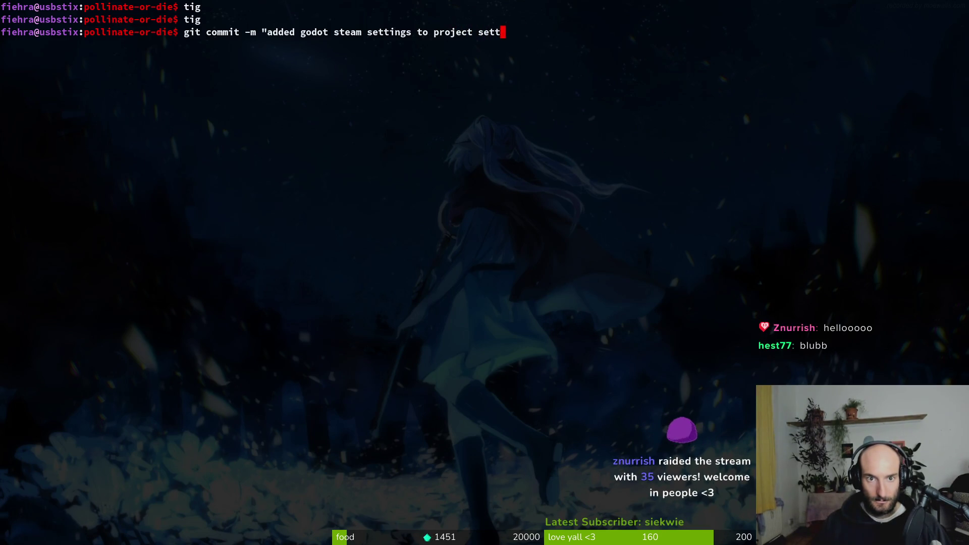
key(Return)
- Push the commit to the steam branch and clear the terminal screen
text(git push)
key(Return)
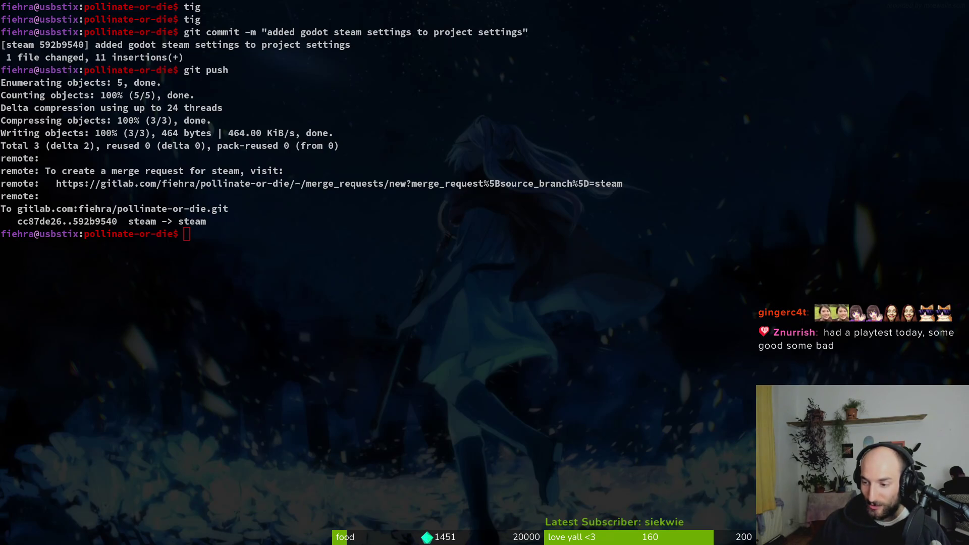
click(445, 410)
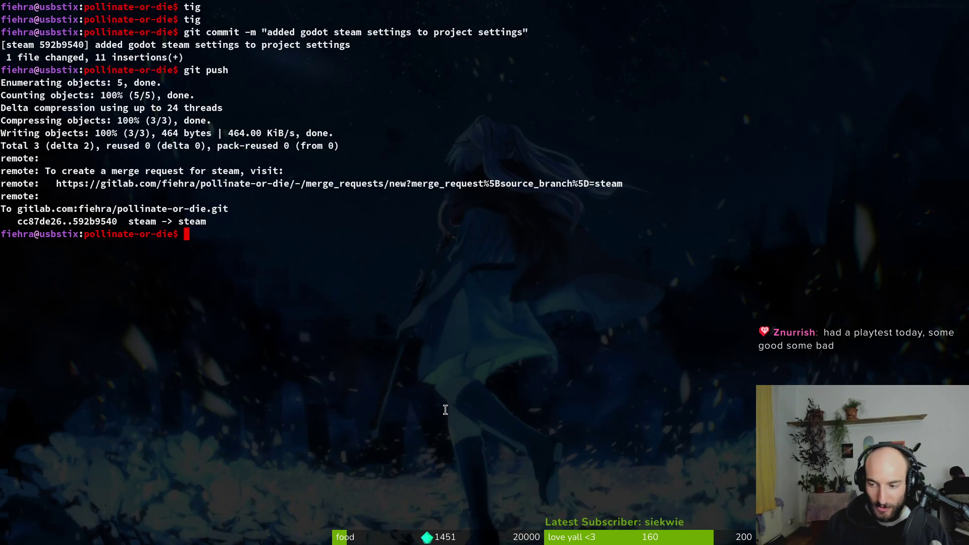
key(ctrl+l)
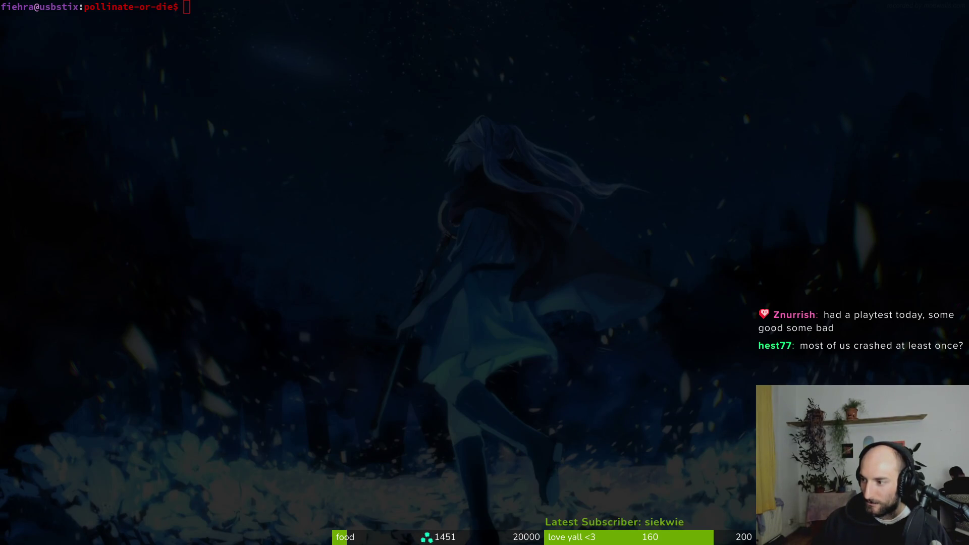
- Start the Godot 4 Steam Leaderboards video from the browser's recommendations
key(alt+Tab)
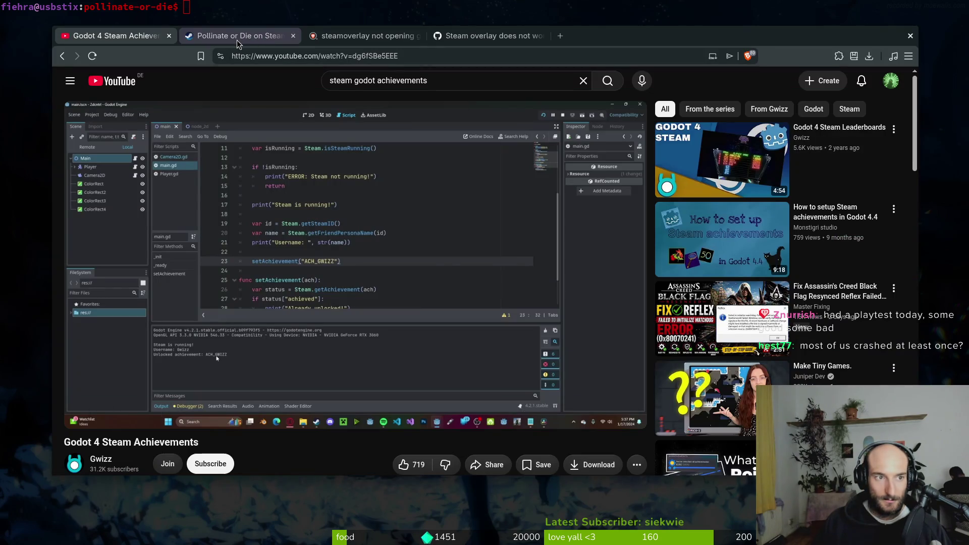
click(667, 184)
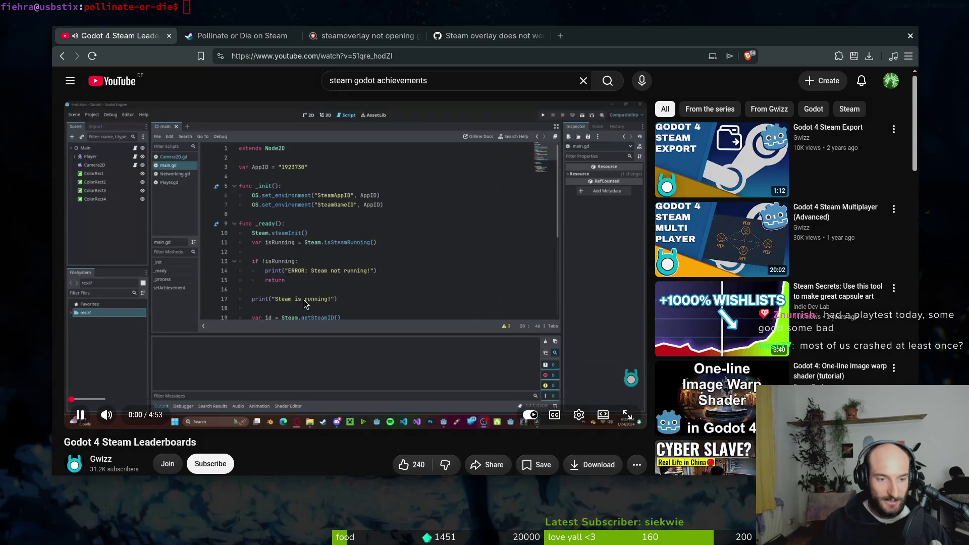
click(316, 303)
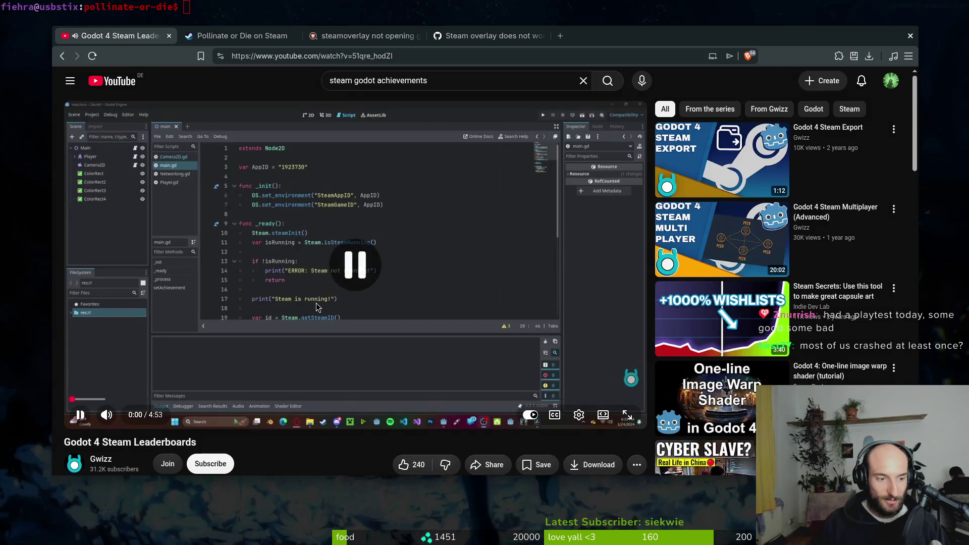
click(316, 303)
double_click(362, 314)
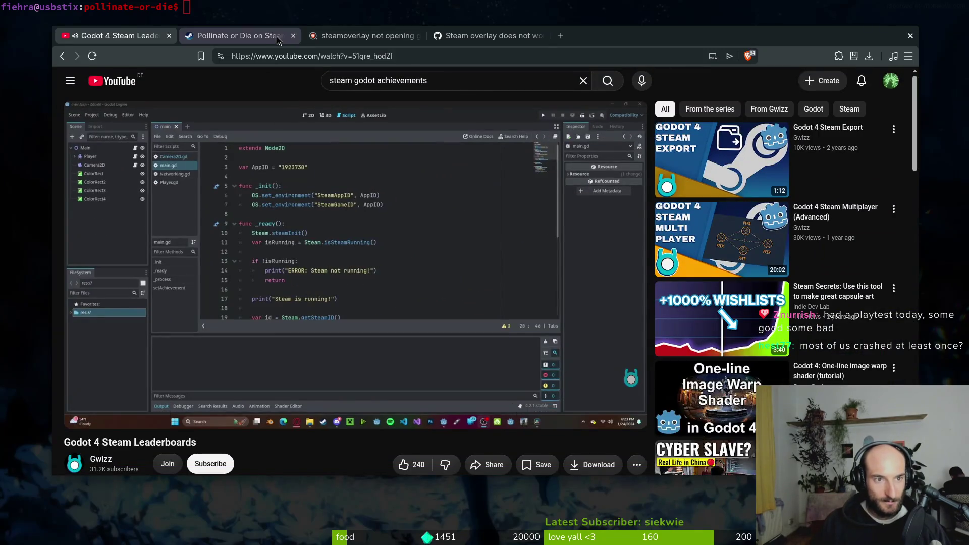
- Close the three other tabs and maximize the browser while the tutorial plays
middle_click(285, 37)
middle_click(285, 38)
middle_click(211, 40)
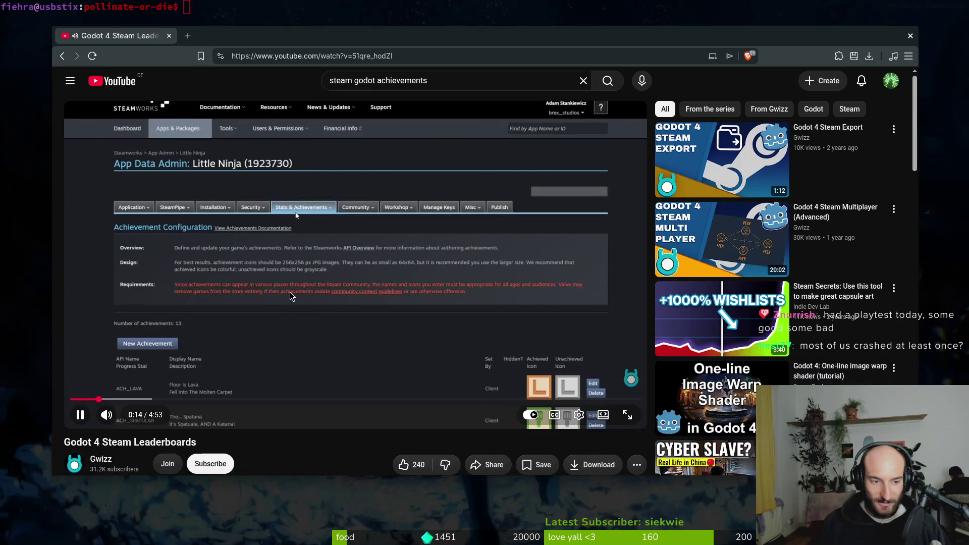
click(304, 386)
click(353, 343)
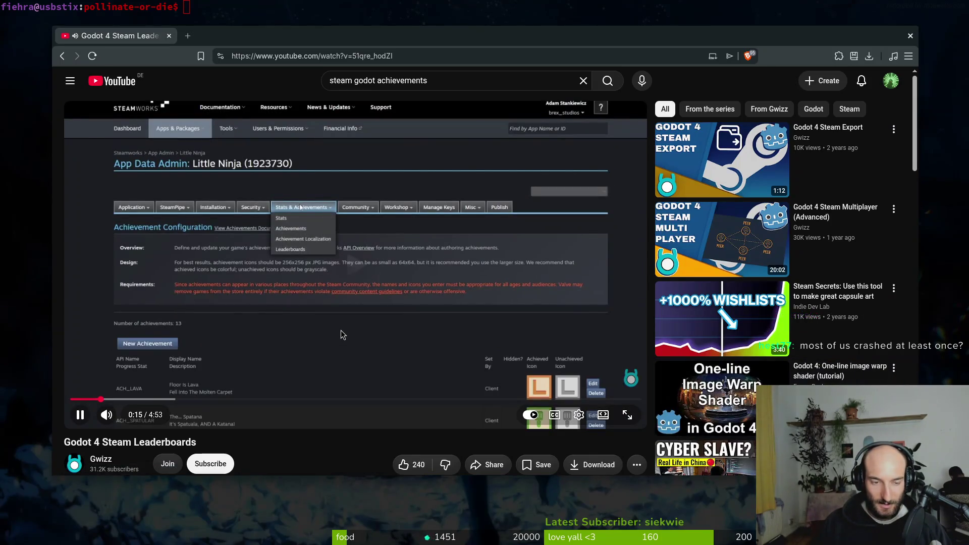
double_click(457, 42)
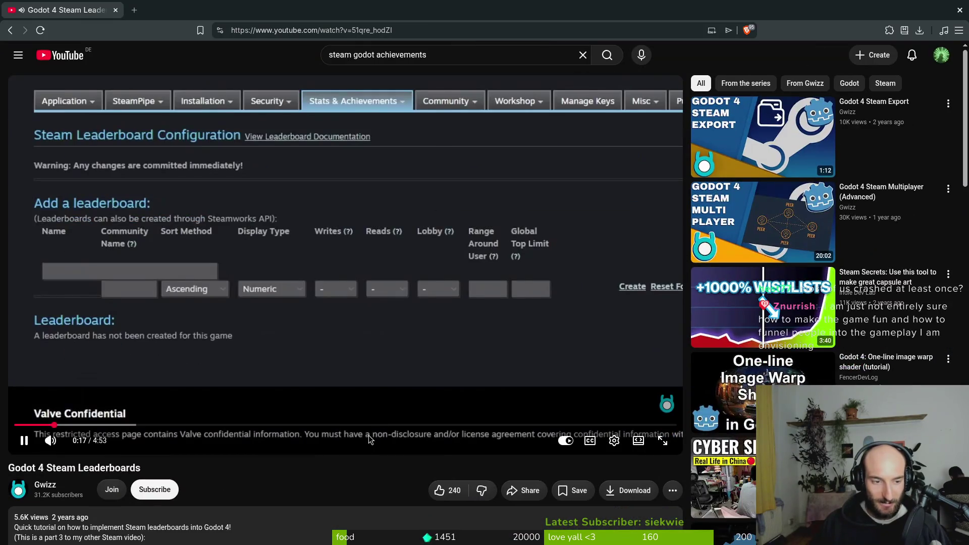
- Play the tutorial until a Highscore leaderboard with Descending sort and Numeric display appears
click(311, 259)
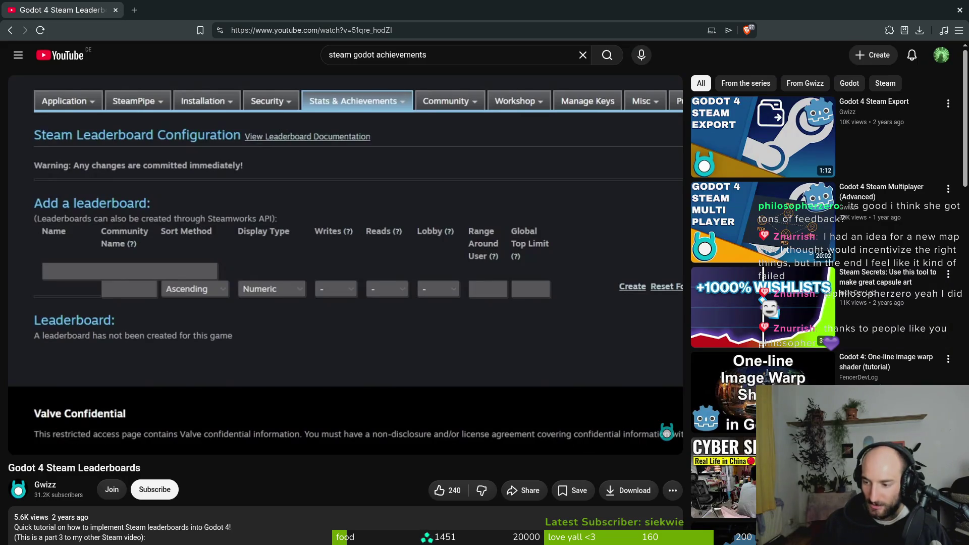
click(501, 270)
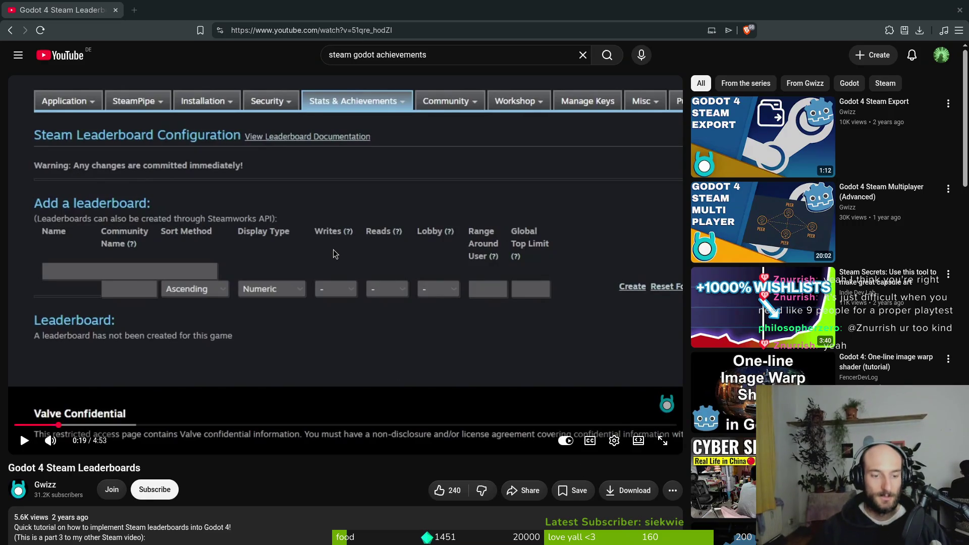
key(space)
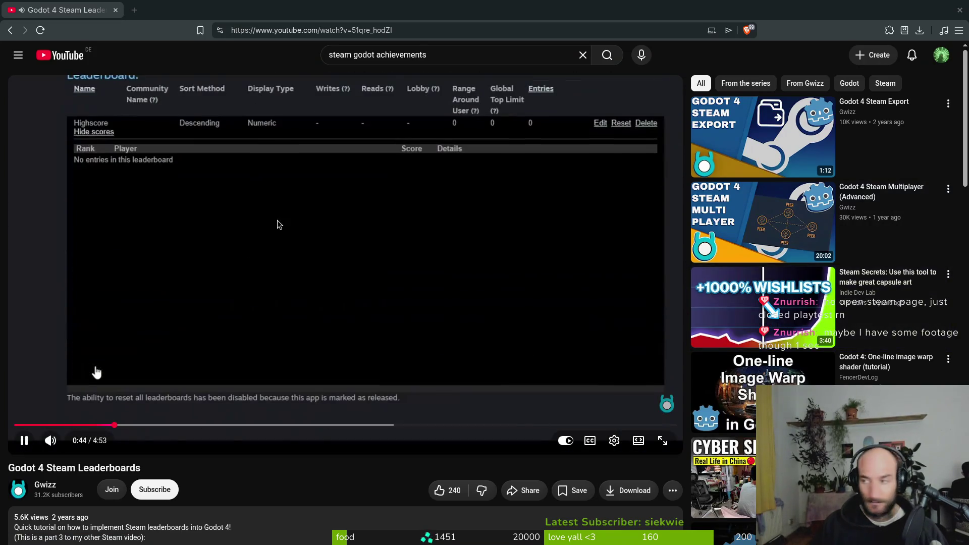
- Seek the tutorial back to 0:17, then bring in and maximize the playtest video window
click(97, 372)
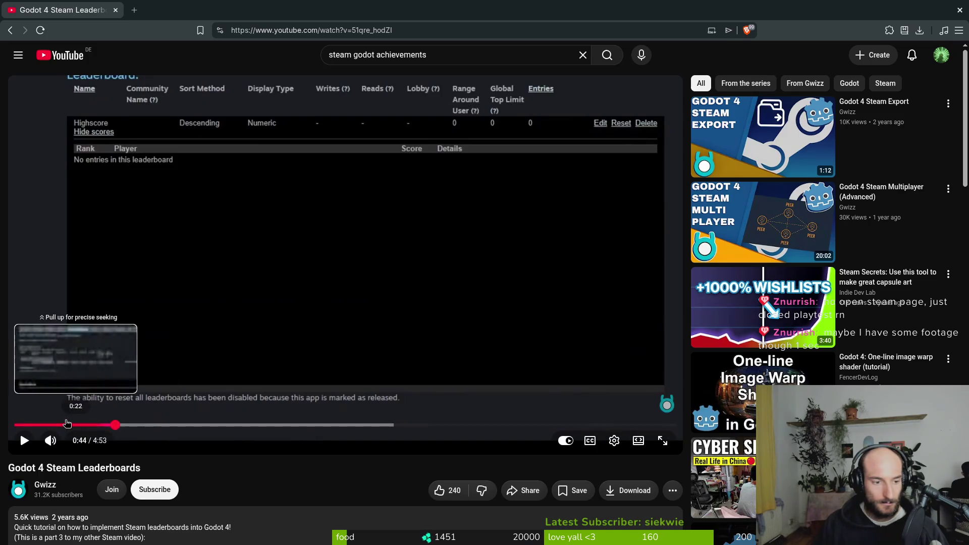
click(53, 425)
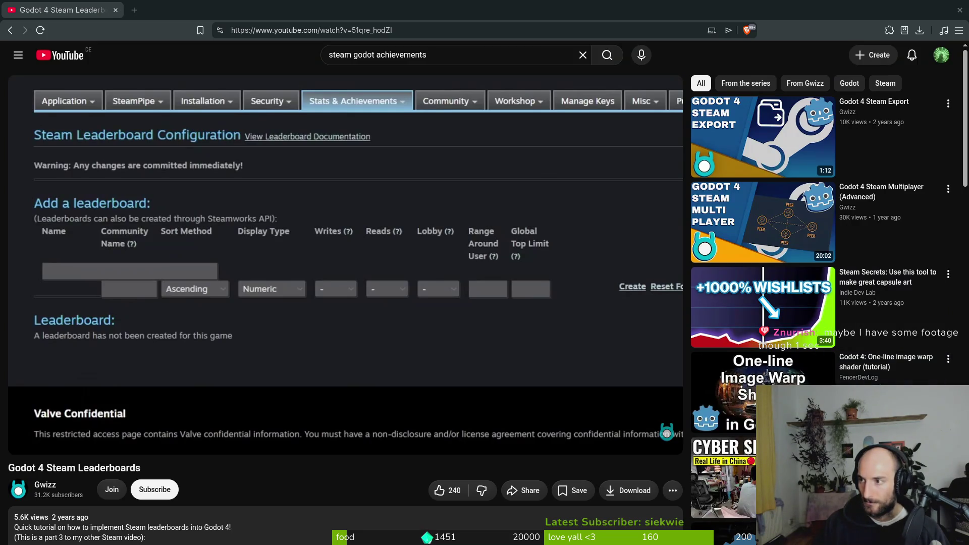
mouse_move(968, 126)
mouse_down()
mouse_move(665, 125)
mouse_move(341, 39)
mouse_move(244, 46)
mouse_up()
double_click(273, 47)
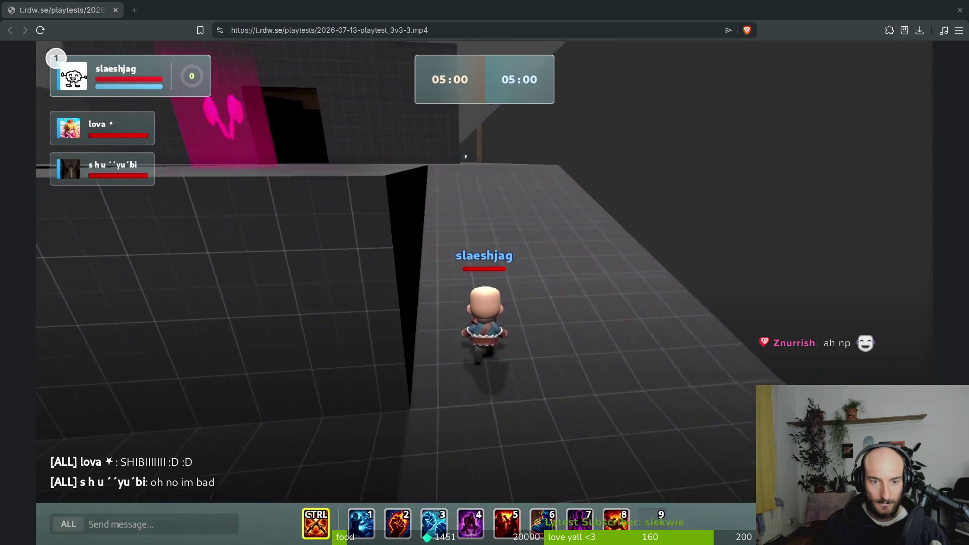
- Skim ahead through the playtest recording, close it, and return to the Godot editor
mouse_move(576, 420)
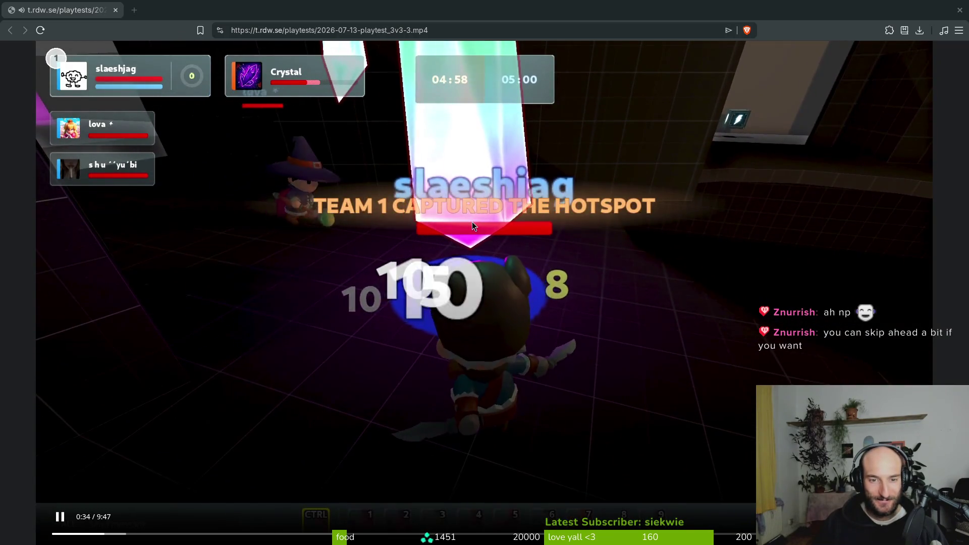
click(181, 534)
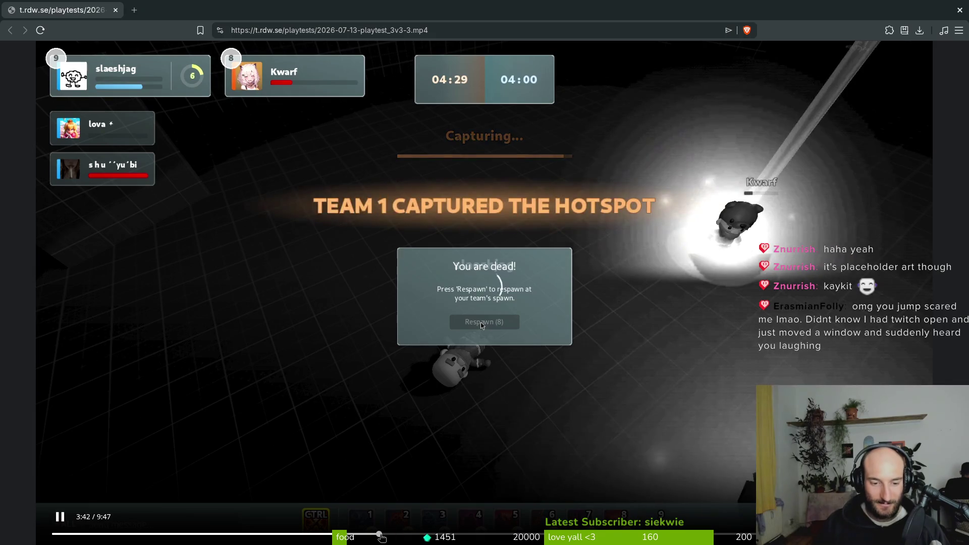
click(380, 534)
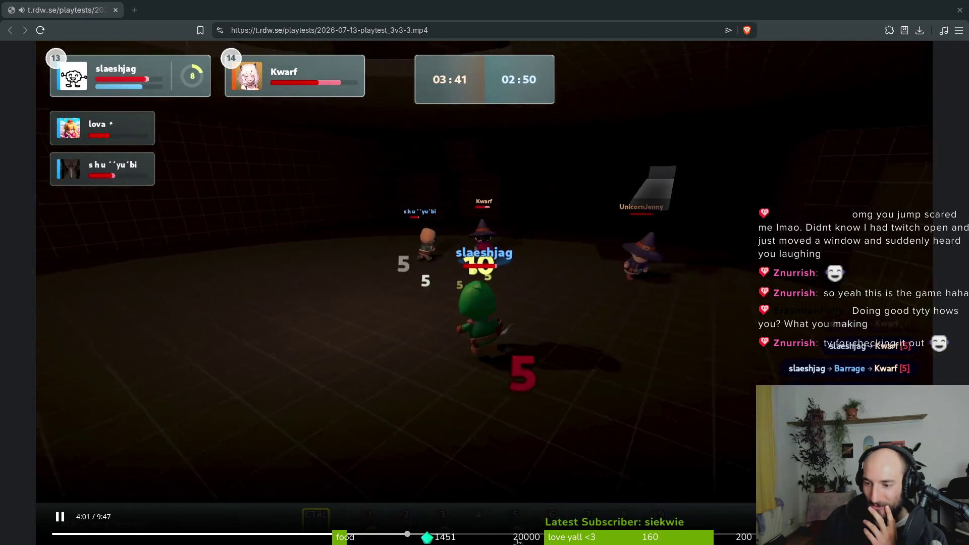
click(438, 534)
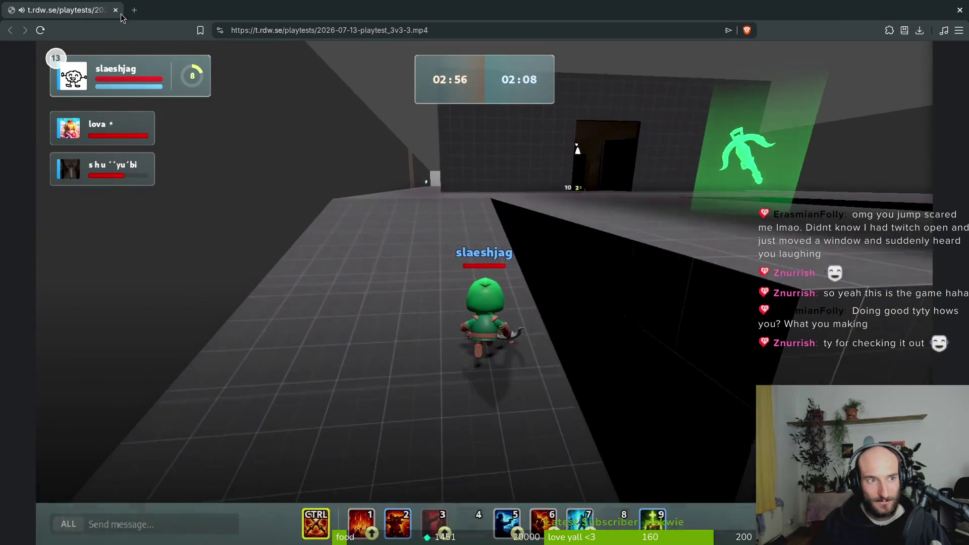
click(117, 11)
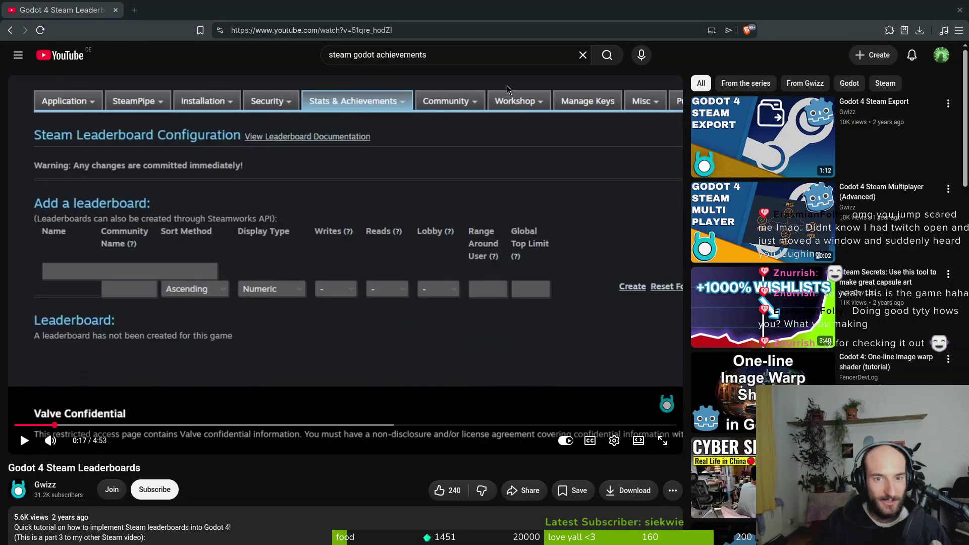
key(alt+Tab)
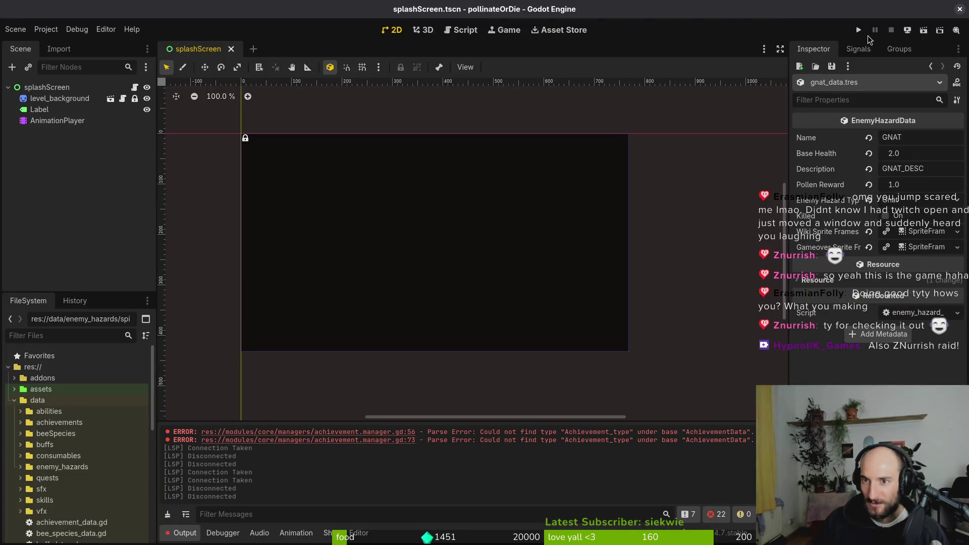
- Run the game, continue the saved game, and talk through the oldest bee's dialogue
click(858, 30)
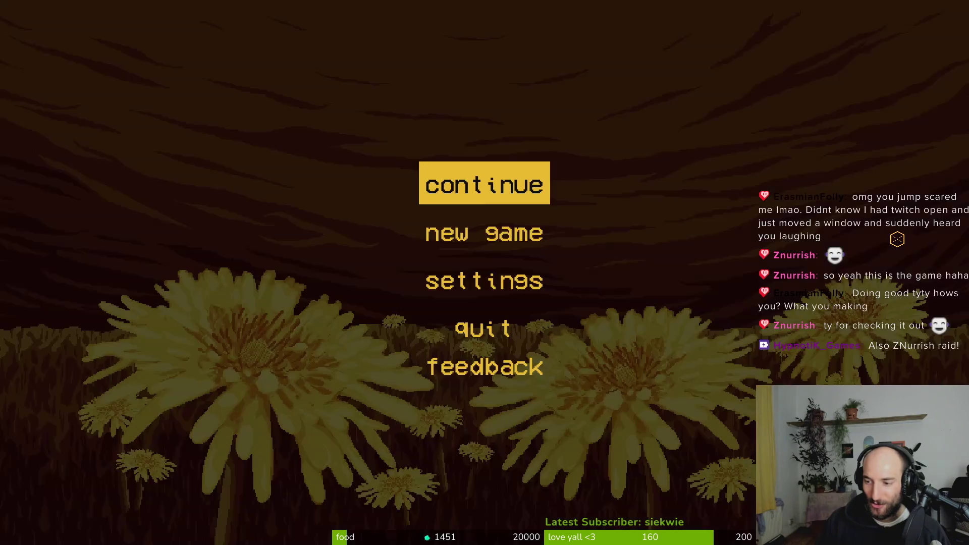
key(Return)
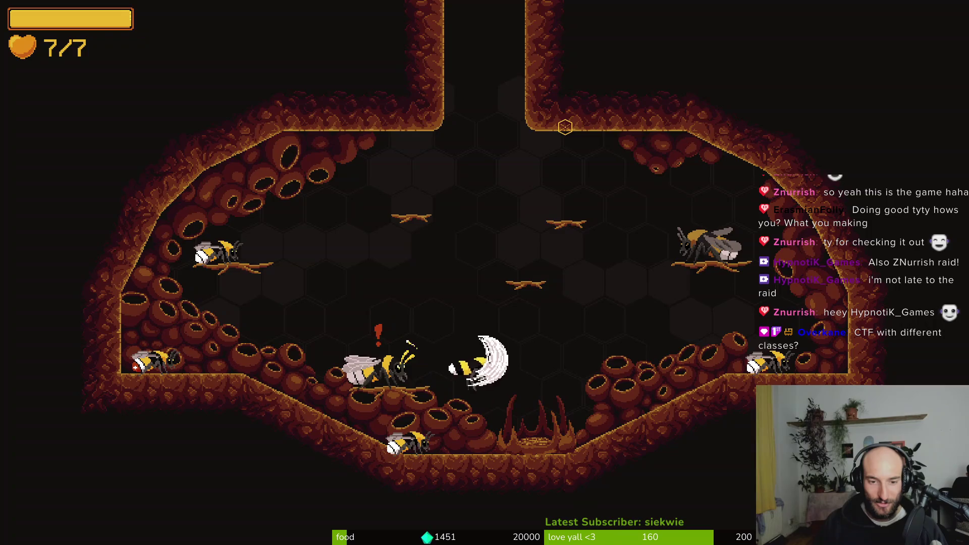
key(i)
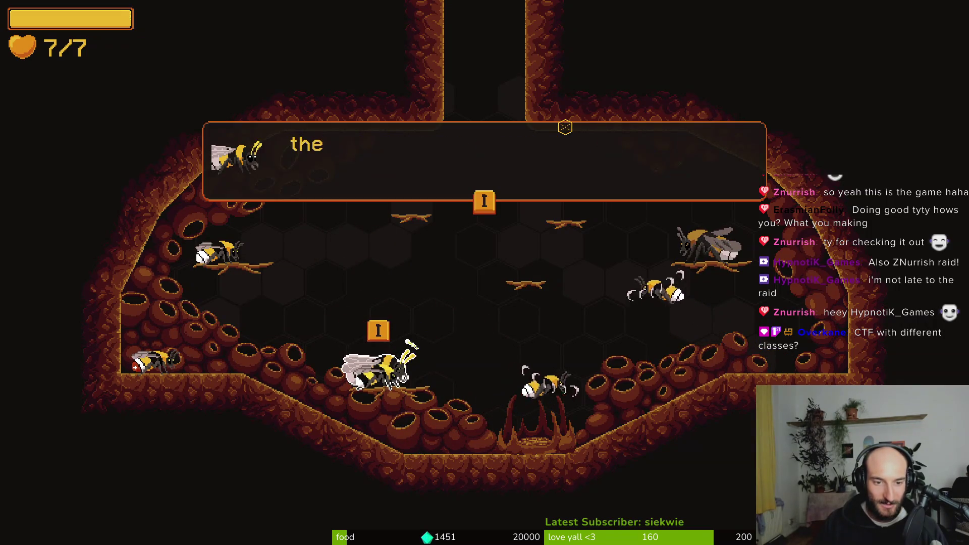
key(i)
key(i)
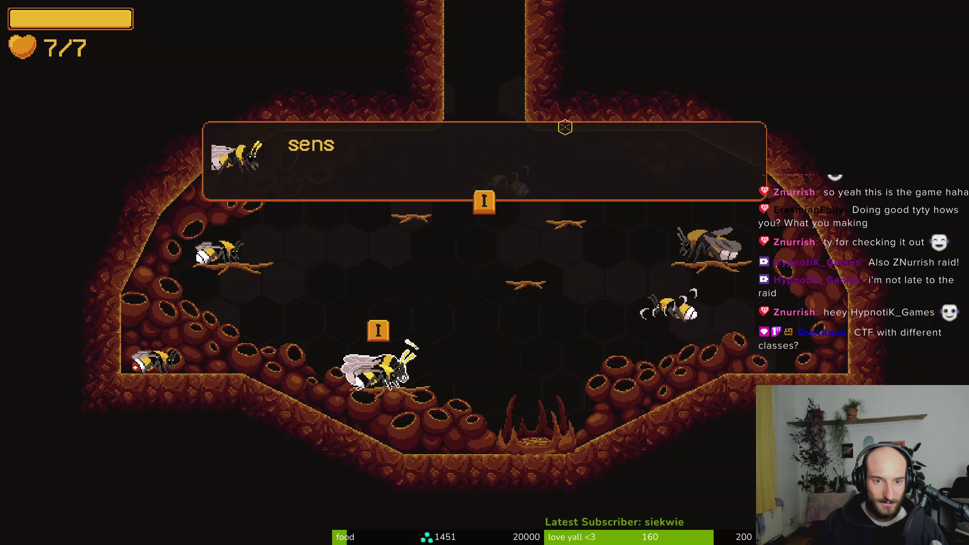
key(i)
- Choose UNLOCK ALL under Pause > Debugging and fly up the top shaft
key(Escape)
key(Up)
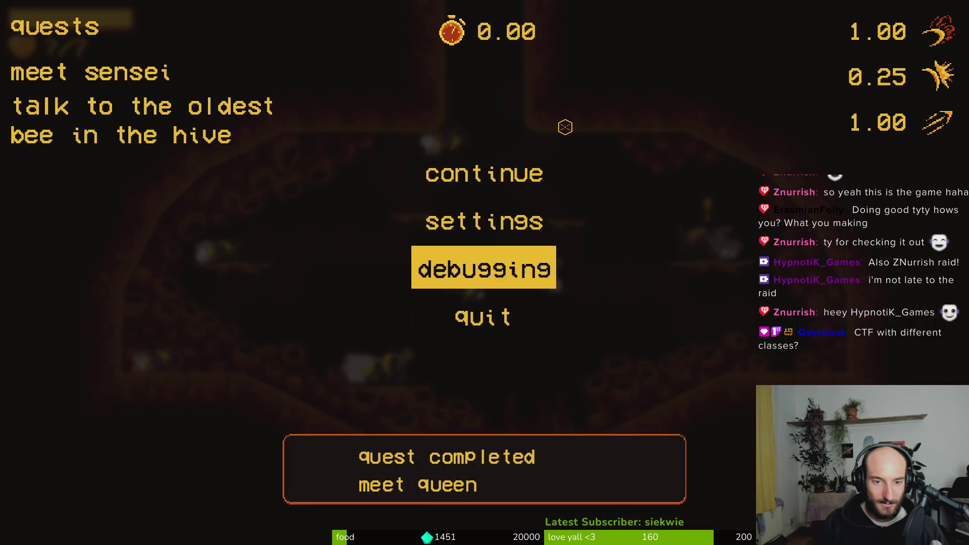
key(Return)
key(Up)
key(Left)
key(Return)
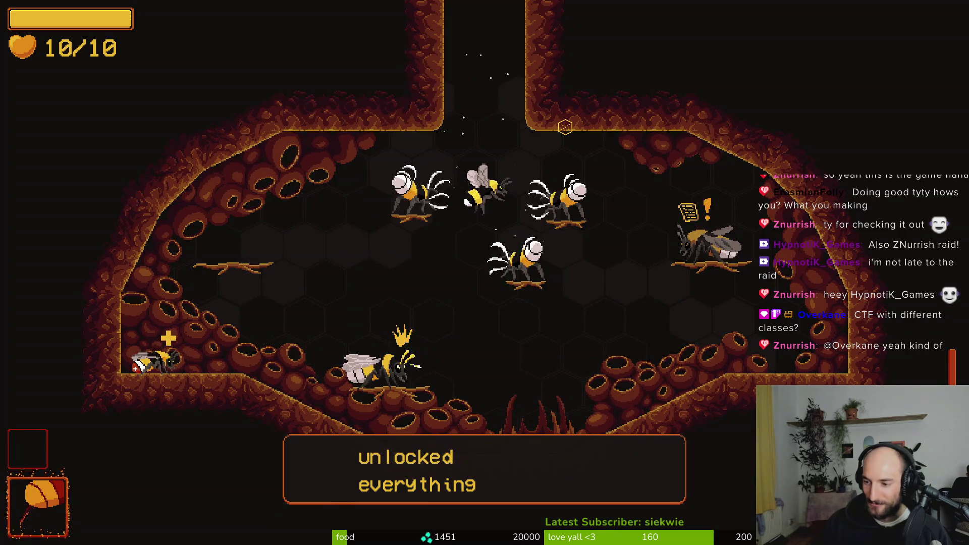
key(w)
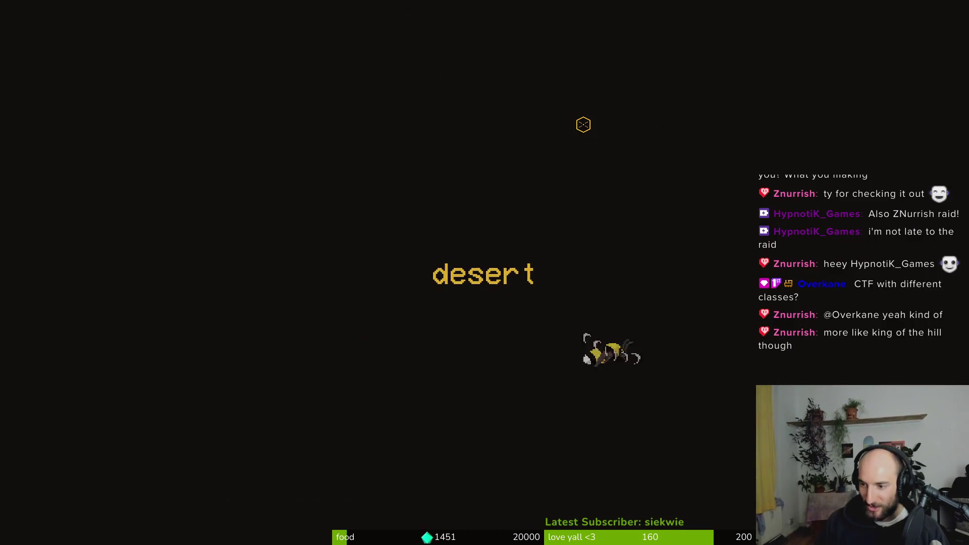
- Slash through the desert arena enemies, then open the abilities inventory
click(583, 125)
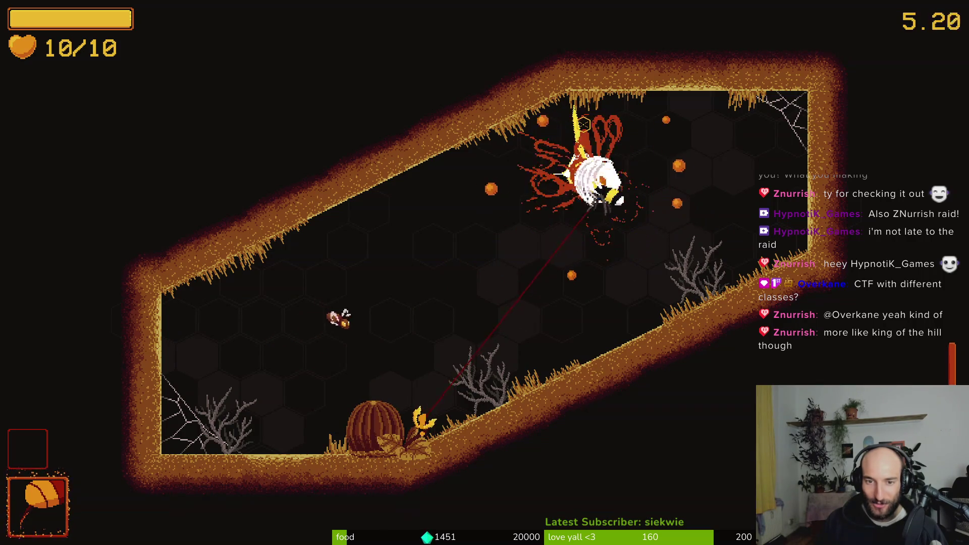
click(583, 125)
click(584, 125)
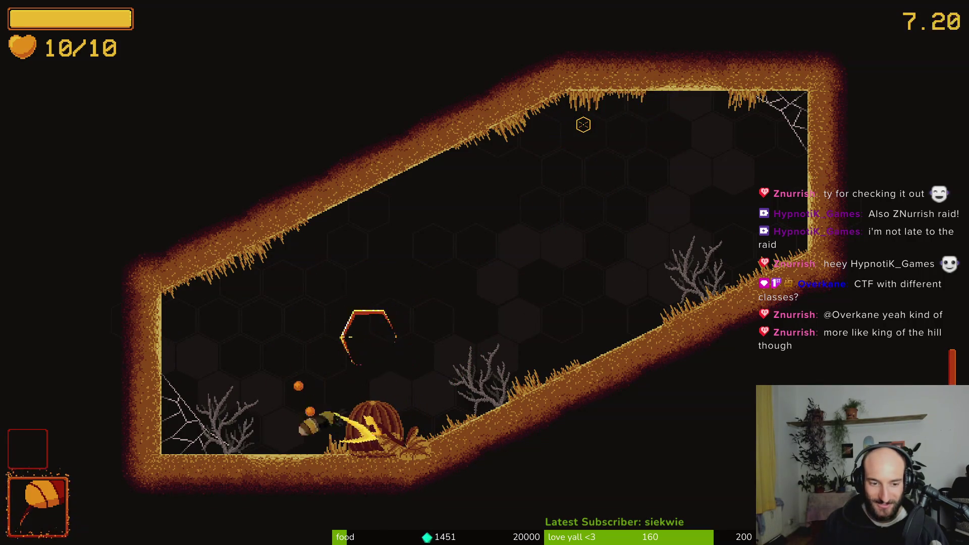
click(583, 125)
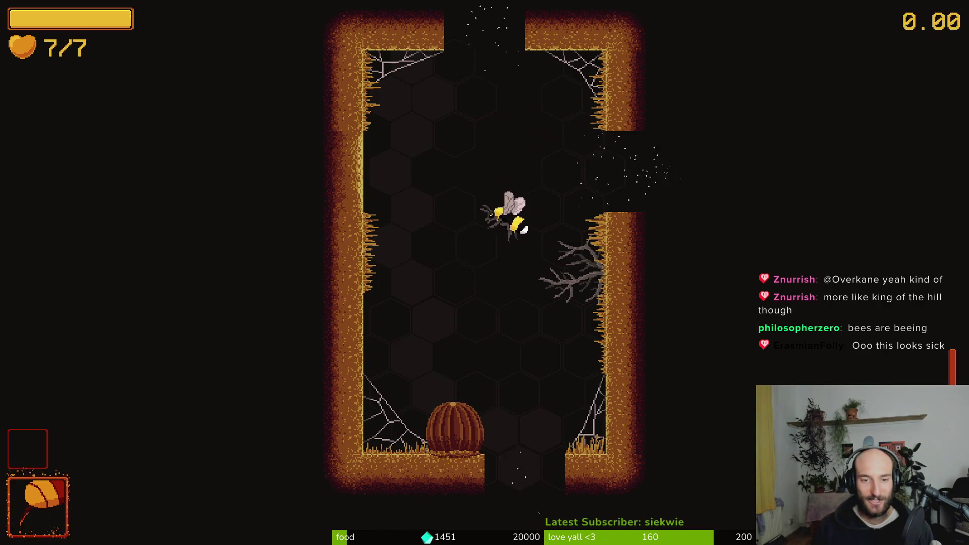
key(Escape)
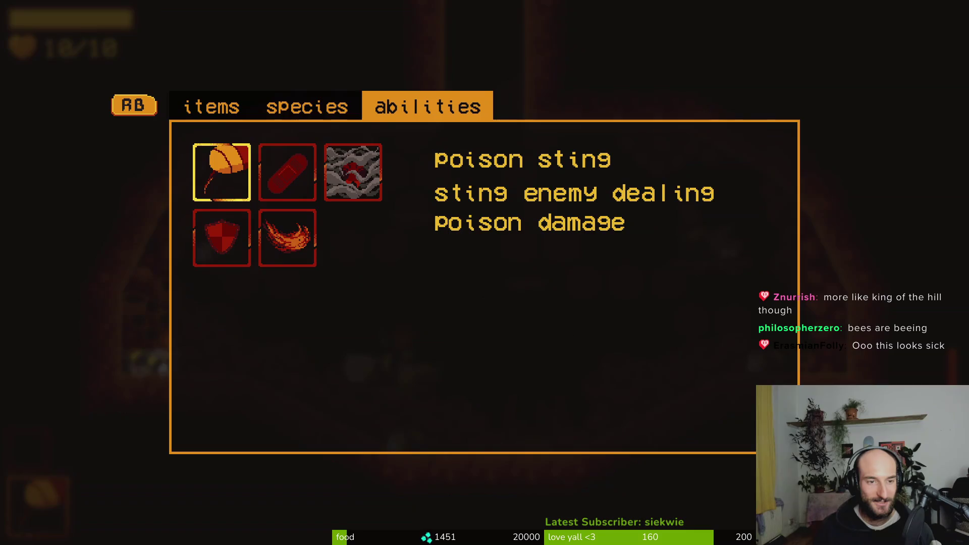
- Pick the Bluebanded bee and equip fire breath on the abilities page
key(e)
key(e)
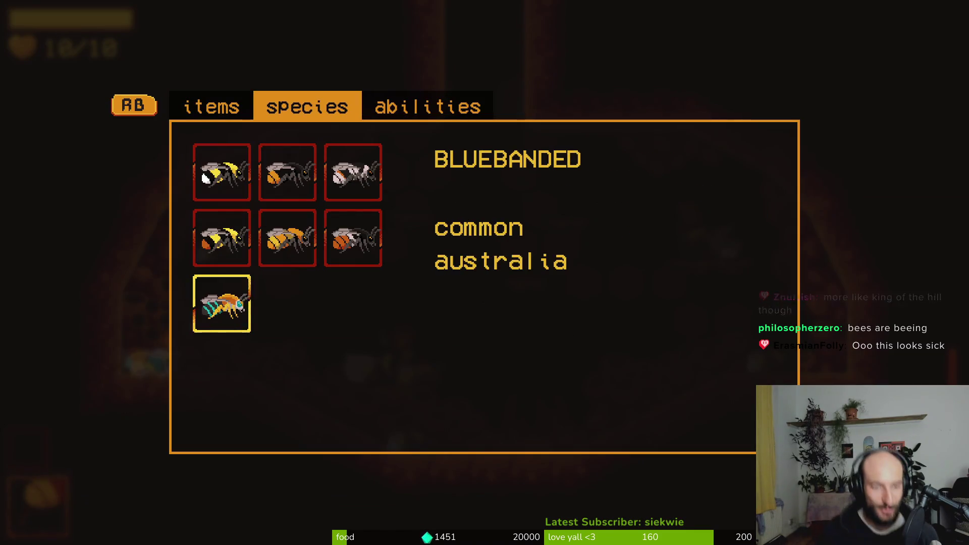
key(e)
key(Right)
key(Down)
key(Return)
- Close the inventory and fly the bee up the shaft to the next room
key(Escape)
key(Right)
key(Up)
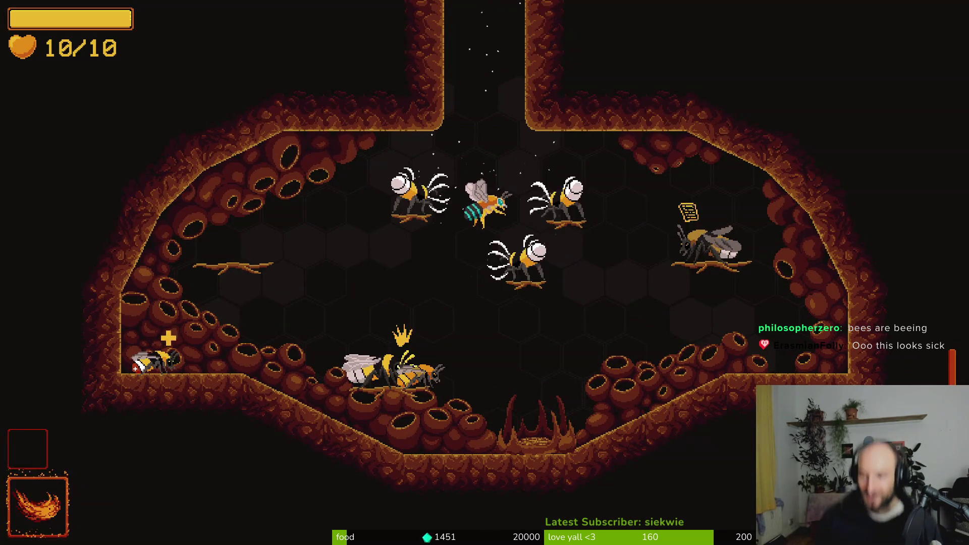
key(Up)
key(Up)
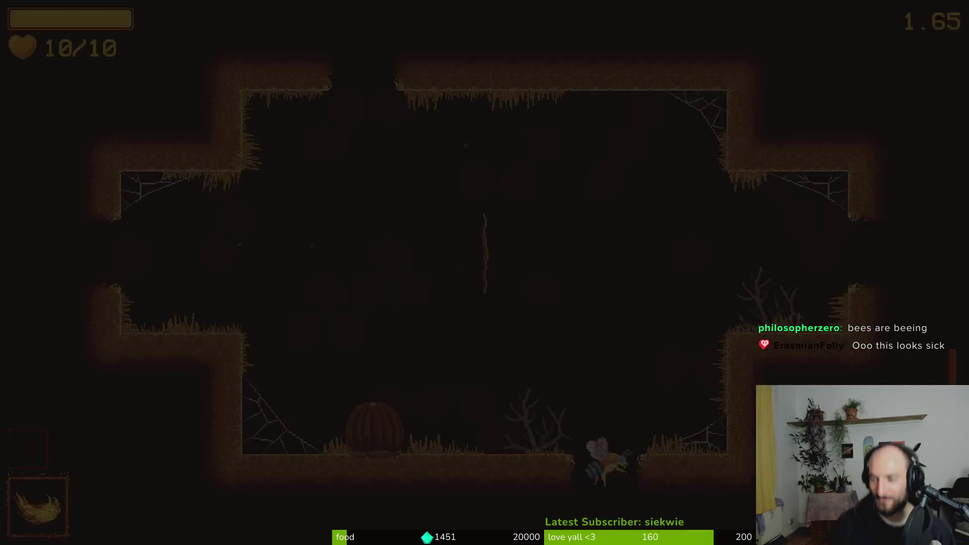
- Fight the first chamber's enemies with dashes, slashes and fire breath
key(Down)
key(Left)
click(480, 364)
key(Up)
click(465, 98)
click(638, 242)
key(Left)
key(Down)
key(Right)
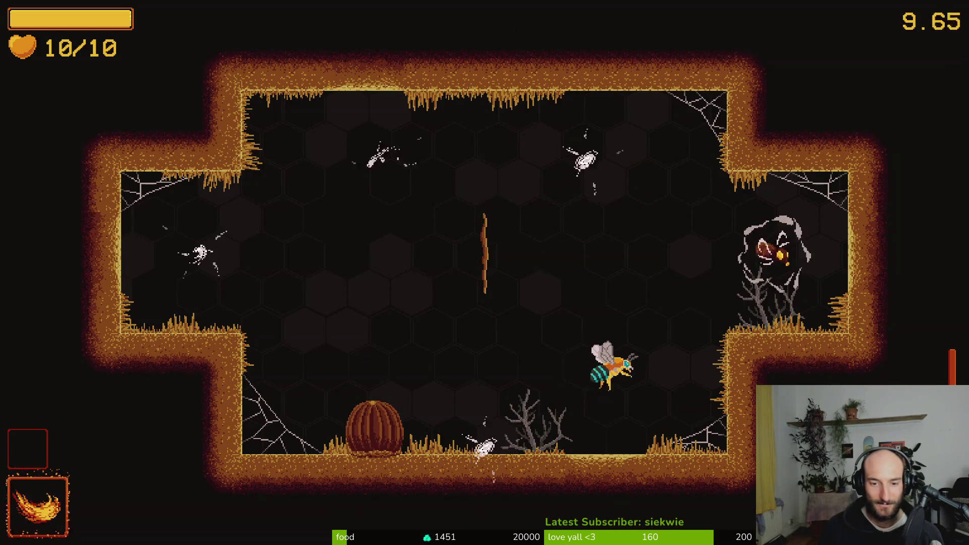
click(514, 199)
key(Left)
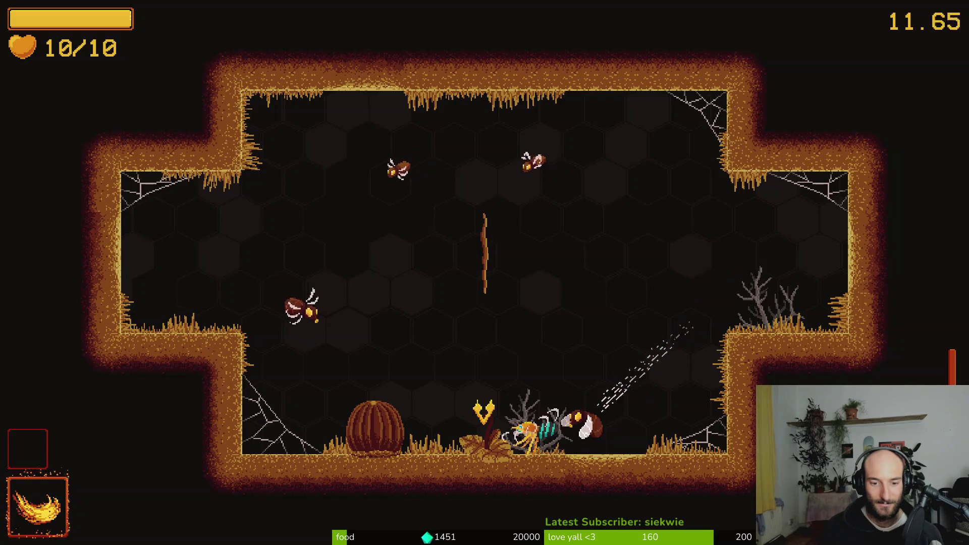
key(e)
- Dodge around and slash the remaining enemies in the chamber
key(Up)
key(Down)
key(Up)
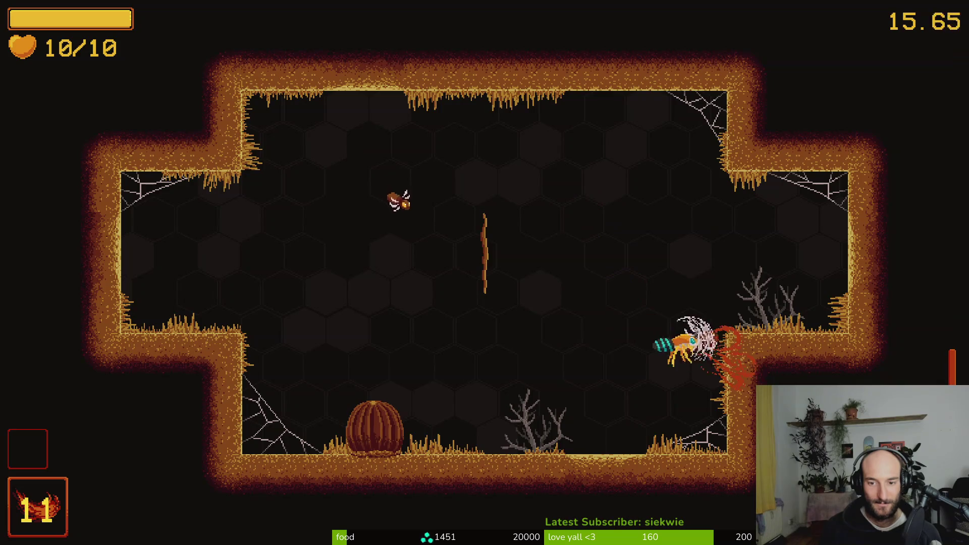
key(Up)
key(Left)
key(Up)
key(Left)
key(Right)
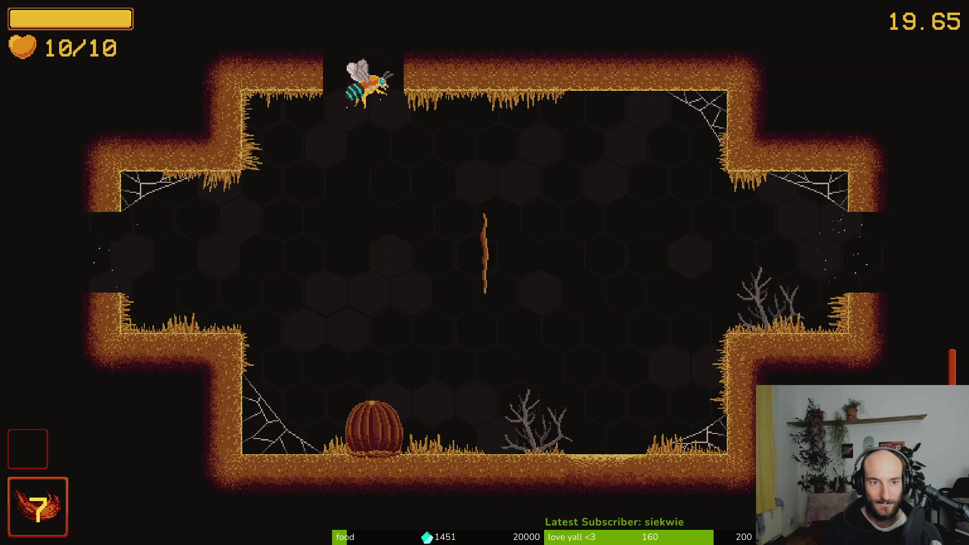
- Clear the octagonal room's mosquito swarm with fire breath and leave through the left exit
key(Up)
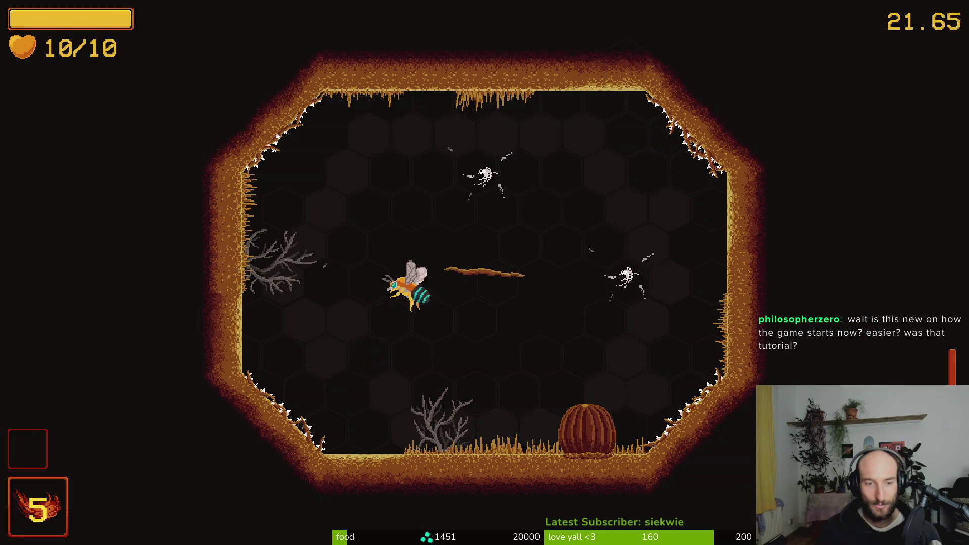
key(Up)
key(Right)
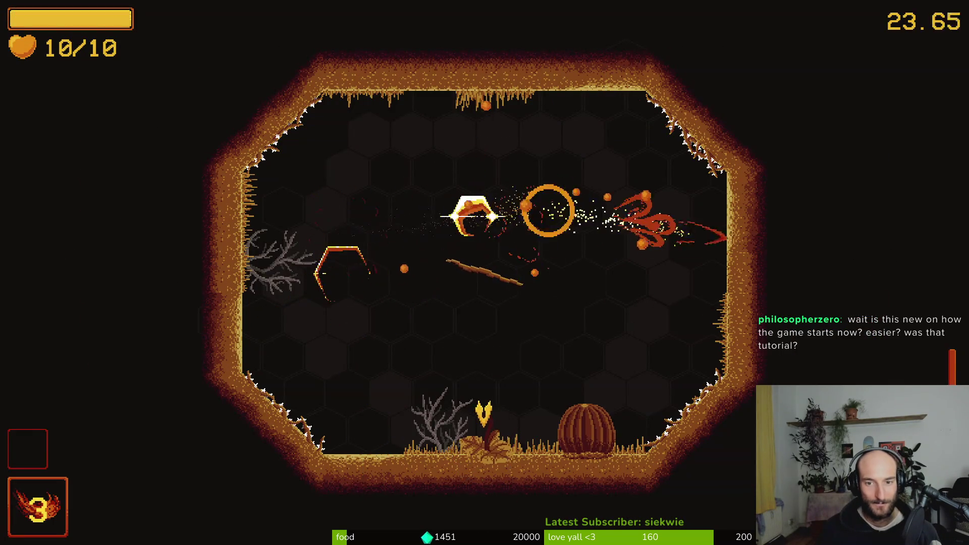
key(Down)
key(Up)
key(Left)
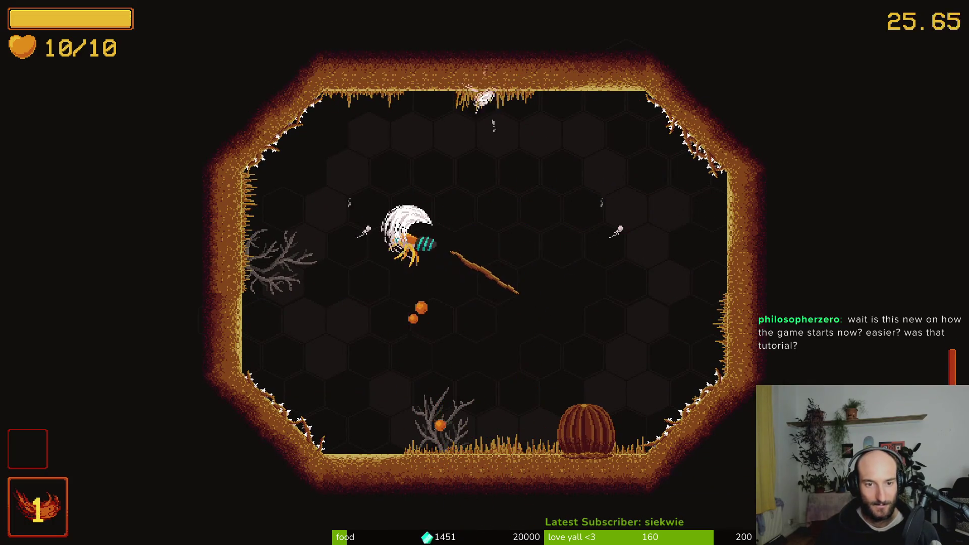
key(Down)
key(Up)
key(Right)
key(Down)
key(Left)
key(Up)
key(Left)
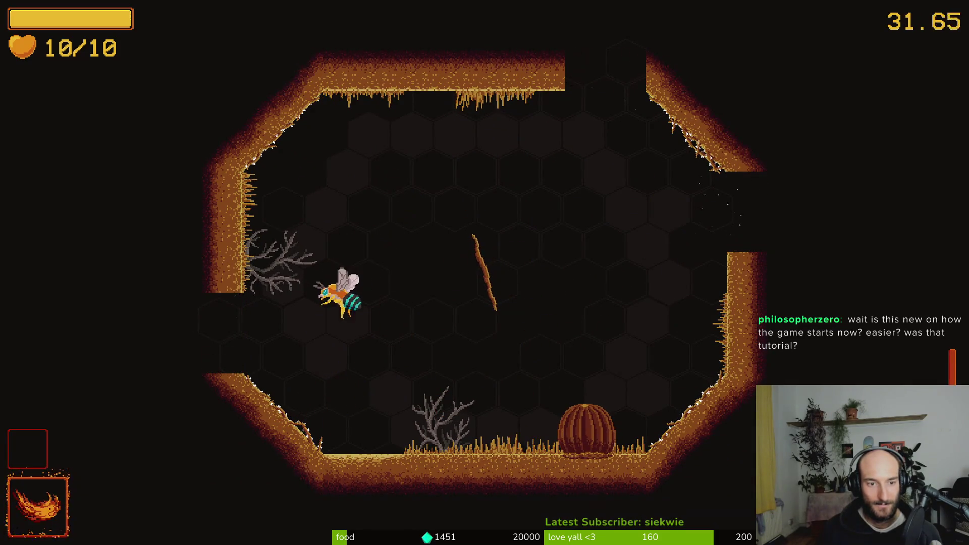
key(Left)
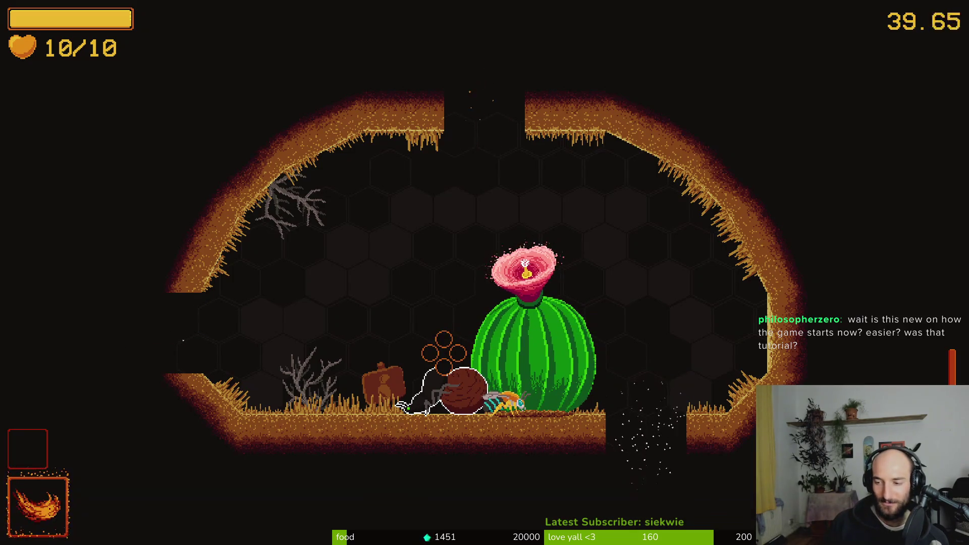
- Defeat the cactus room's enemies and take the +25% slash damage upgrade
key(Up)
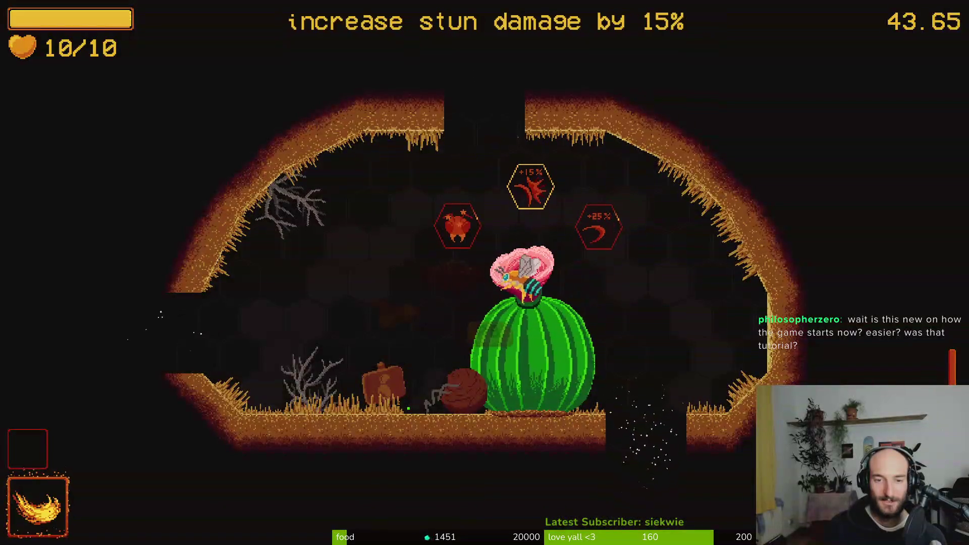
key(Down)
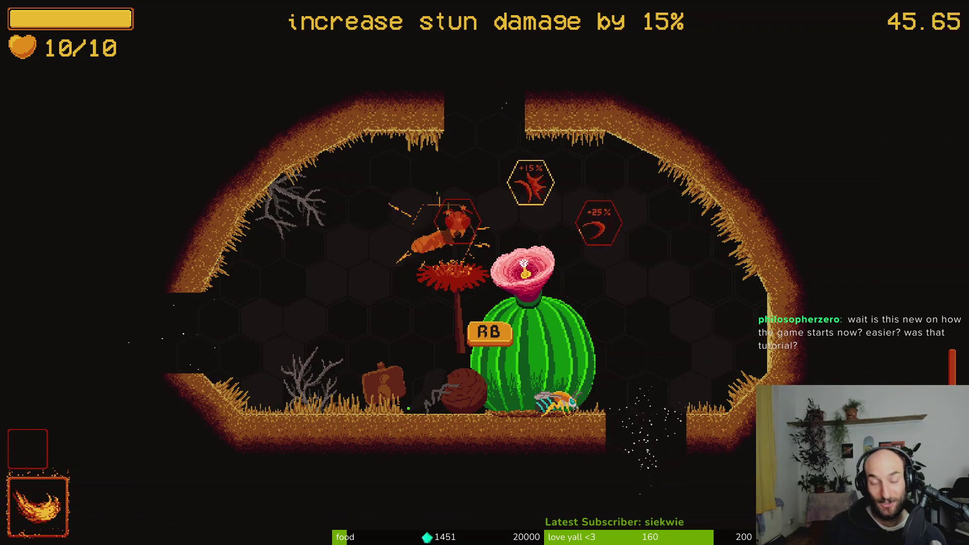
key(Up)
key(Right)
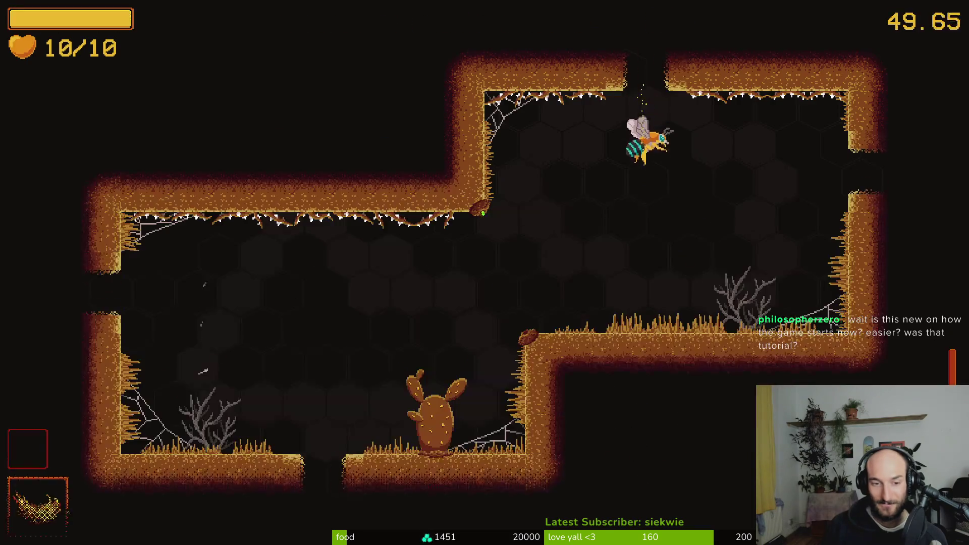
- Drop into the next cave room and slash the enemies around the cactus
key(x)
key(Left)
key(x)
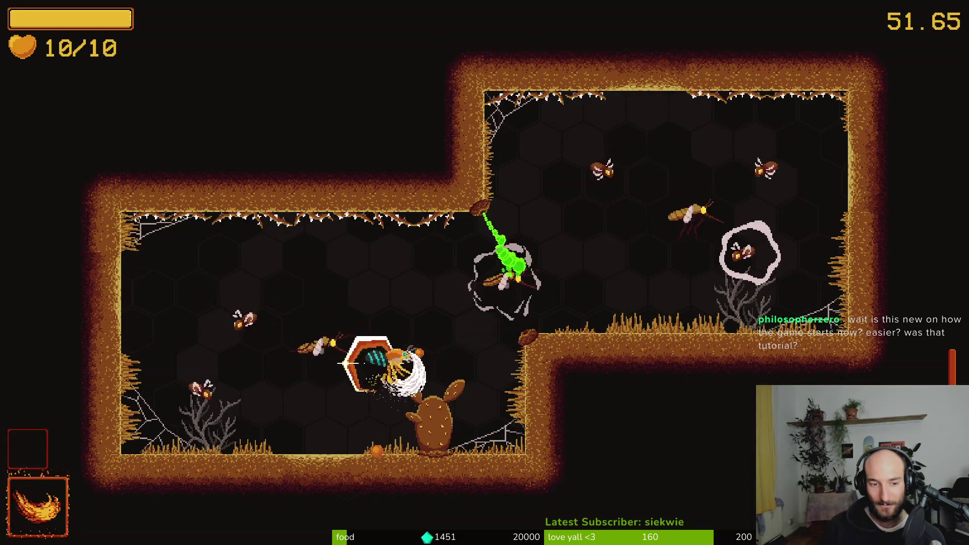
key(Left)
key(x)
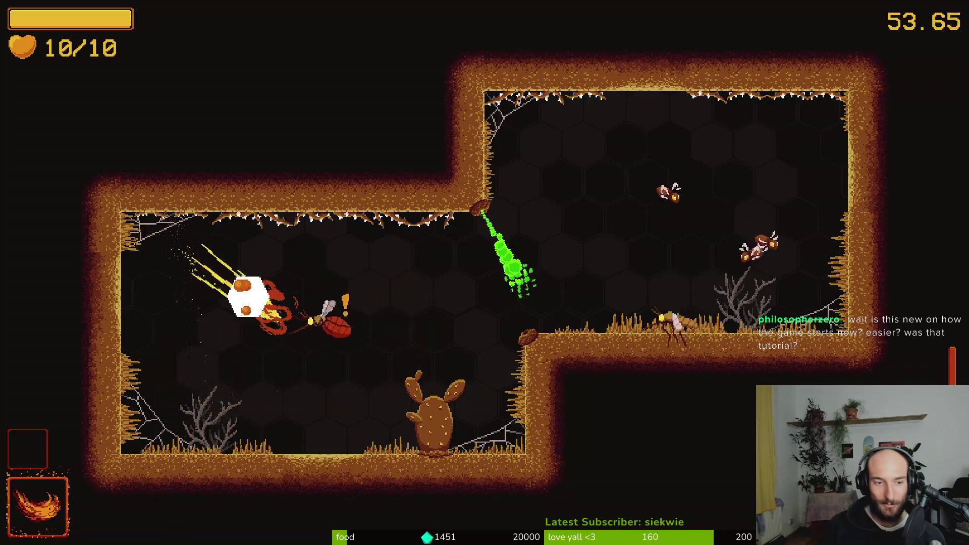
key(Right)
key(x)
key(Up)
key(Right)
key(x)
key(x)
key(Up)
key(Left)
key(x)
key(Down)
key(Left)
key(x)
key(Left)
key(Up)
key(Down)
key(Right)
key(x)
key(Left)
key(x)
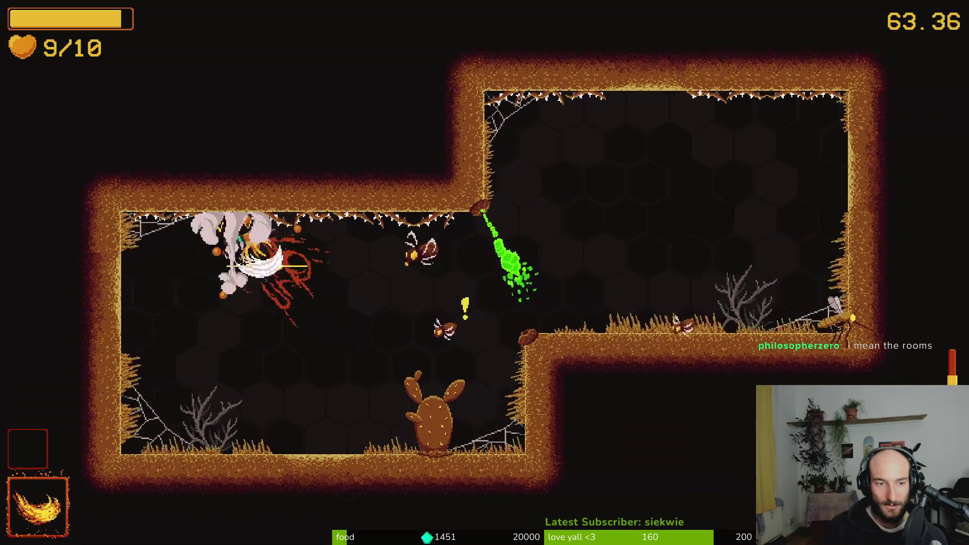
key(Right)
key(Down)
key(x)
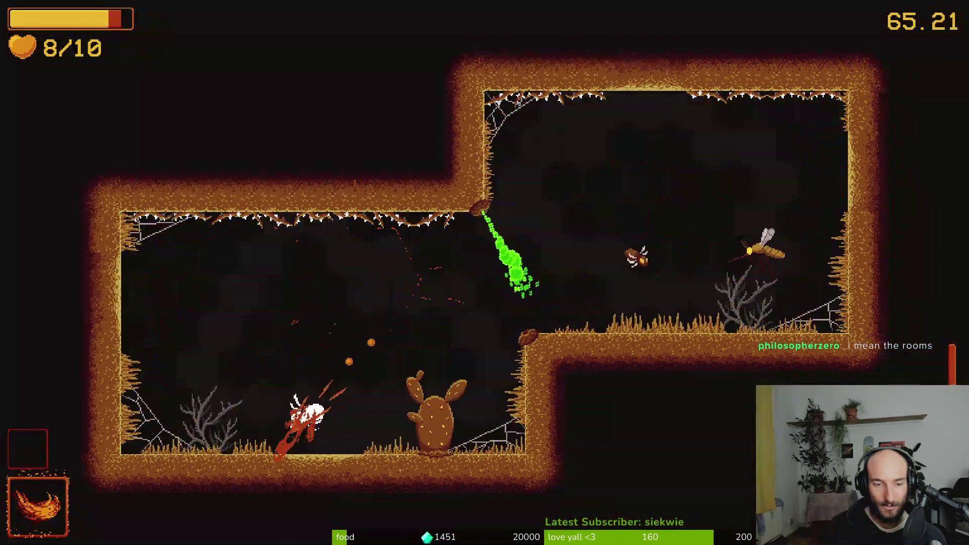
key(Left)
key(x)
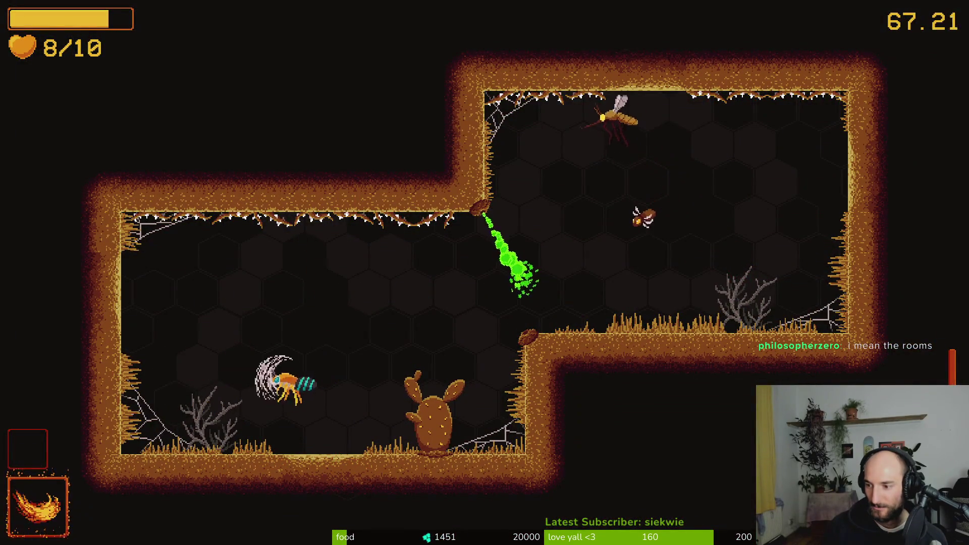
- Dash across the room with slashes, rise to the upper room, and finish clearing the enemies
key(Right)
key(x)
key(Up)
key(x)
key(Left)
key(x)
key(Up)
key(x)
key(Left)
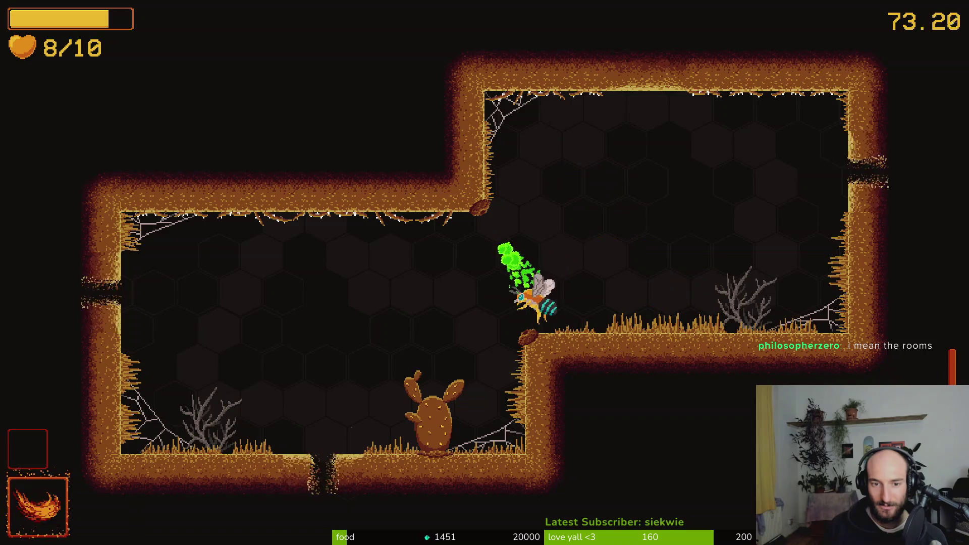
key(x)
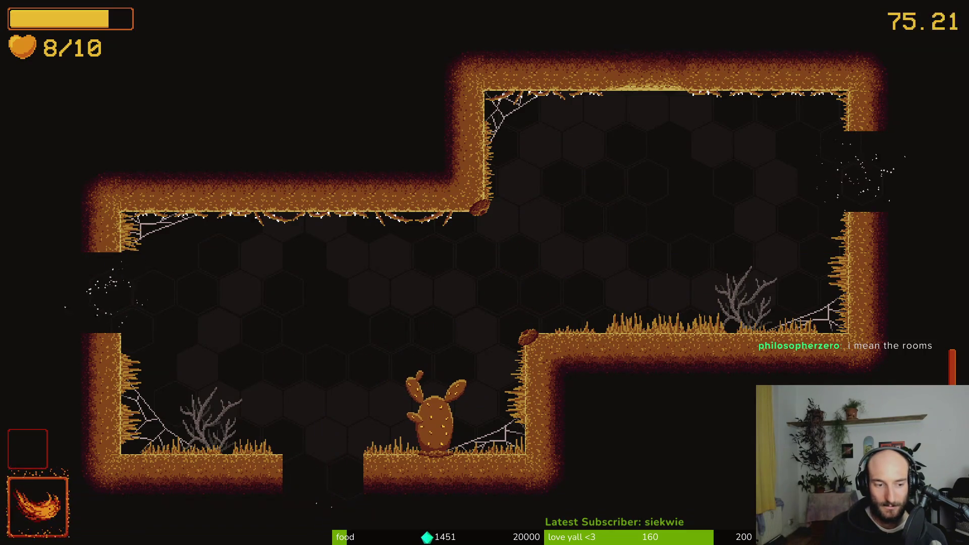
- Enter the following room and fight the spawning enemies with dashes and slashes
key(Down)
key(Right)
key(x)
key(x)
key(Up)
key(Left)
key(x)
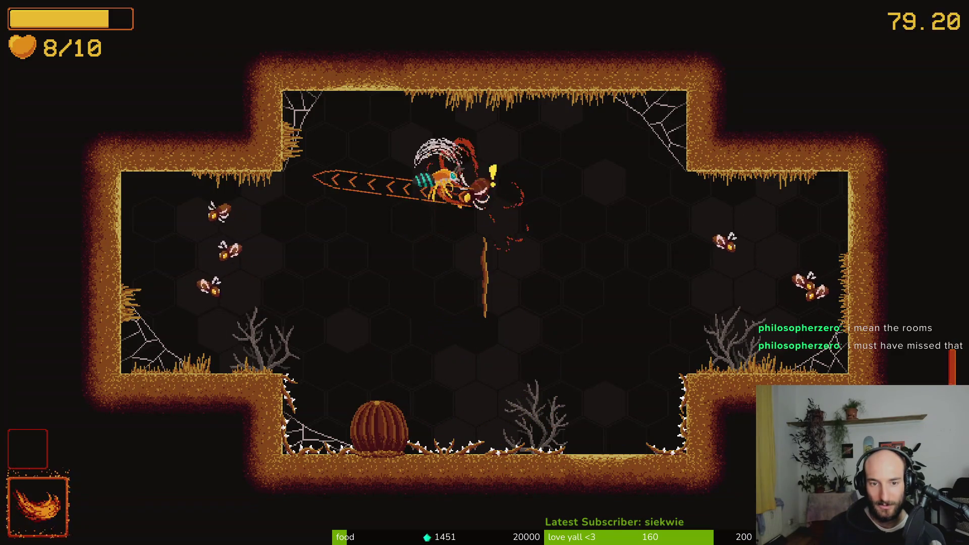
key(x)
key(Up)
key(Right)
key(x)
key(Down)
key(Left)
key(x)
key(Up)
key(x)
key(Right)
key(x)
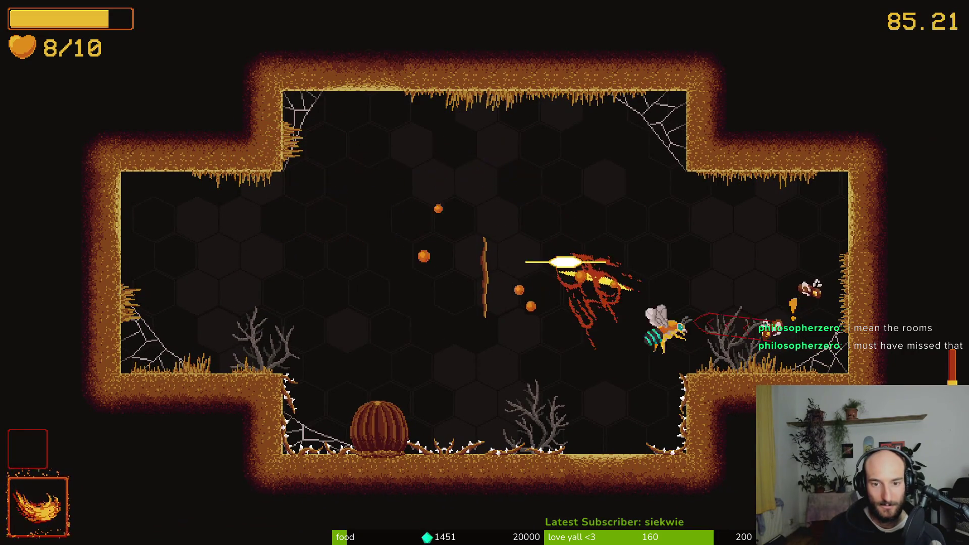
key(Left)
key(Up)
key(Left)
key(x)
key(x)
- Fight the wasp using the fire ability, lunges and swoops around the pod
key(x)
key(c)
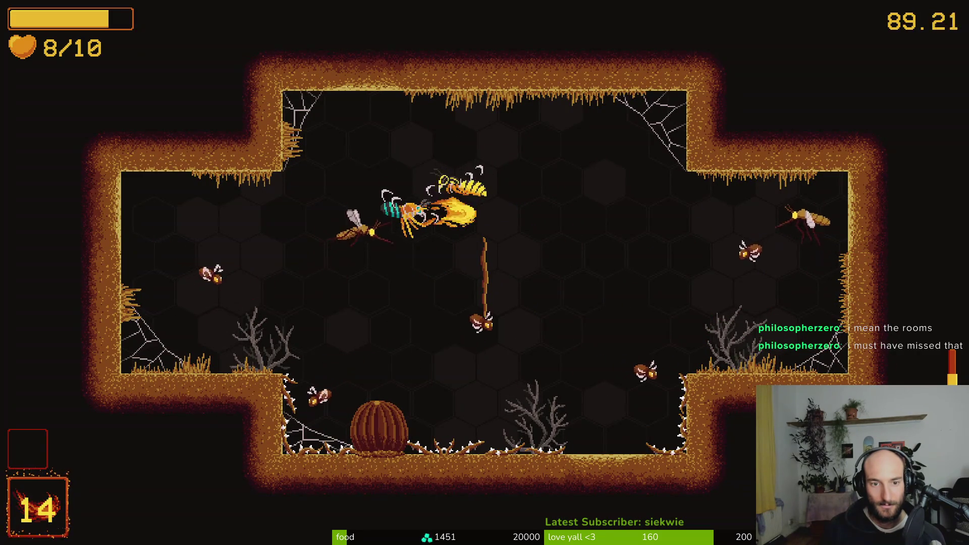
key(Left)
key(x)
key(Down)
key(Right)
key(Up)
key(x)
key(Up)
key(Right)
key(x)
key(x)
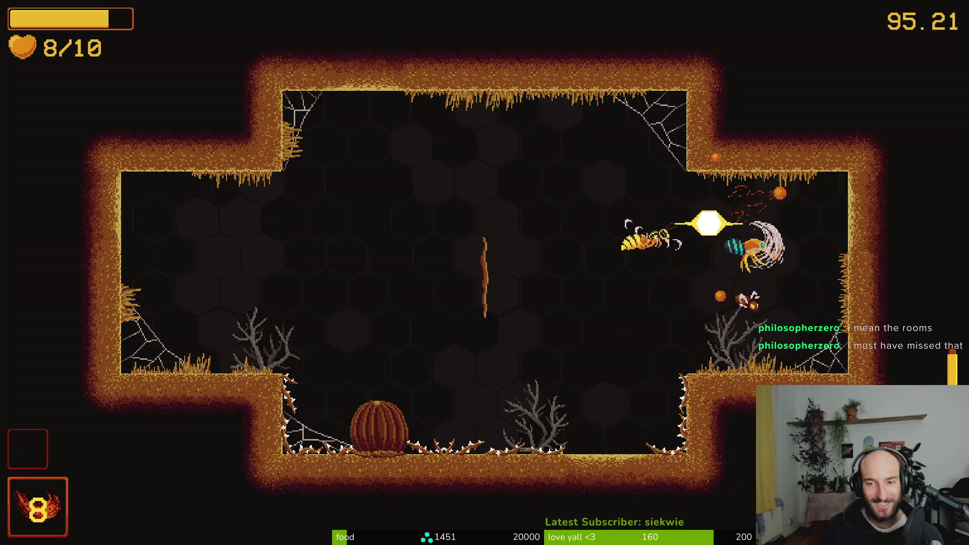
key(Left)
key(x)
key(Left)
key(Down)
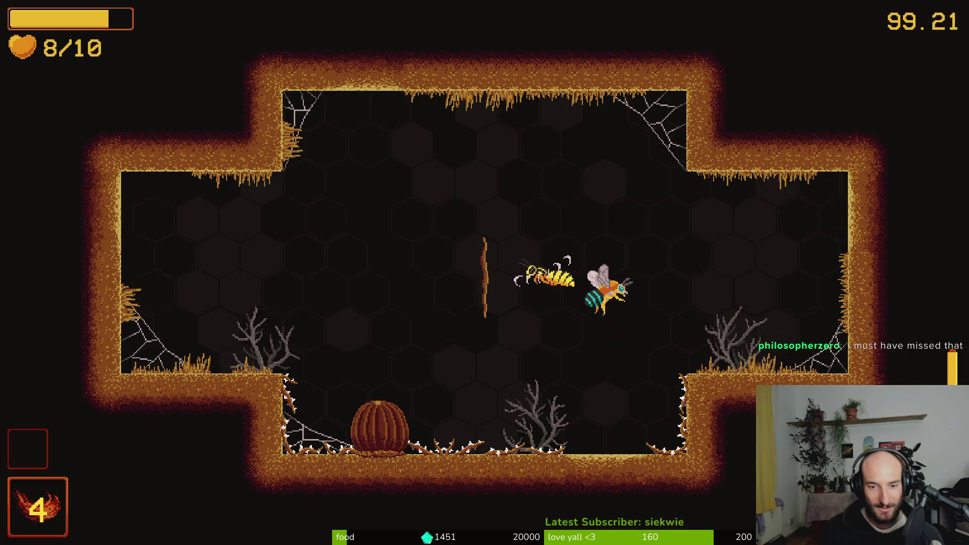
key(Up)
key(Left)
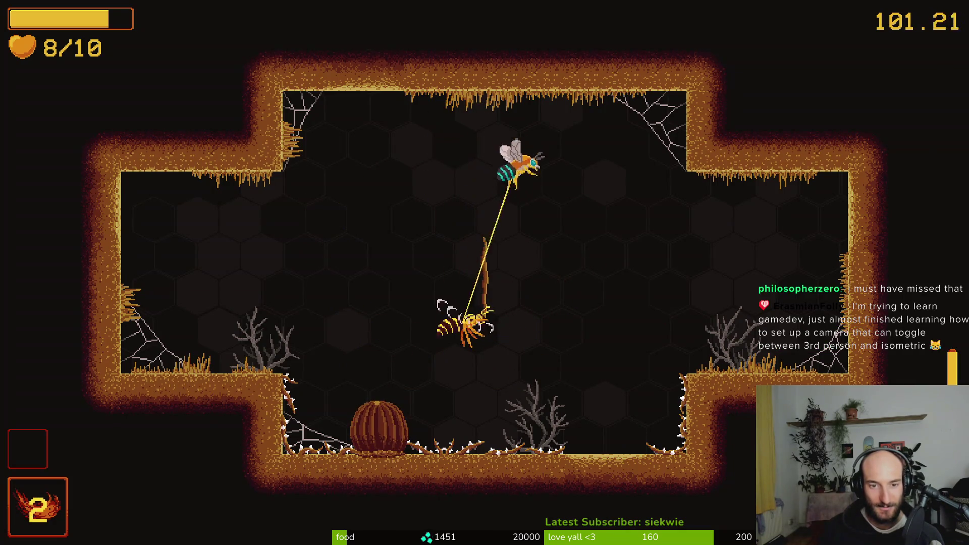
key(Up)
key(Left)
key(Right)
key(Down)
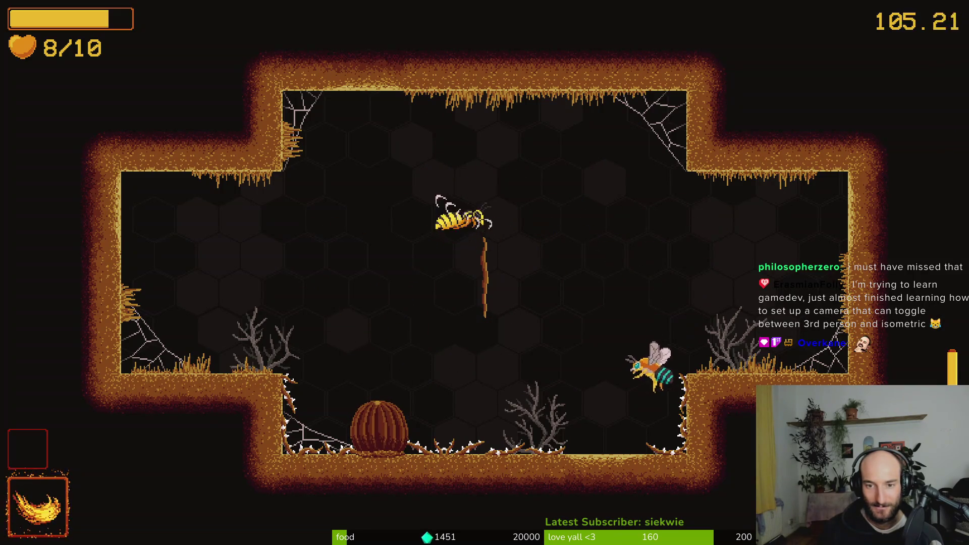
key(Up)
key(Right)
key(Left)
key(Down)
key(Up)
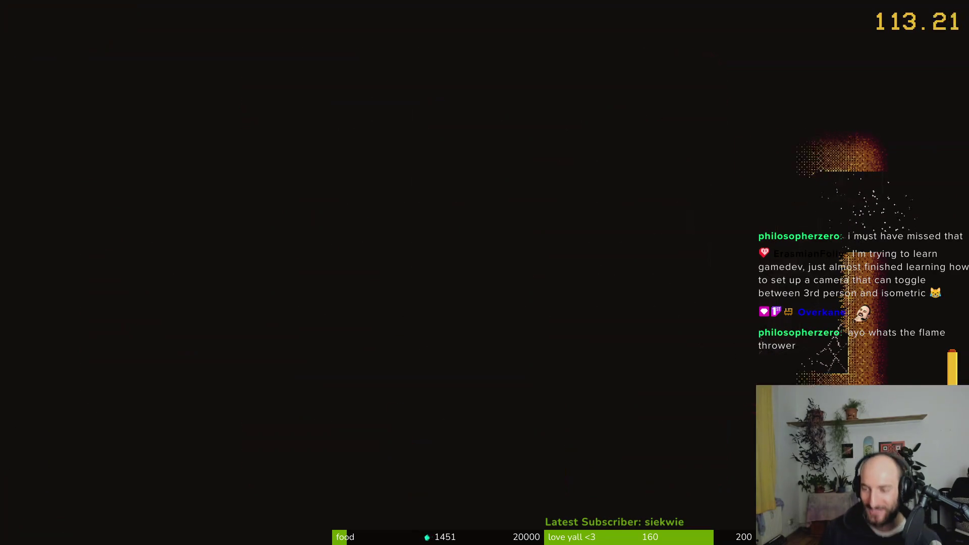
- Dash into the new room and dismiss the pleading bee's dialogue
key(Right)
key(Up)
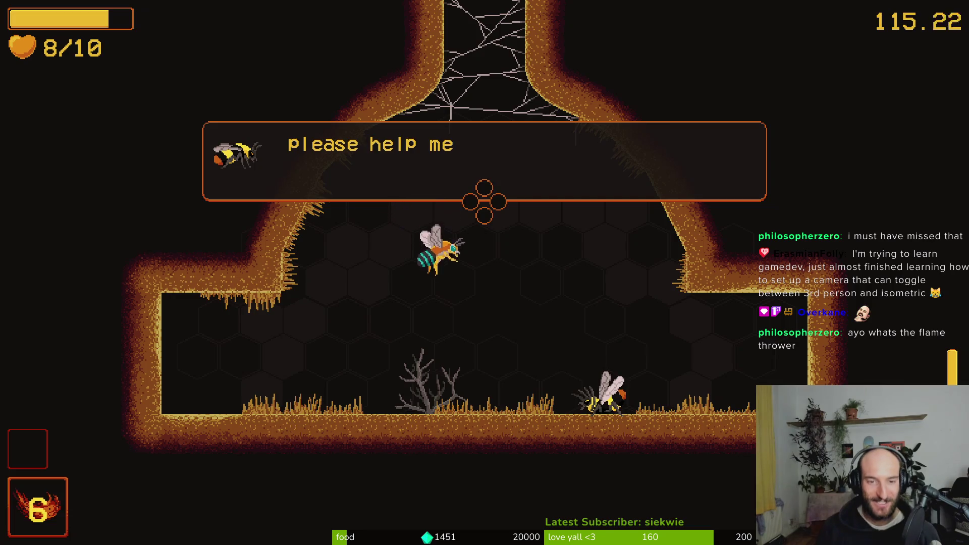
key(Right)
key(Up)
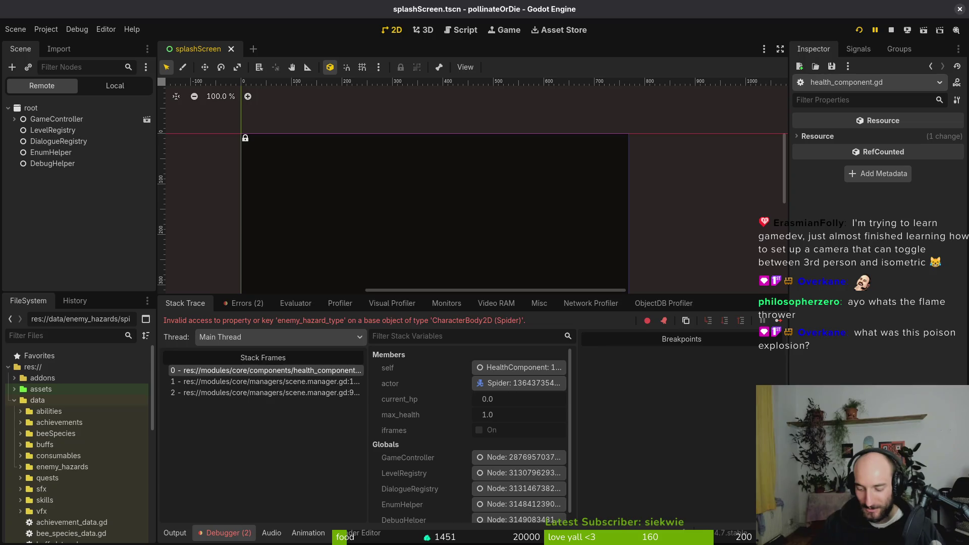
- Open spider.tscn from the quick resource search and show its Local node tree
key(alt+shift+o)
text(psider)
key(Down)
key(Down)
key(Down)
key(Return)
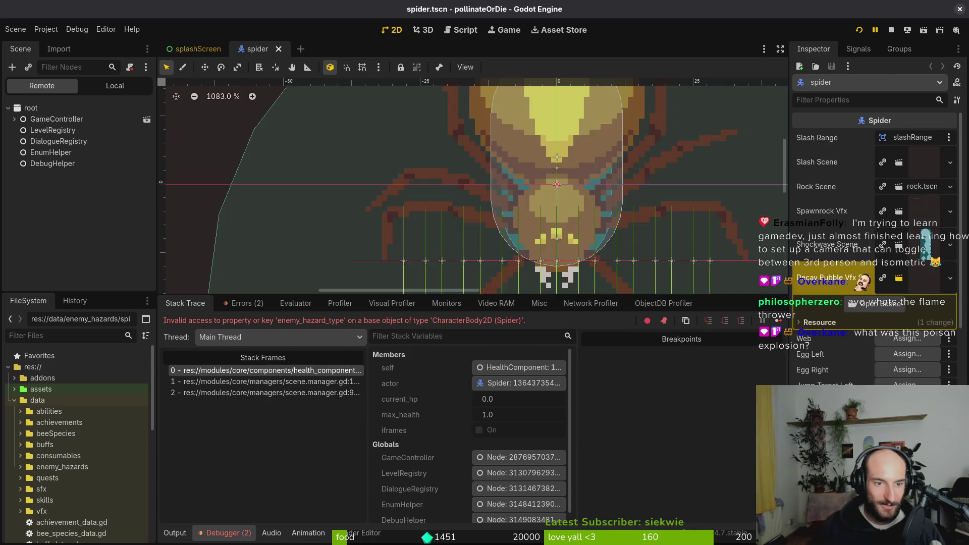
click(115, 87)
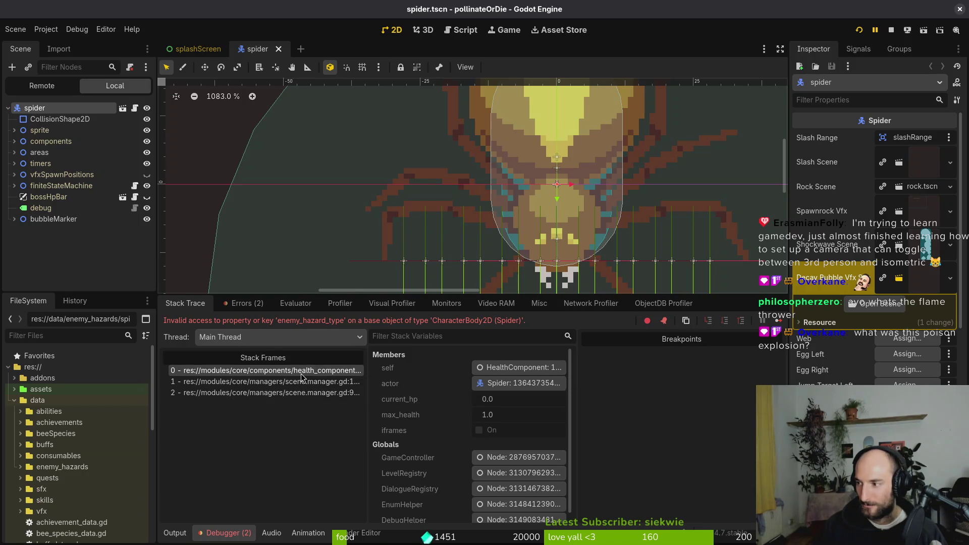
- In the Neovim terminal, open health_component.gd through the file finder
key(super+2)
text(v)
key(Return)
text(health)
key(Return)
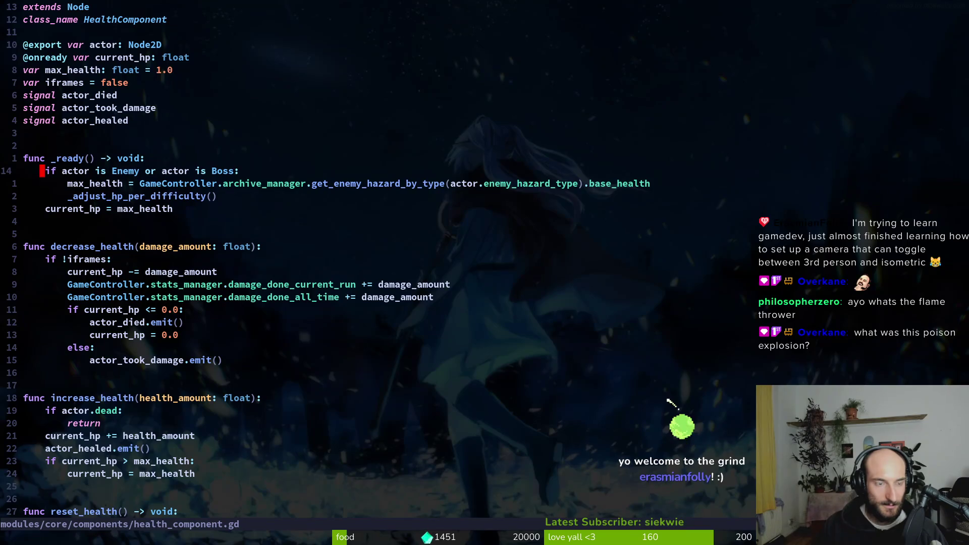
- Check the Godot error, try editing actor.enemy_hazard_type in health_component.gd, then undo the change
key(super+1)
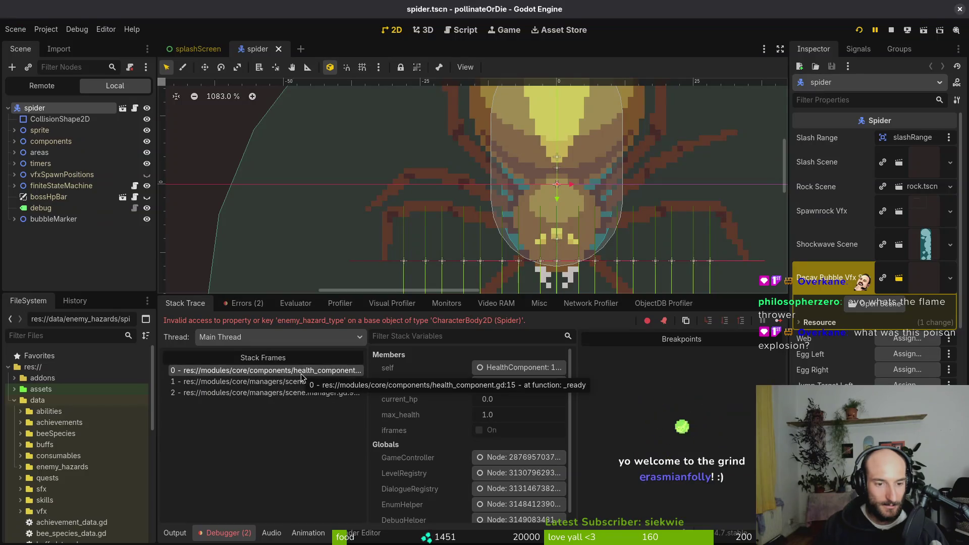
key(super+2)
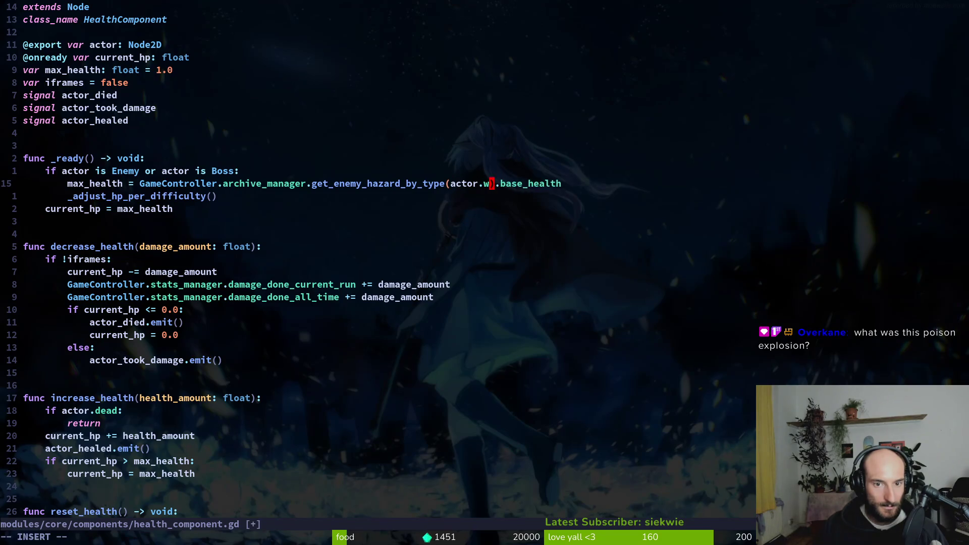
key(BackSpace)
text(ene)
key(ctrl+p)
text(enem)
key(Escape)
key(ctrl+p)
key(Escape)
key(u)
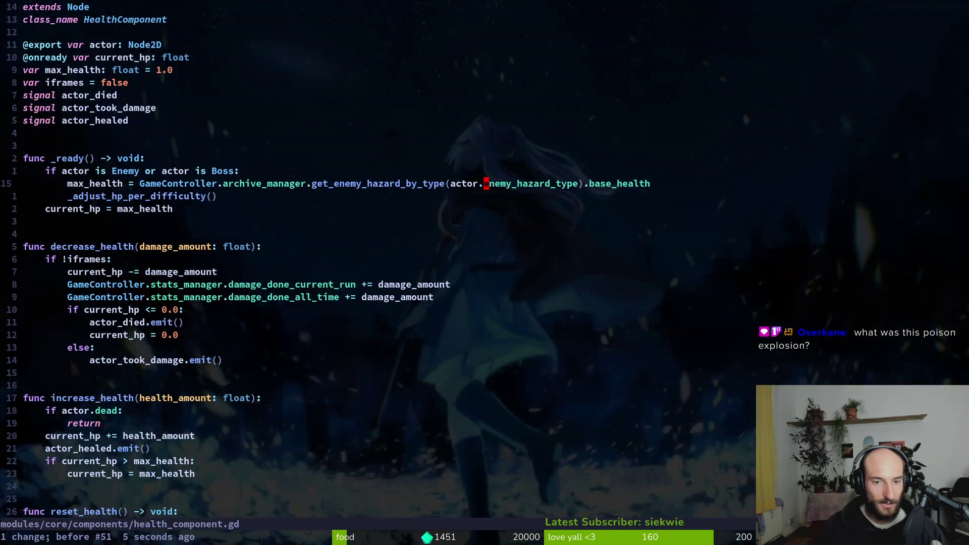
- Open boss.gd and place enemy.gd in a vertical split beside it for comparison
key(ctrl+p)
text(boss)
key(Return)
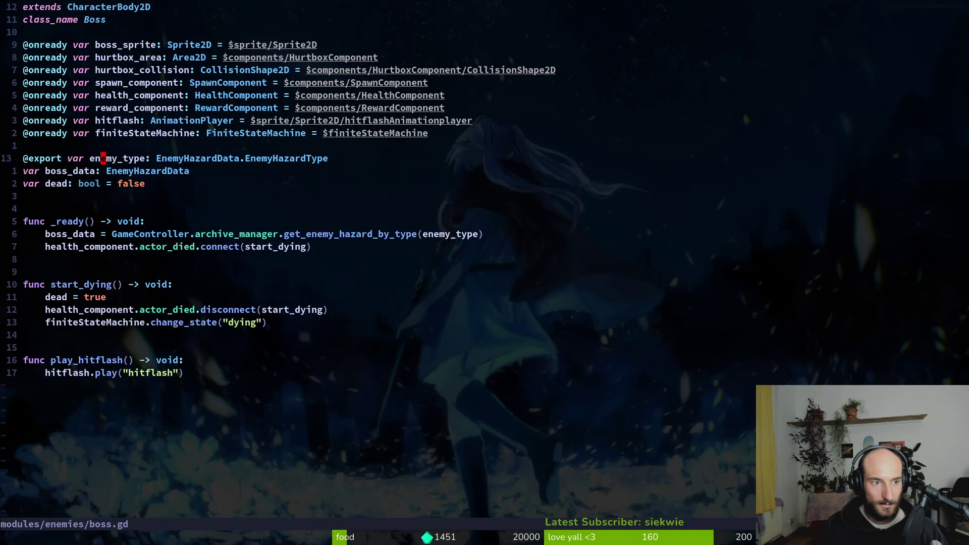
text(hazard)
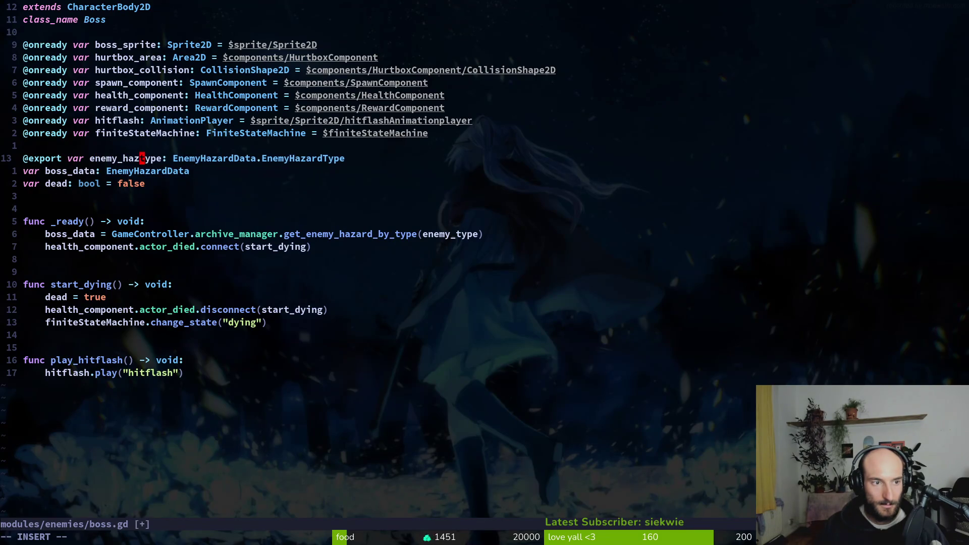
text(_)
key(ctrl+p)
text(enemy)
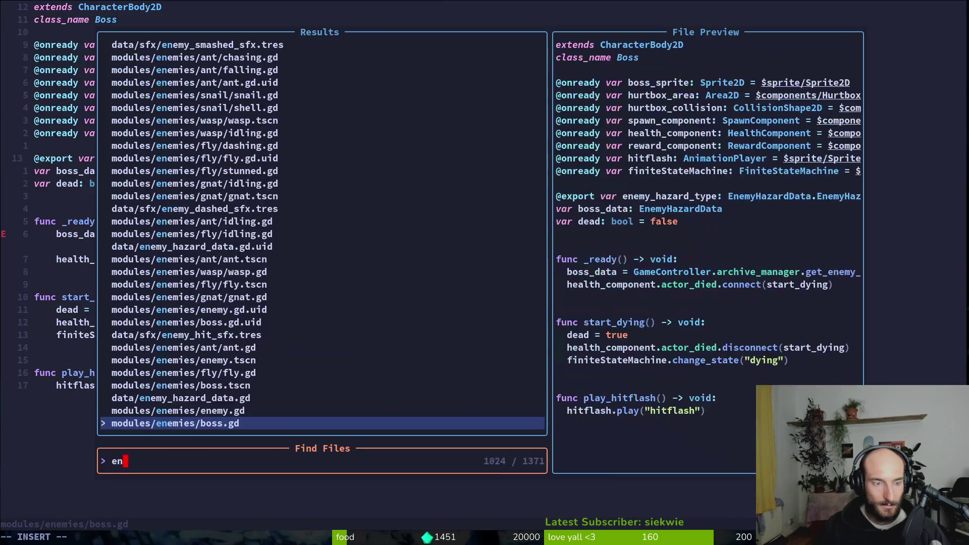
key(ctrl+v)
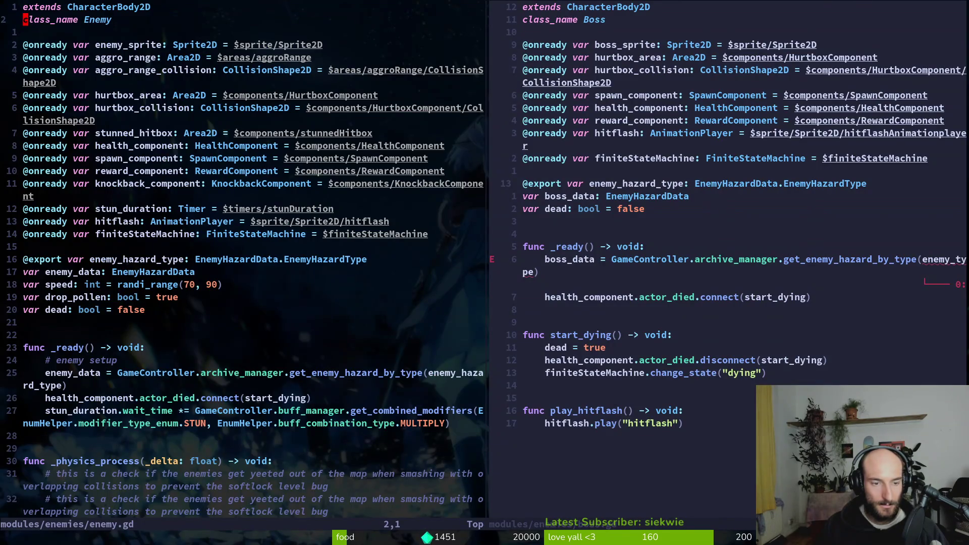
click(658, 196)
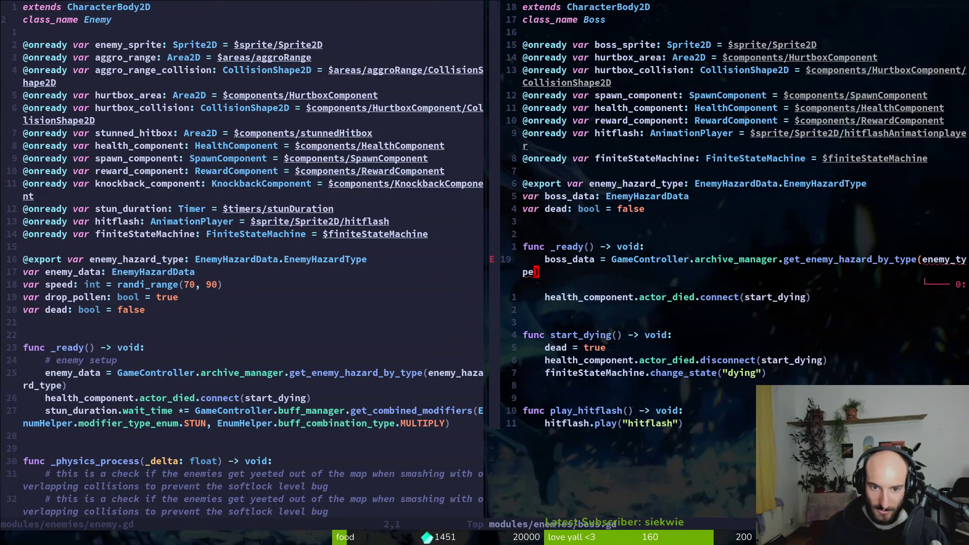
- Rename the variable to enemy_hazard_type in boss.gd, save, and quit Neovim
text(ciwenemy_hazard_type)
key(Escape)
text(:wq)
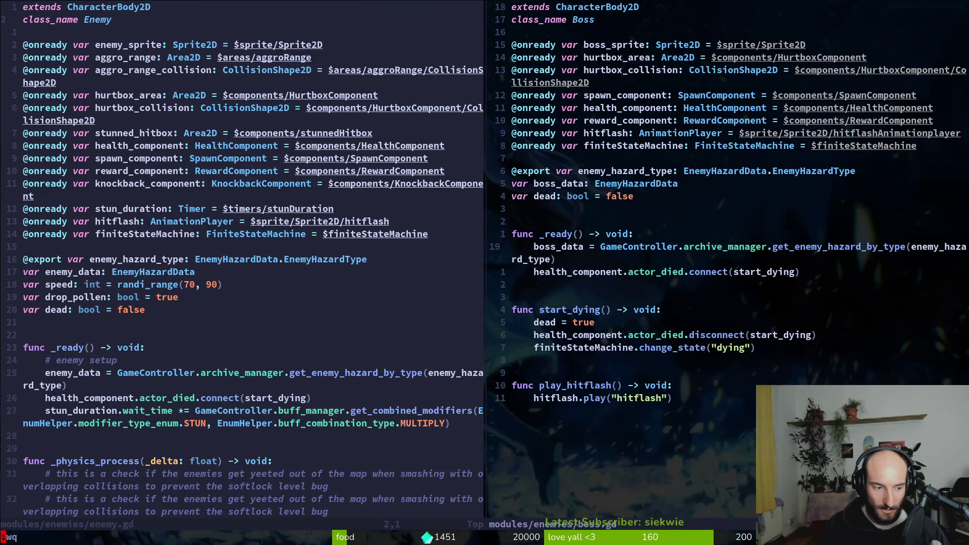
key(Return)
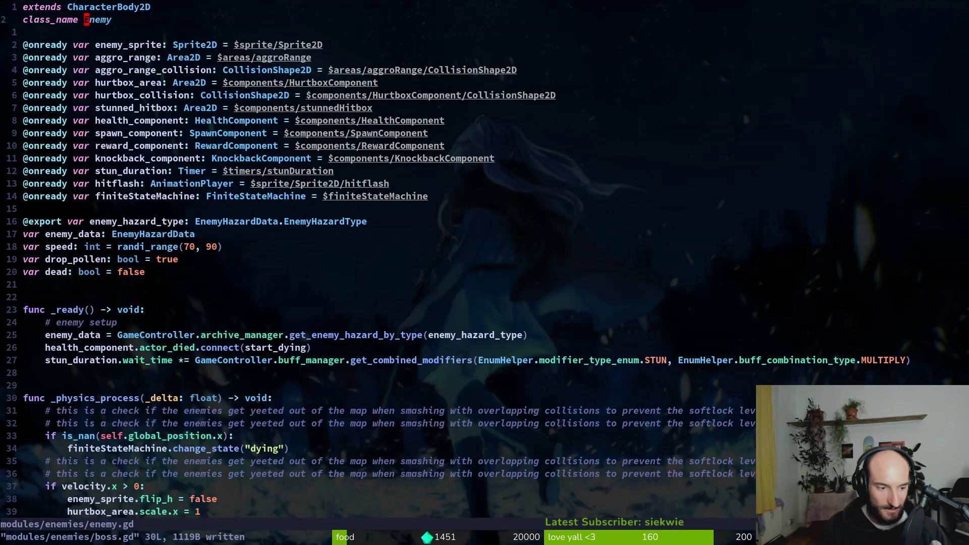
key(Return)
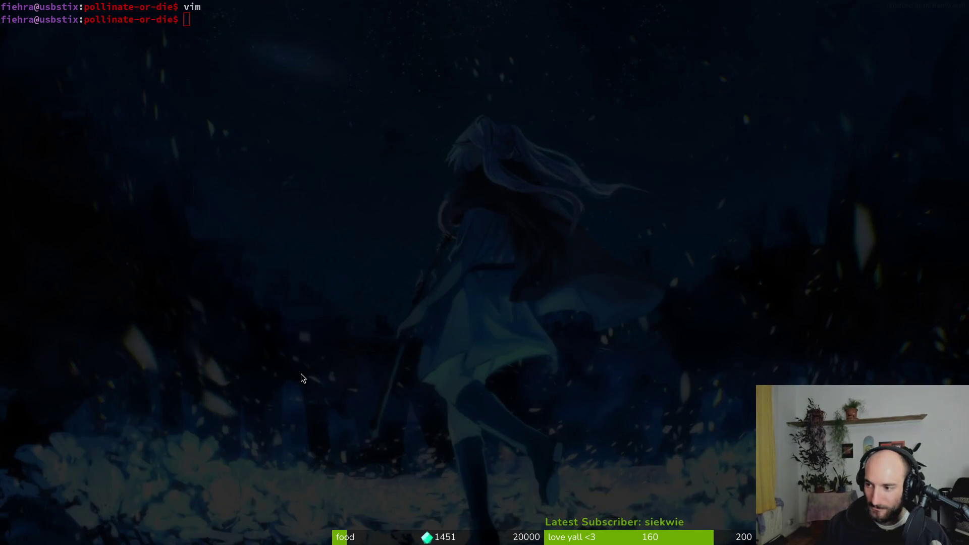
- Rerun the game with F5, continue the saved game, and fly while launching a fireball
key(alt+Tab)
key(F5)
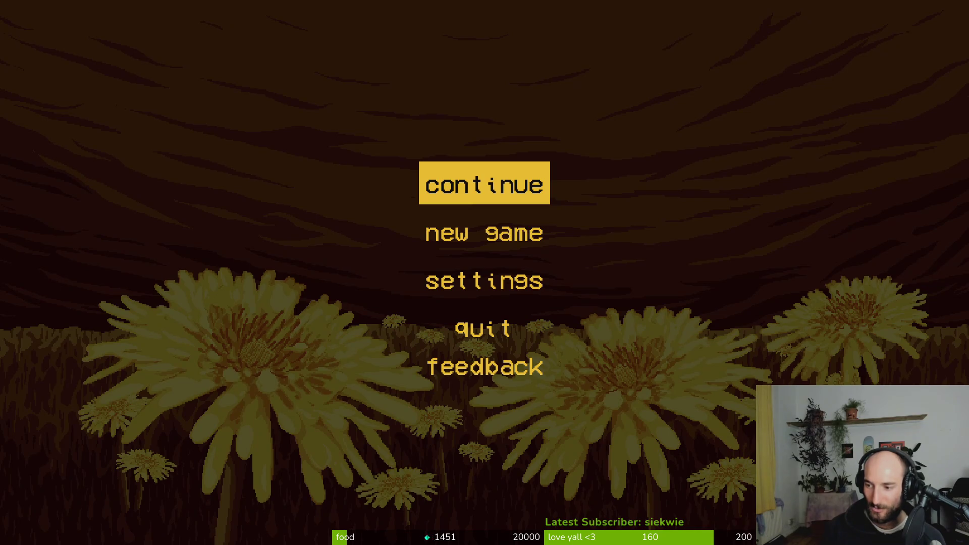
key(Return)
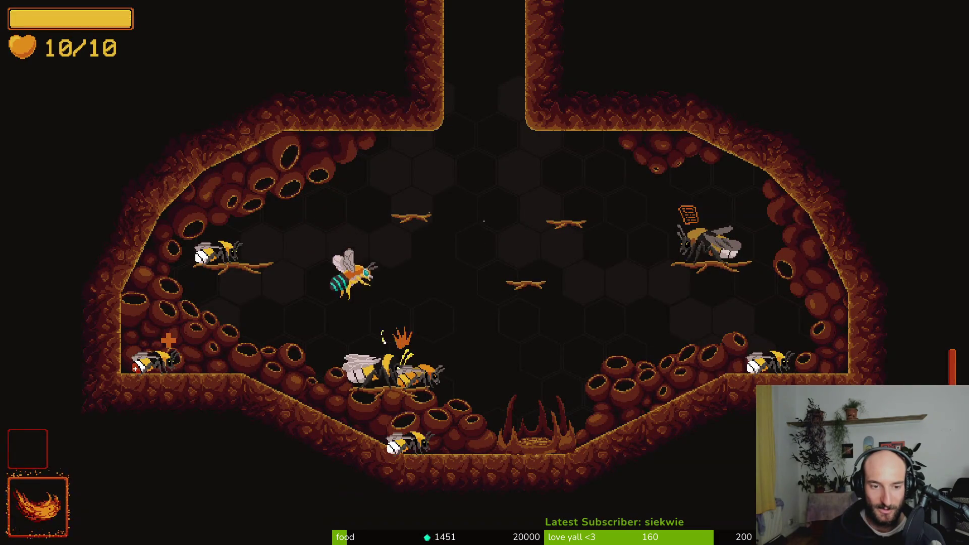
key(space)
key(d)
click(383, 338)
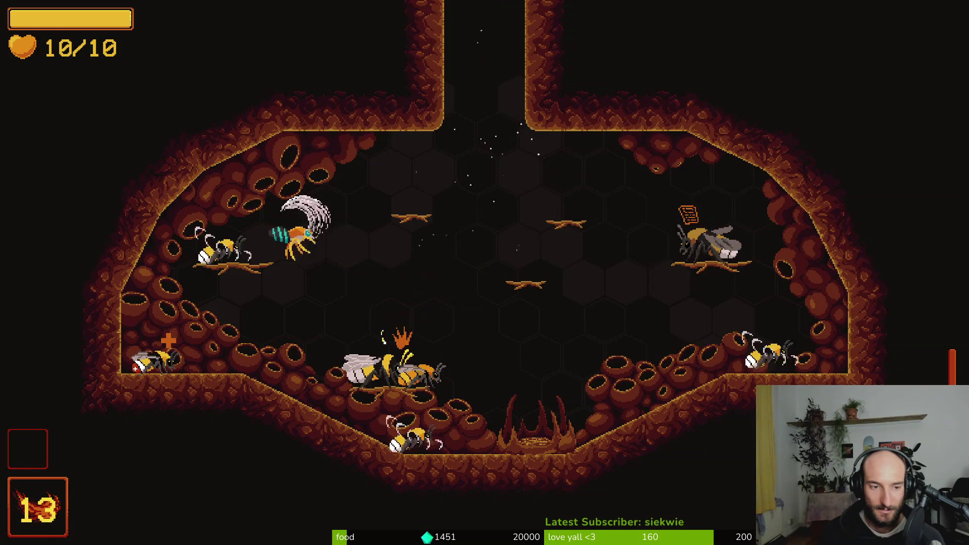
- Load the spider boss level from the debug level select, fly in, then stop the game
key(Escape)
key(Down)
key(Down)
key(Return)
key(Escape)
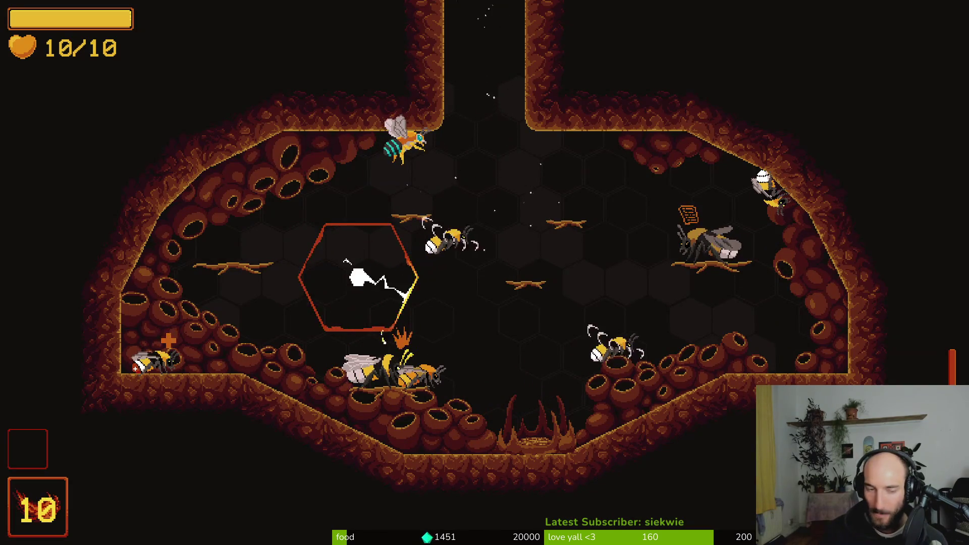
key(Tab)
key(Return)
key(Right)
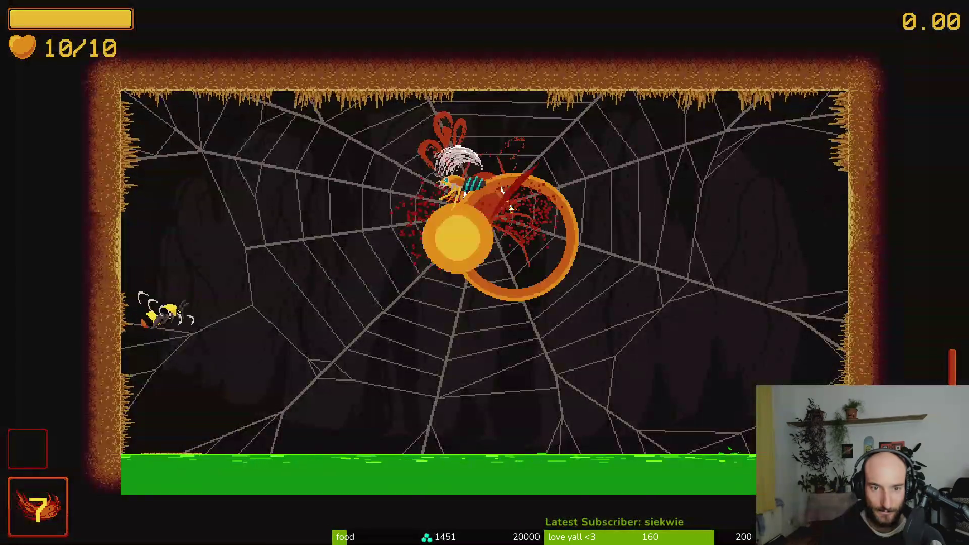
key(F8)
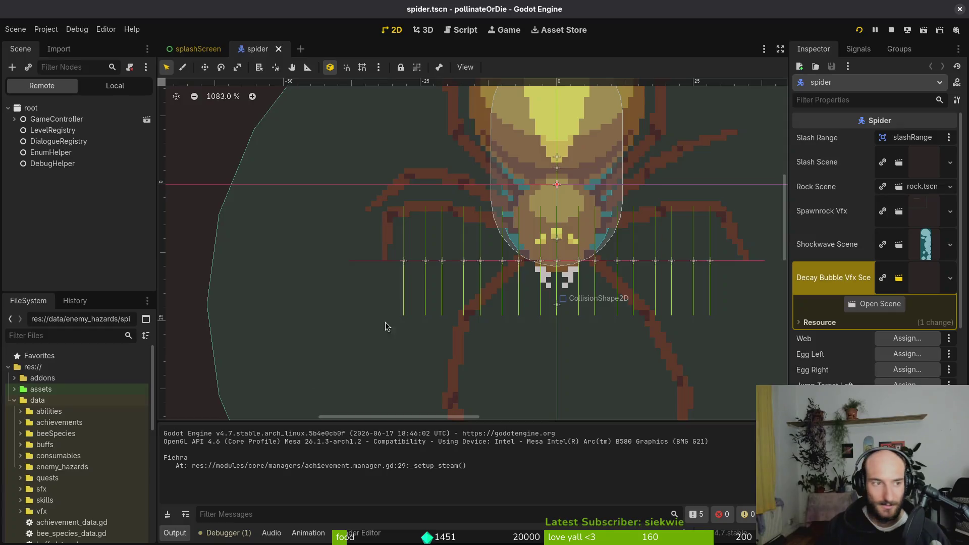
- Check the spider's hurt components, set its Enemy Hazard Type to Spider, and save the scene
click(99, 86)
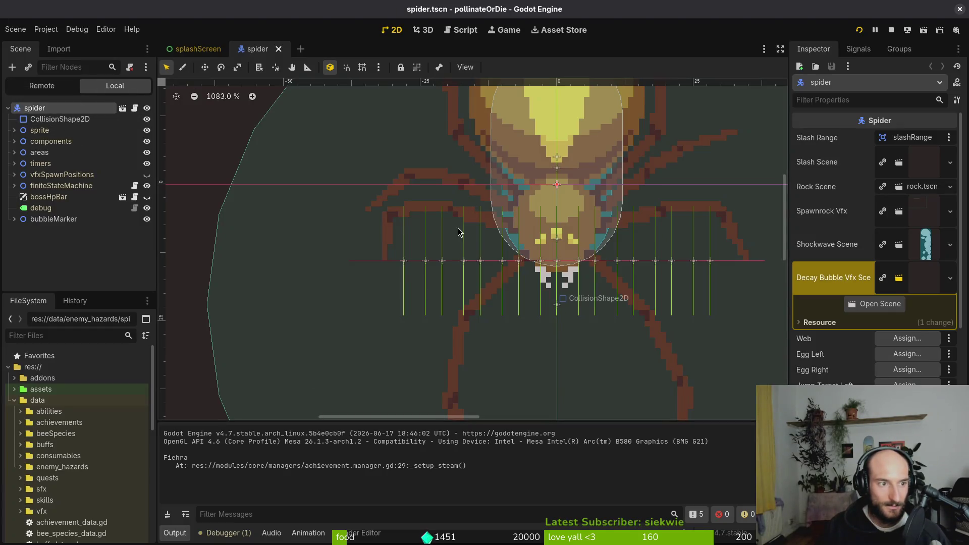
click(14, 141)
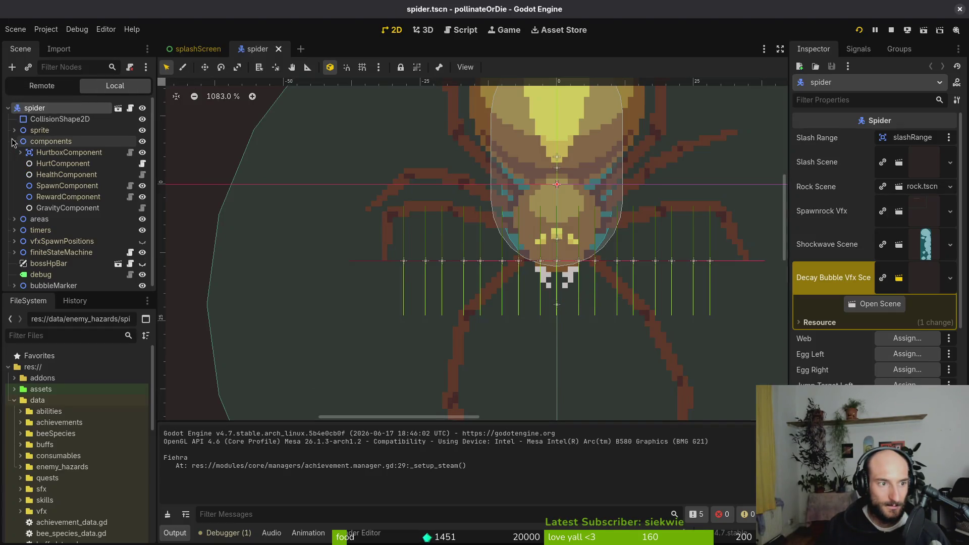
click(60, 163)
click(60, 153)
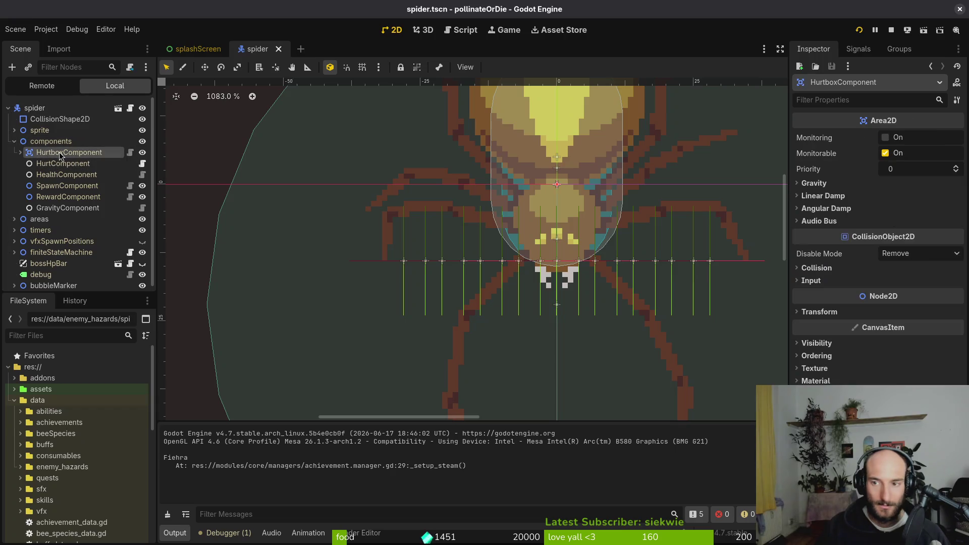
click(34, 108)
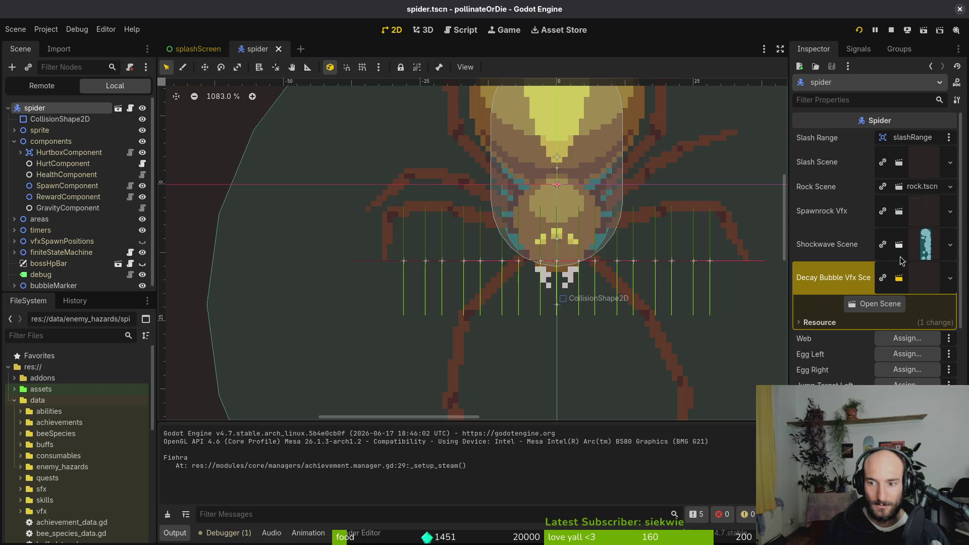
click(951, 278)
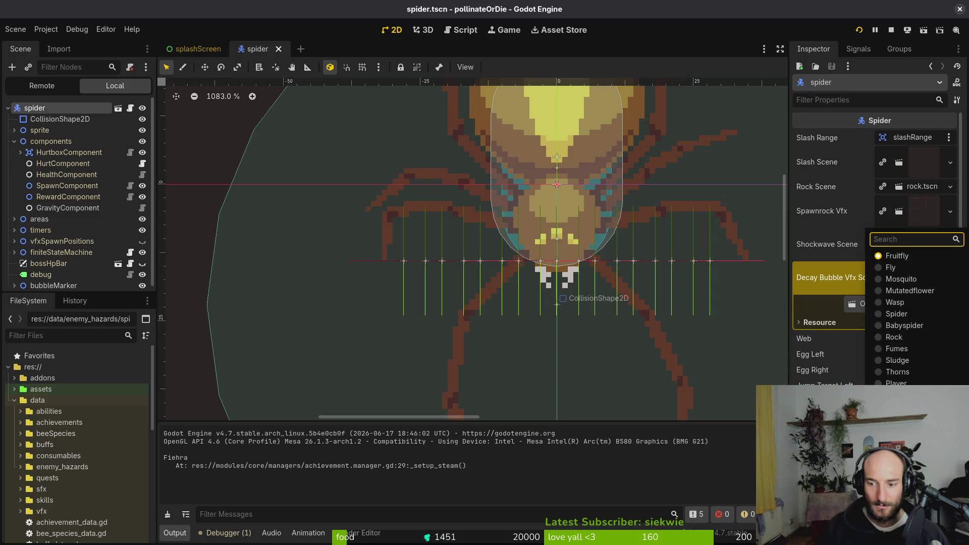
click(923, 314)
key(ctrl+s)
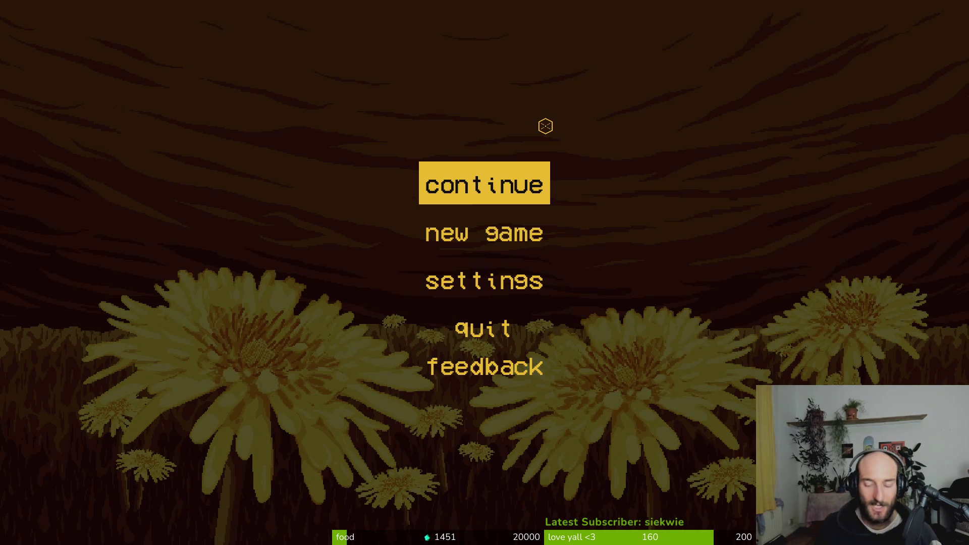
- Open hornet.tscn and set the hornet's Enemy Hazard Type to Hornet
key(alt+Tab)
text(hornts)
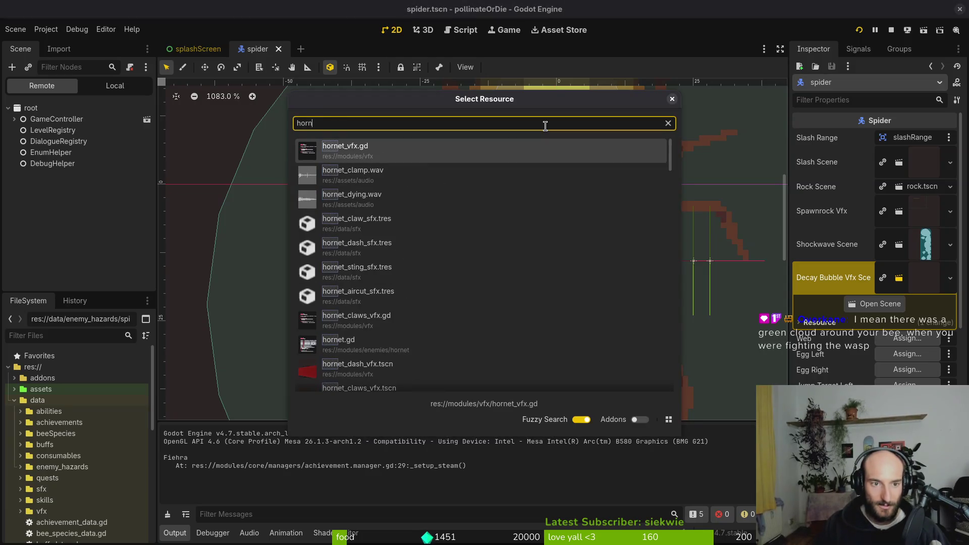
key(Down)
key(Down)
key(Down)
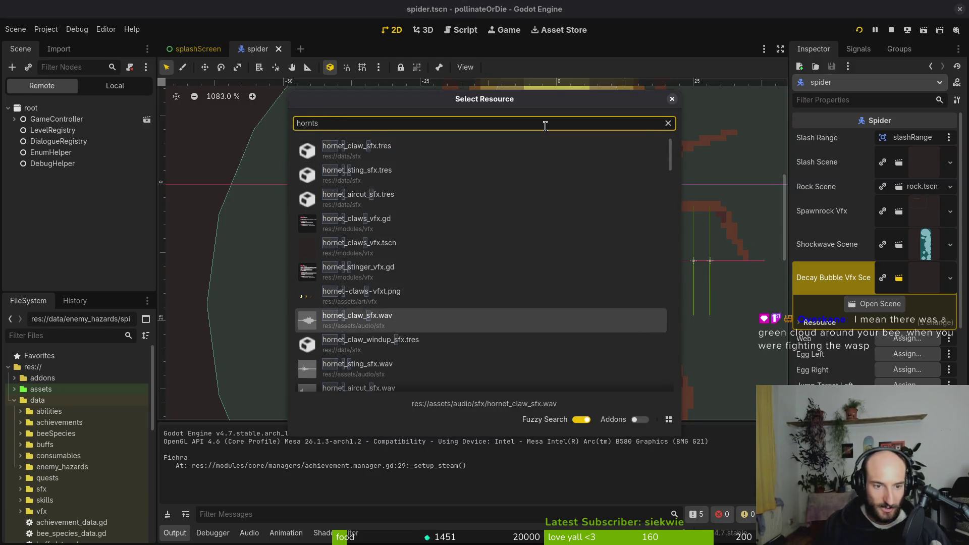
key(Down)
key(Down)
key(Down)
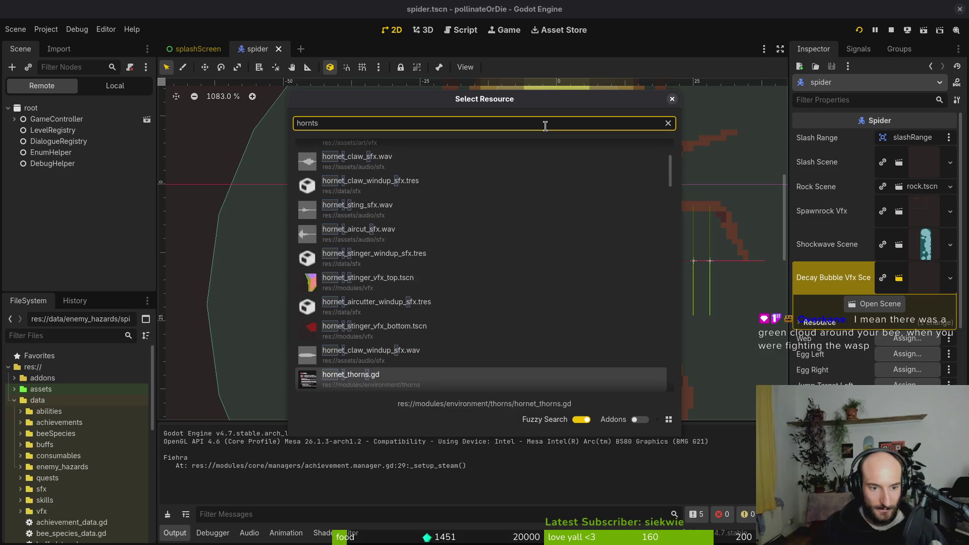
text(cn)
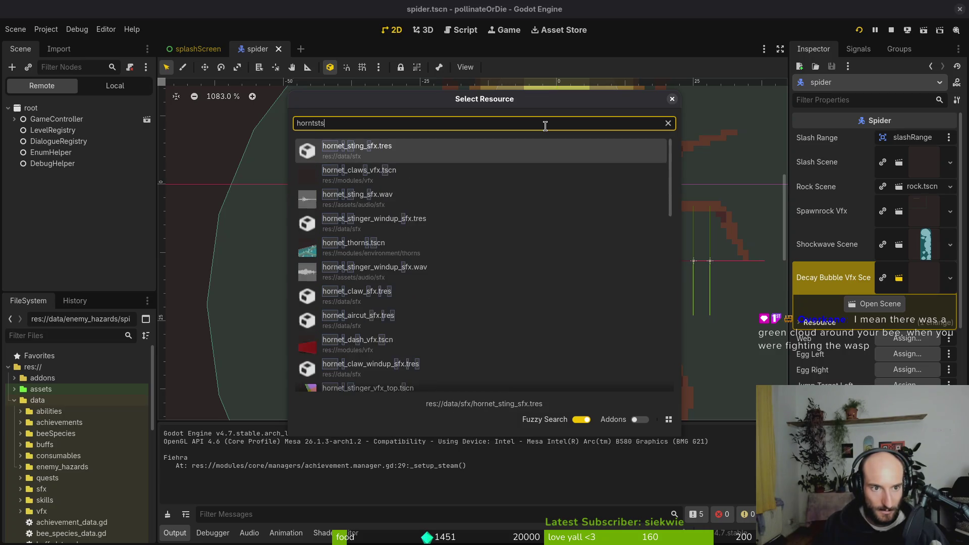
key(Down)
key(Down)
key(Return)
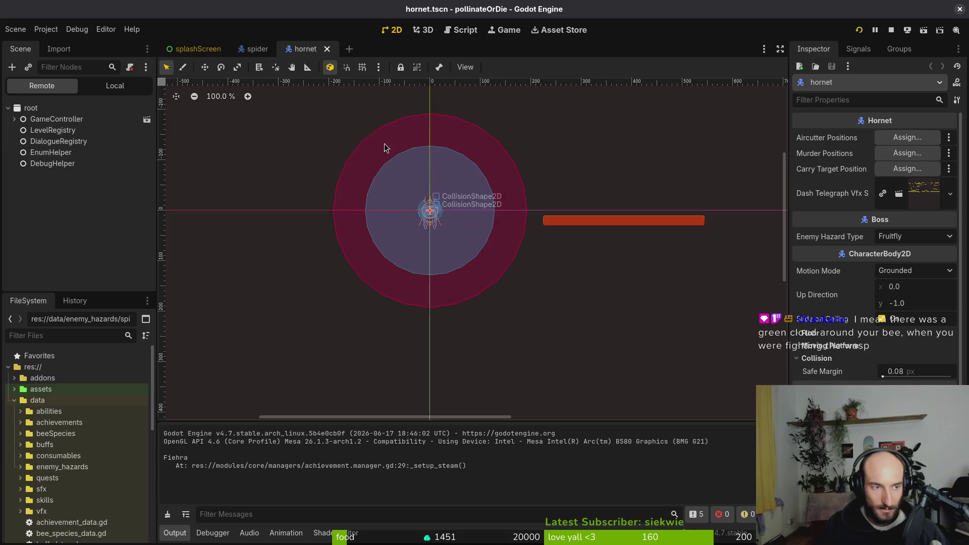
click(115, 86)
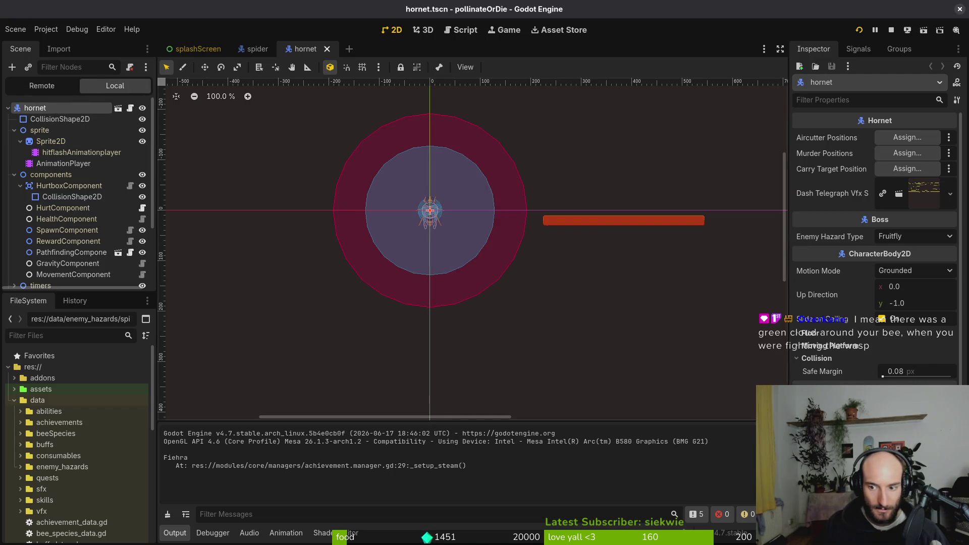
click(900, 237)
click(896, 395)
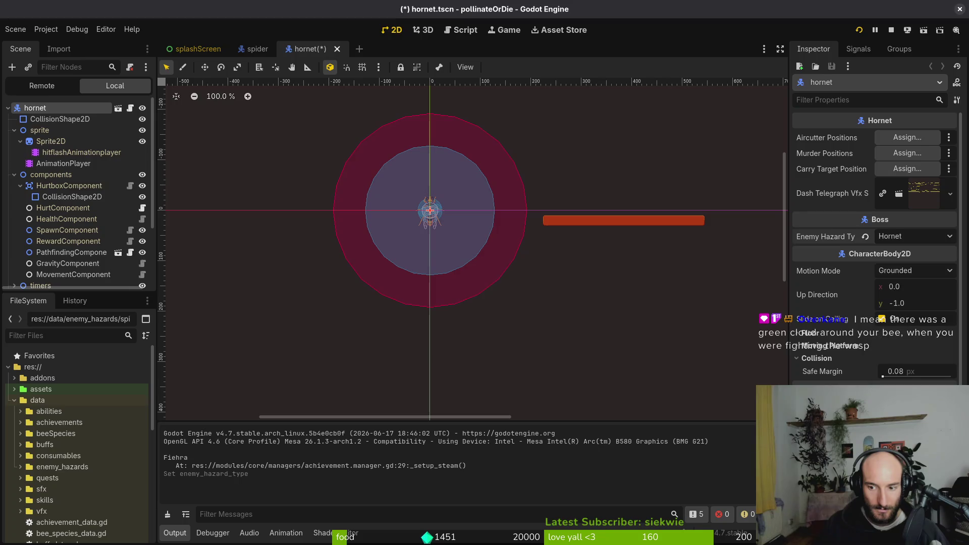
- Open the mantis boss scene and choose its Enemy Hazard Type
key(alt+shift+o)
text(hornet)
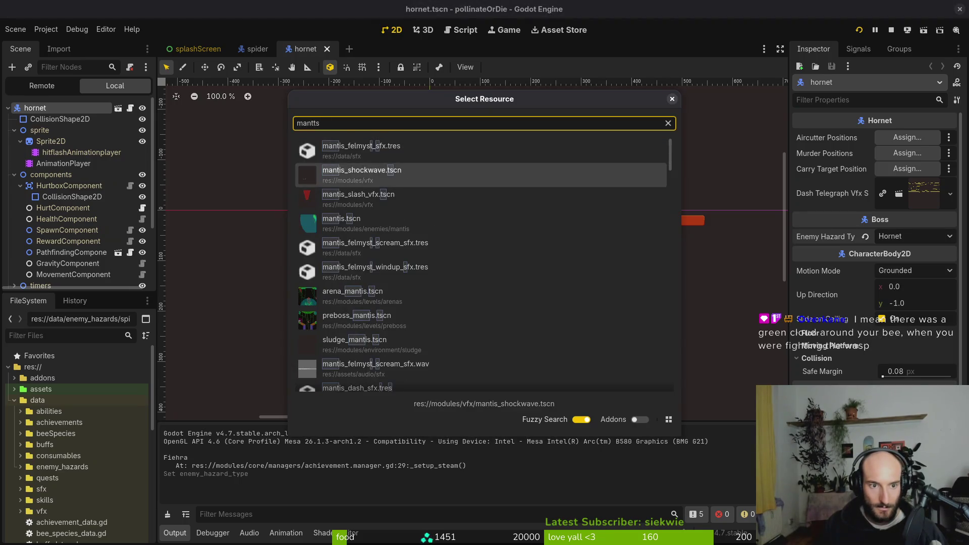
key(Escape)
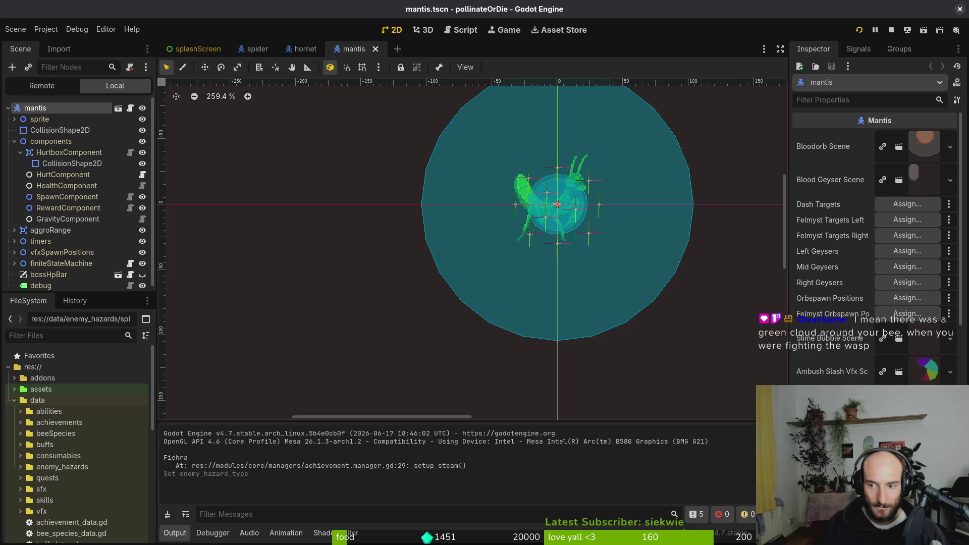
click(907, 236)
click(860, 30)
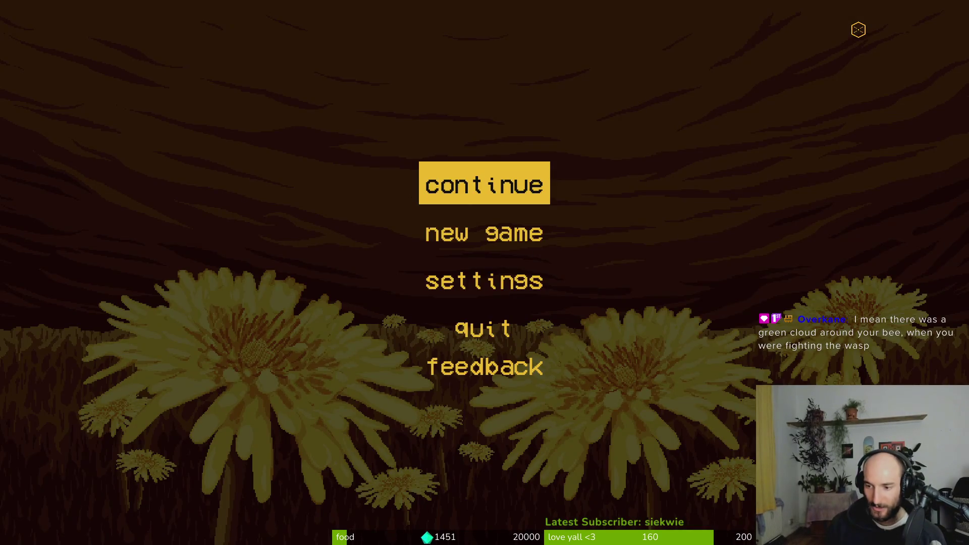
- Continue the saved game and fly the bee around the hive shooting fireballs
key(Return)
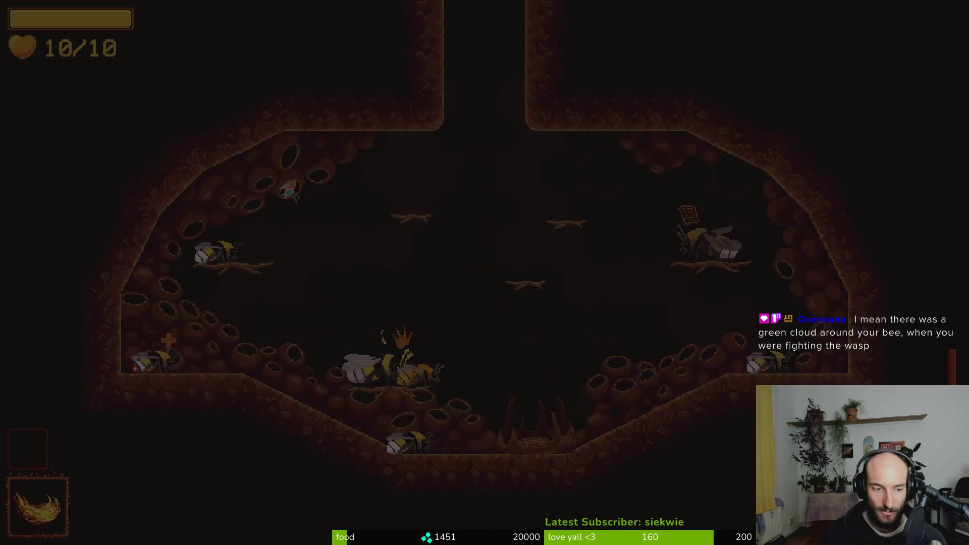
key(space)
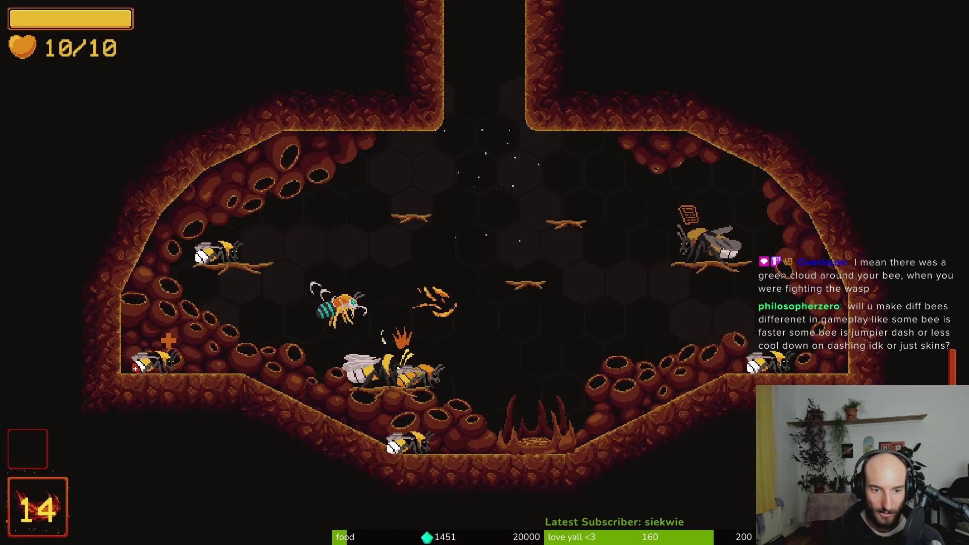
key(d)
key(space)
key(space)
key(a)
key(space)
- Open and close the achievements panel, then bring up the items, species and abilities panel
key(space)
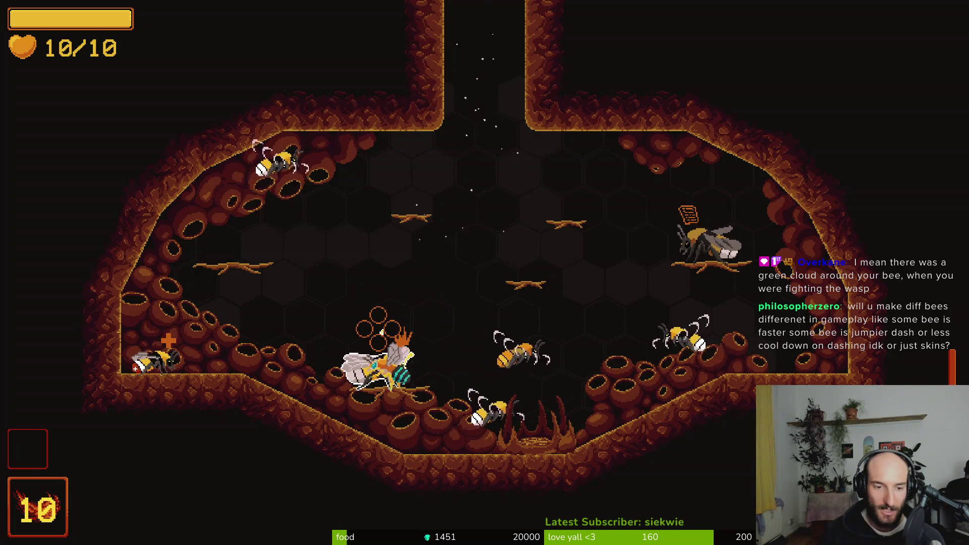
key(Tab)
key(Escape)
key(space)
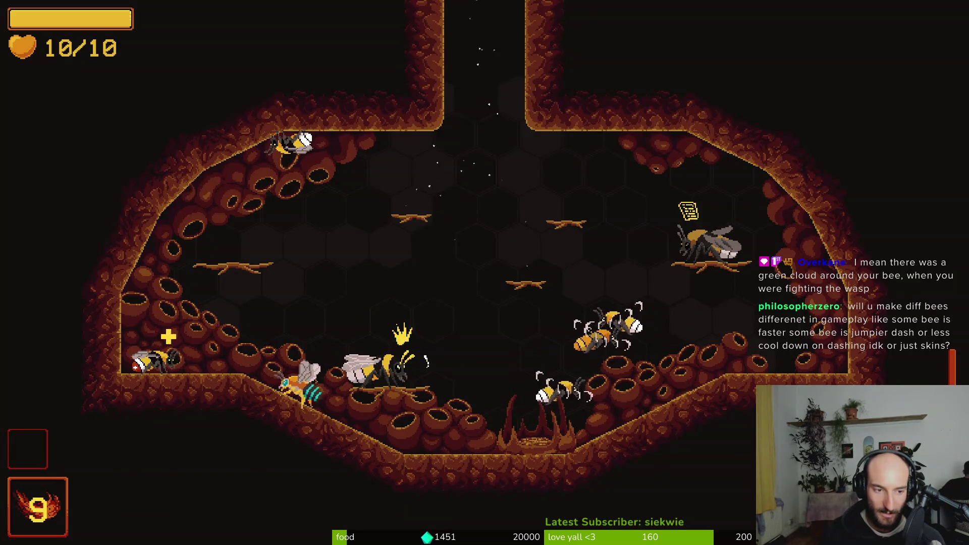
key(Tab)
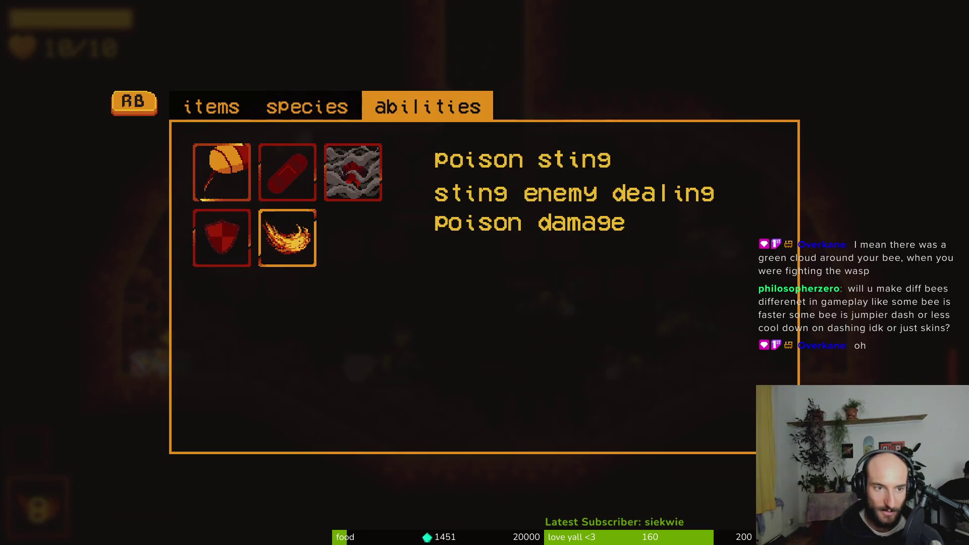
- Browse the species and abilities pages, viewing fire breath and the Bombus mucidus entry
key(q)
key(Up)
key(Right)
key(Up)
key(Right)
key(Left)
key(e)
key(Right)
key(Right)
key(Right)
key(Left)
key(Down)
key(q)
key(Up)
key(Left)
key(Left)
key(Left)
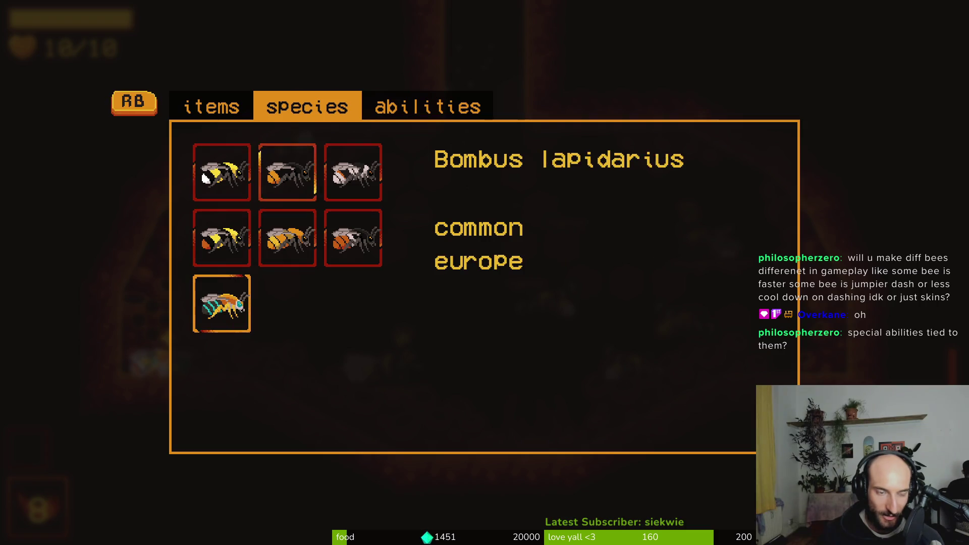
key(Right)
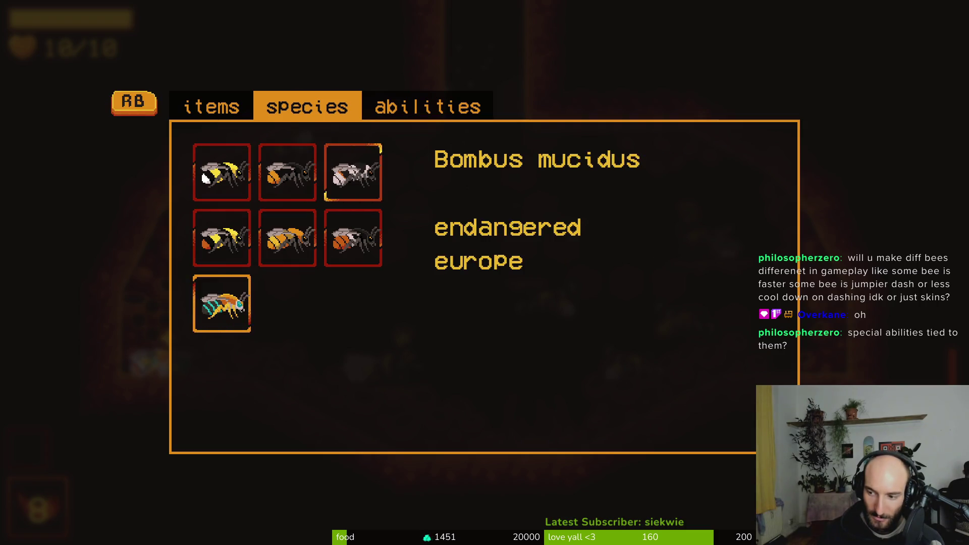
- Cycle through the ability descriptions, comparing shield, rejuvenate and smokebomb
key(e)
key(Down)
key(Right)
key(Up)
key(Right)
key(Left)
key(Down)
key(Left)
key(Up)
key(Right)
key(Right)
key(Left)
key(Down)
key(Left)
key(Up)
key(Right)
key(Right)
key(Left)
key(Right)
key(Left)
- Browse the Bombus pascuorum, lapidarius and pratorum species entries, ending on the Bluebanded bee
key(q)
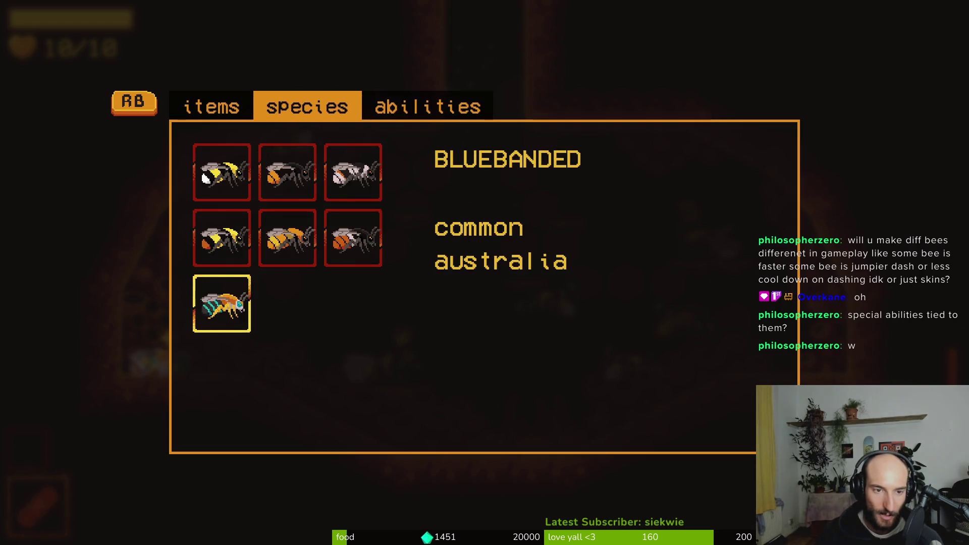
key(Down)
key(Right)
key(e)
key(q)
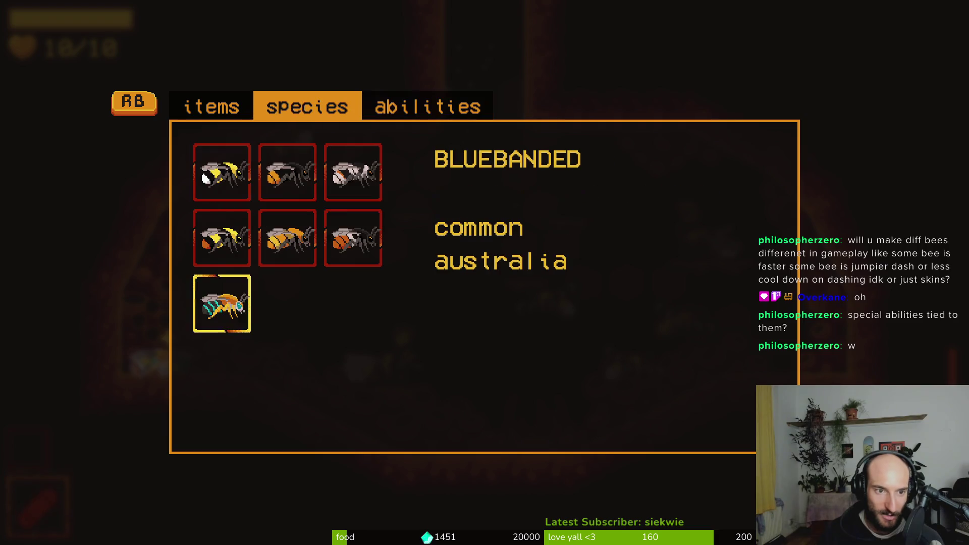
key(Up)
key(Right)
key(Right)
key(Up)
key(Left)
key(Down)
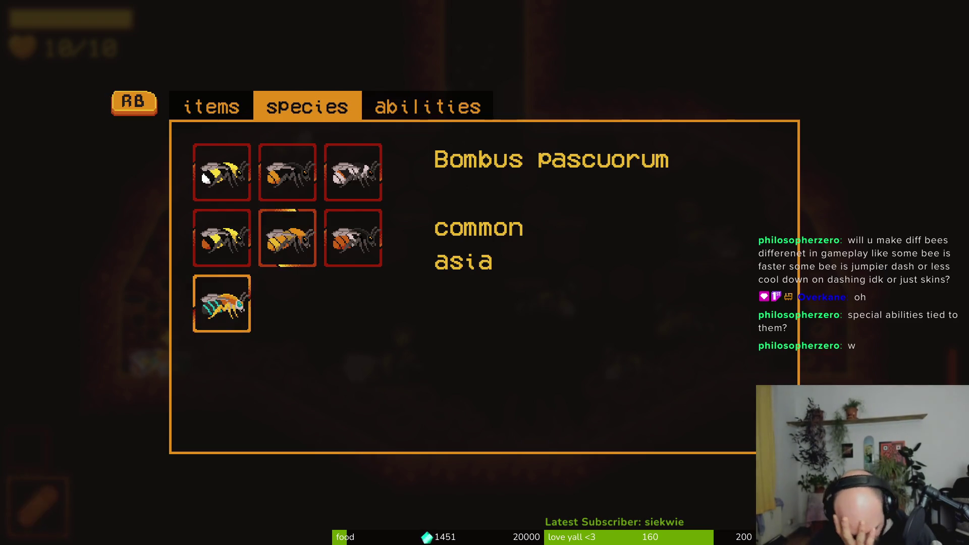
key(Up)
key(Down)
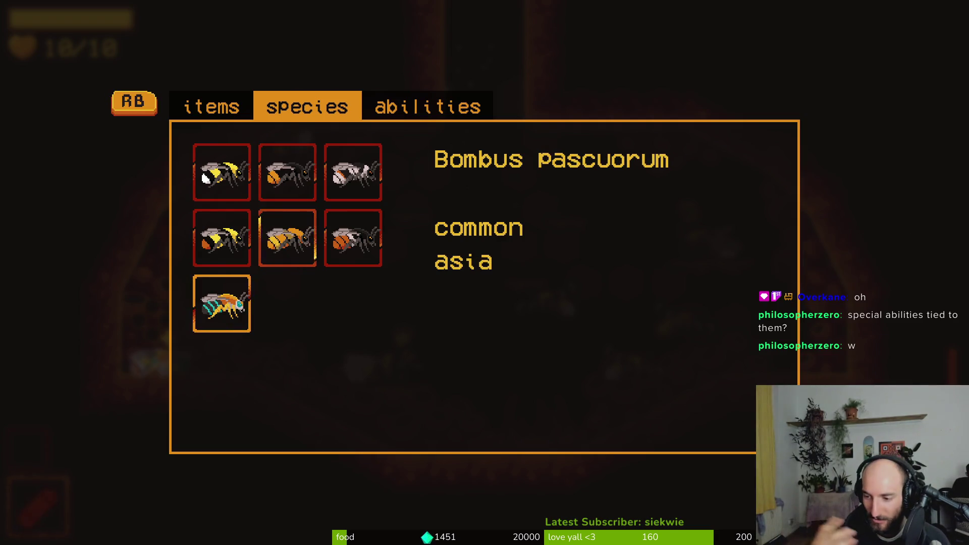
key(Left)
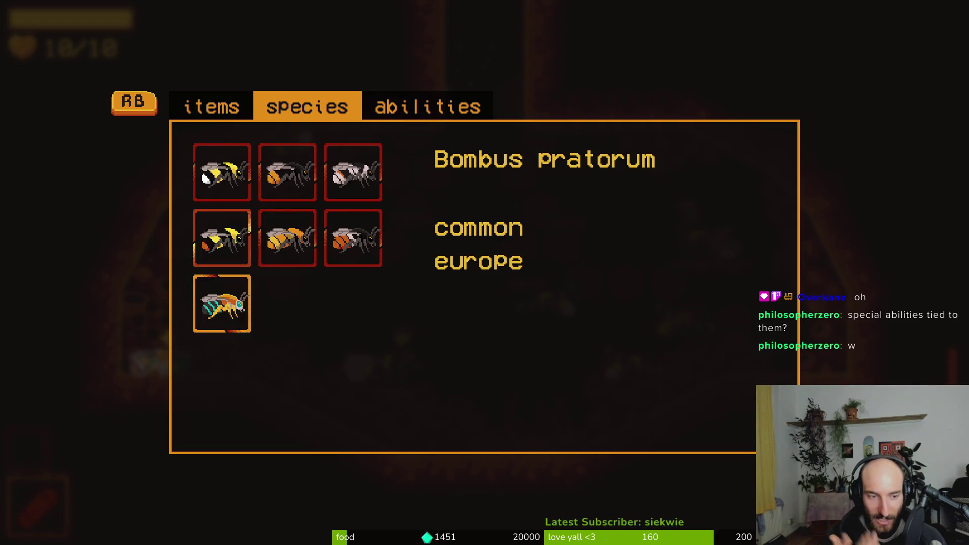
key(Up)
key(Right)
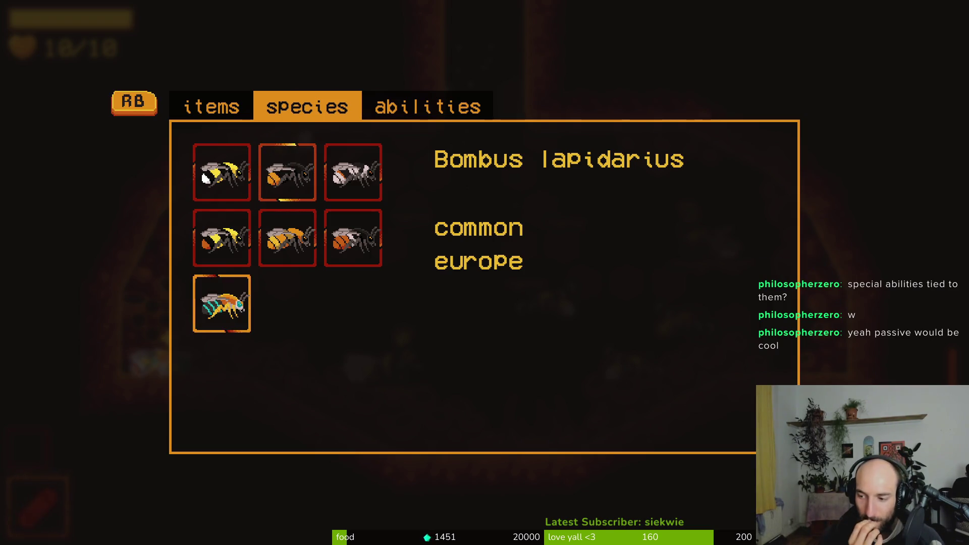
key(Left)
key(Down)
key(Down)
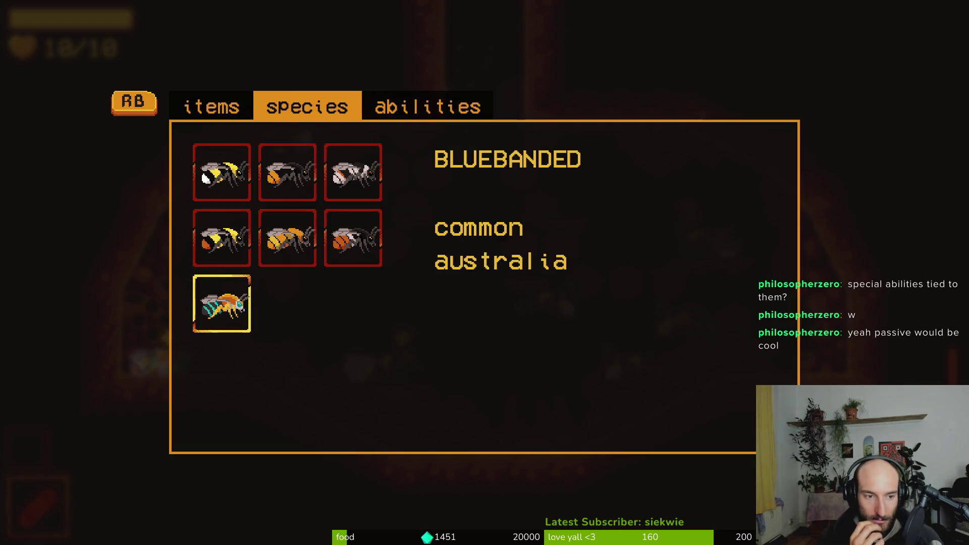
- Return to the hive, then reopen the menu and equip the smokebomb ability
key(Escape)
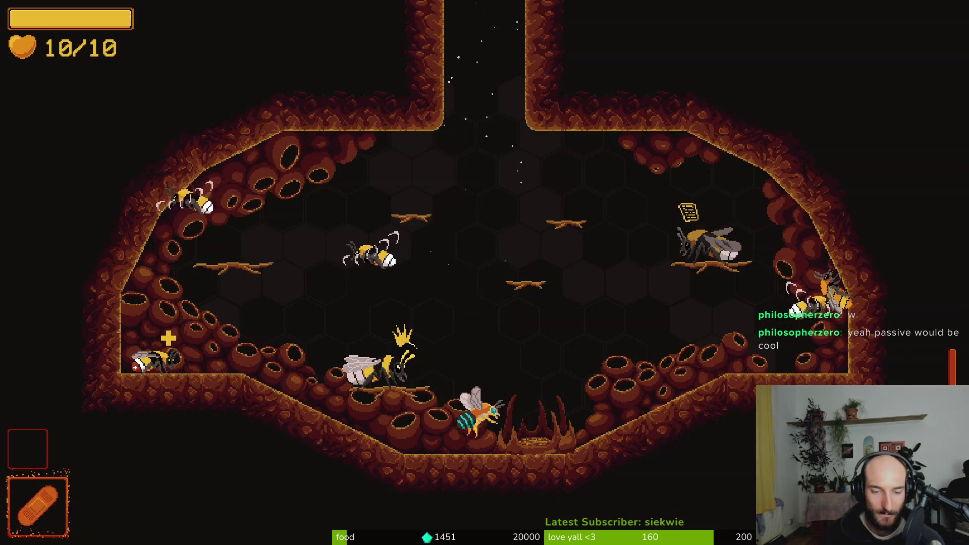
key(Tab)
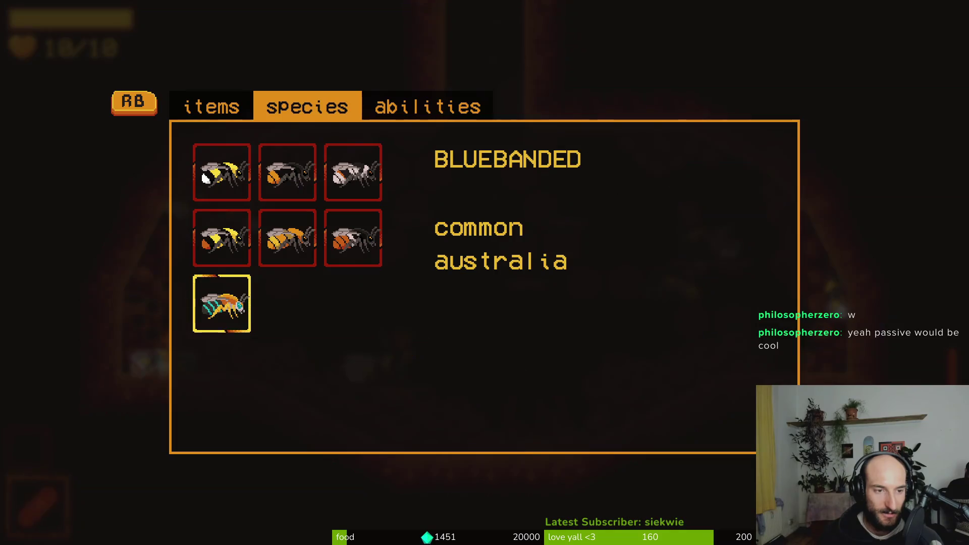
key(e)
key(Right)
key(Right)
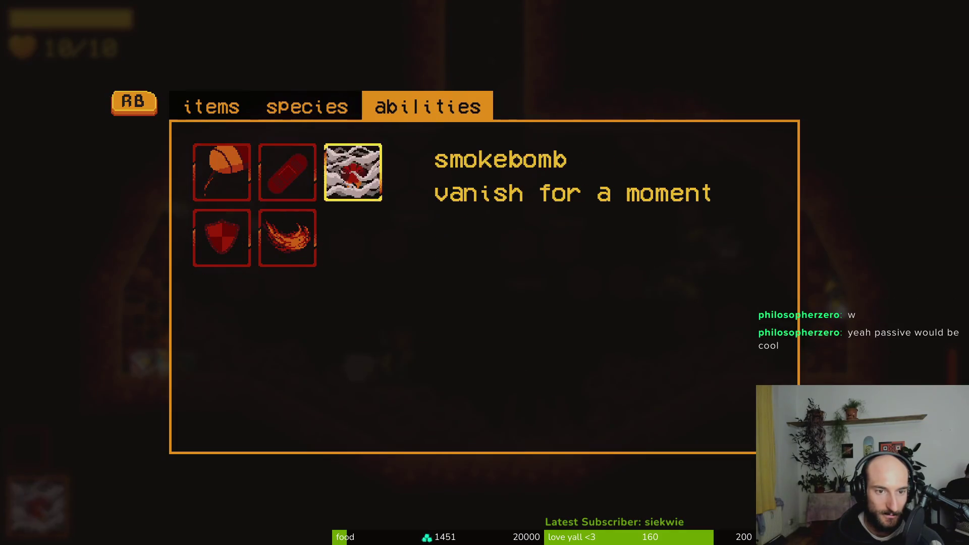
key(Escape)
- Set off a smokebomb, then dash between the hive ceiling and the central nest
key(q)
key(d)
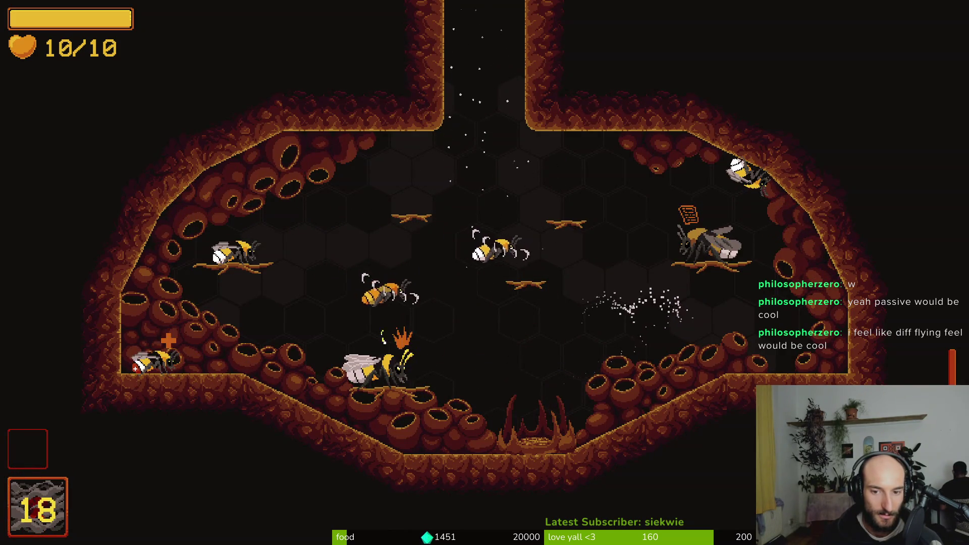
key(w)
key(s)
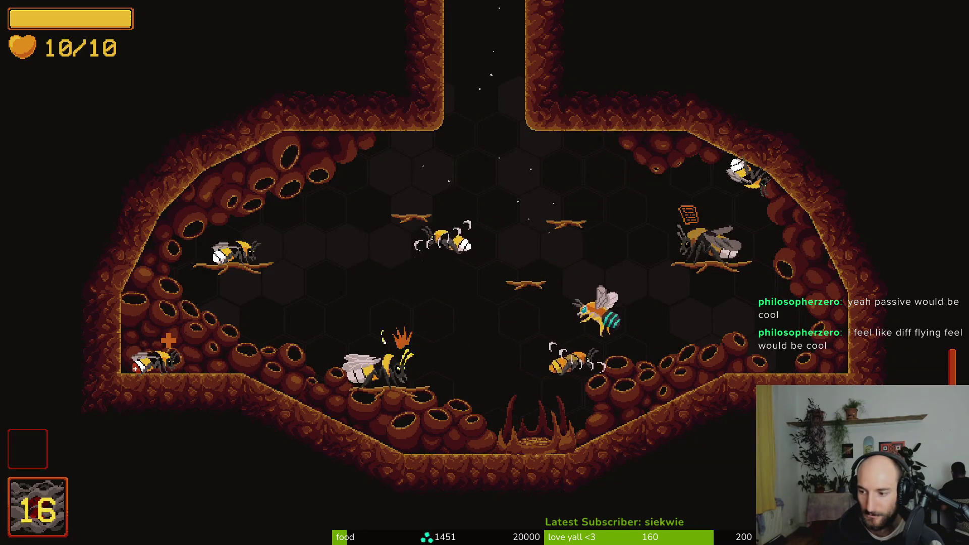
key(w)
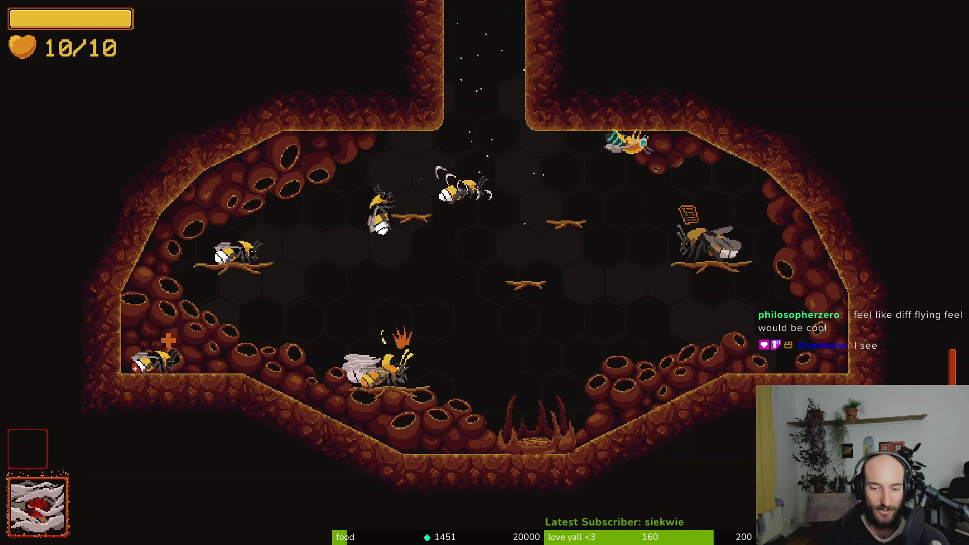
key(s)
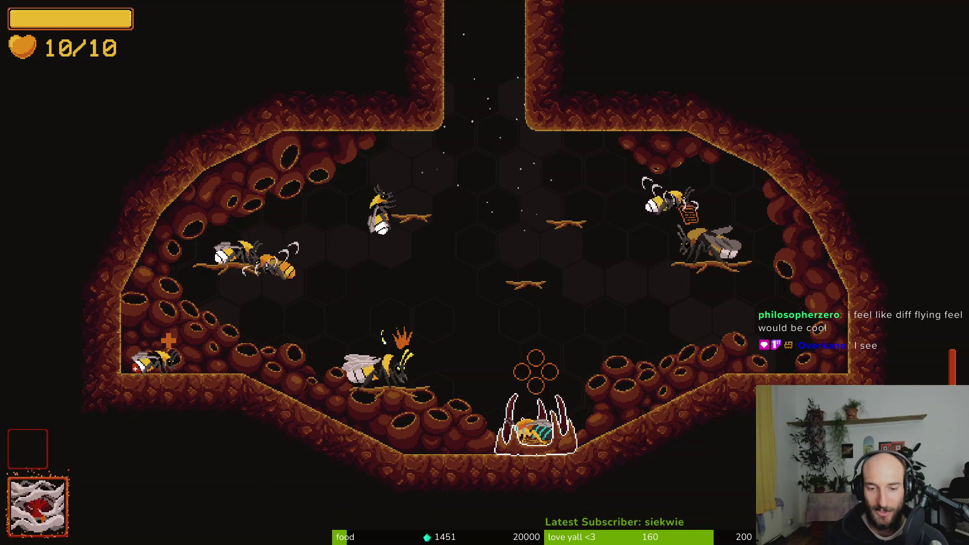
key(w)
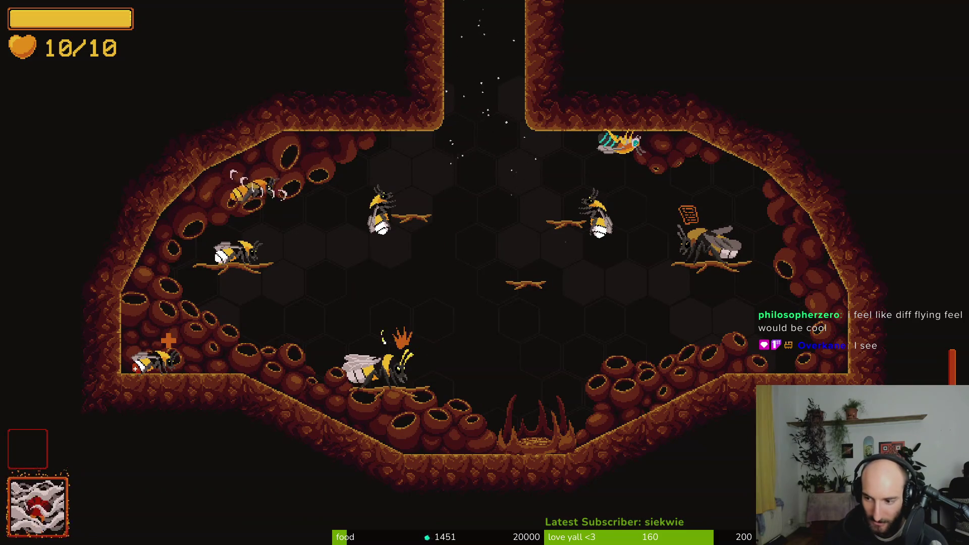
key(s)
key(w)
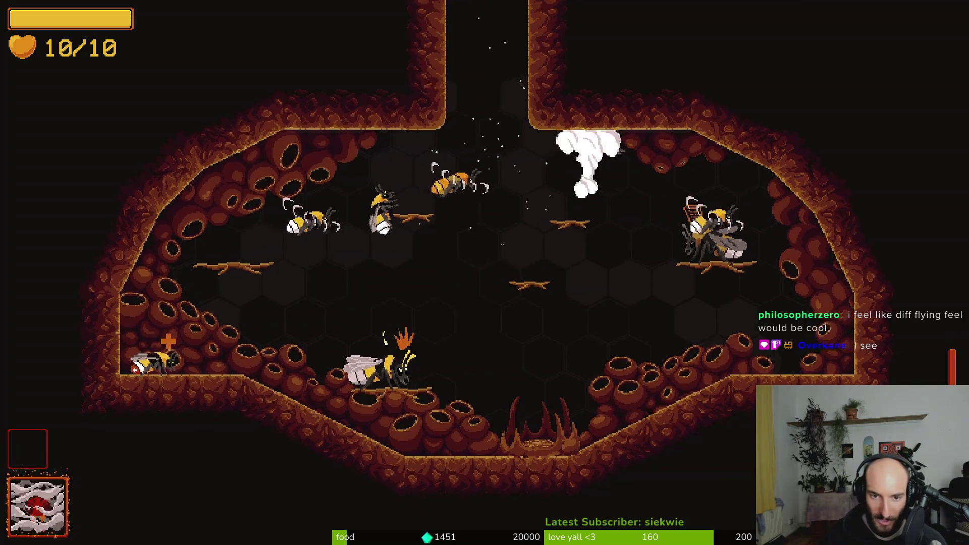
- Slash at the neighbouring bee and dart left and right across the chamber
key(s)
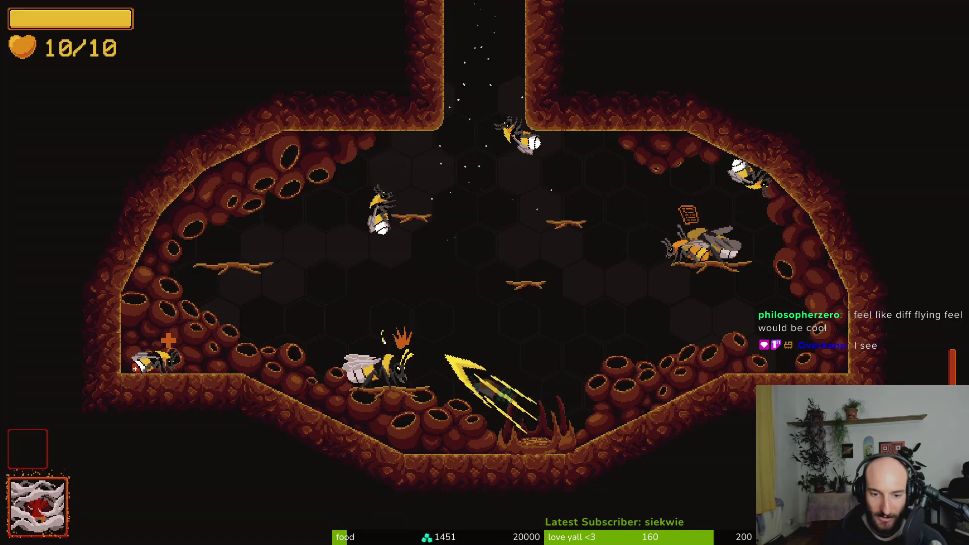
click(379, 330)
key(d)
key(a)
key(d)
key(d)
key(space)
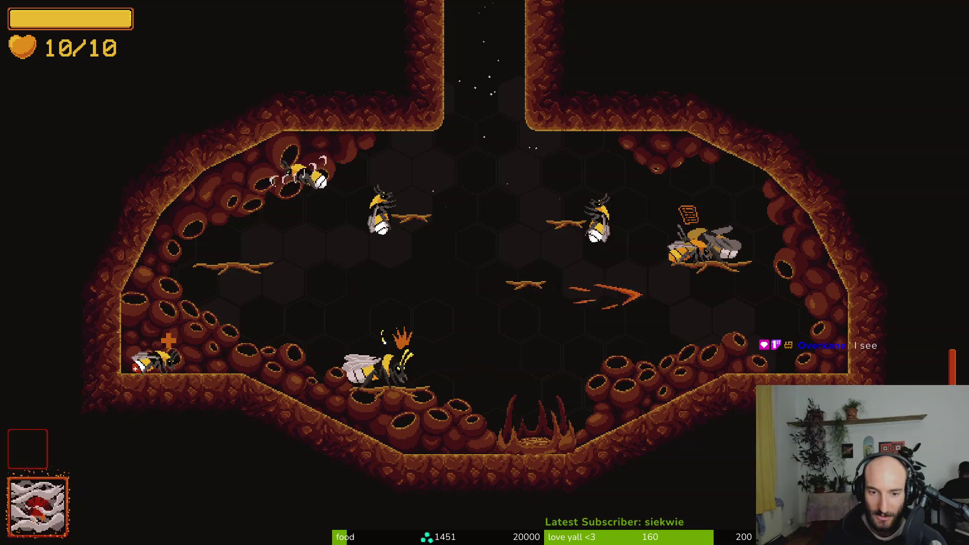
key(a)
key(d)
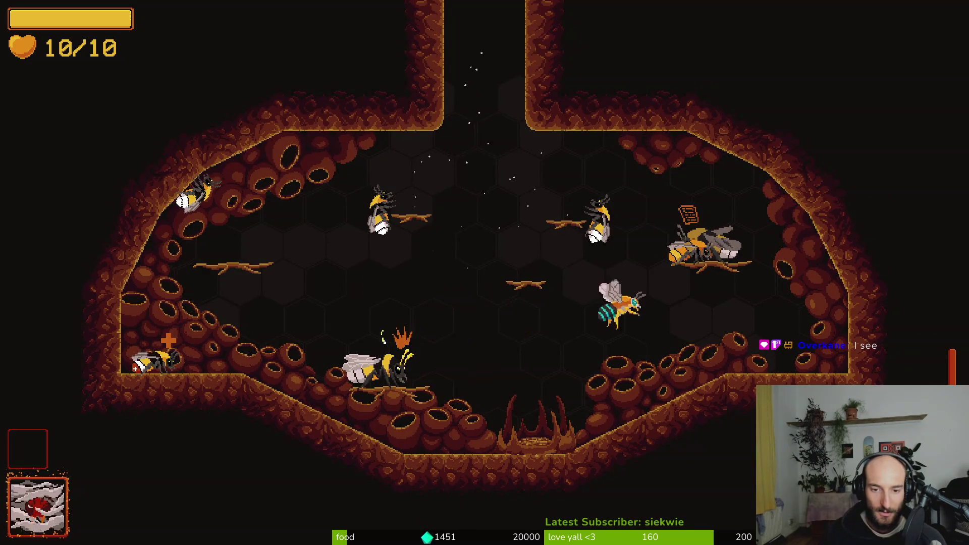
key(a)
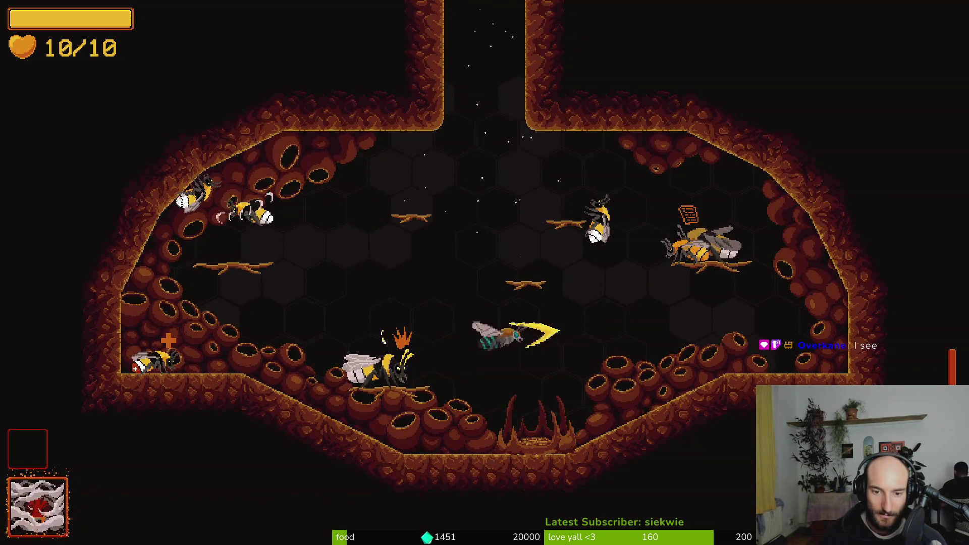
key(d)
- Set off the smokebomb again and slash while darting left and right out of the cloud
key(e)
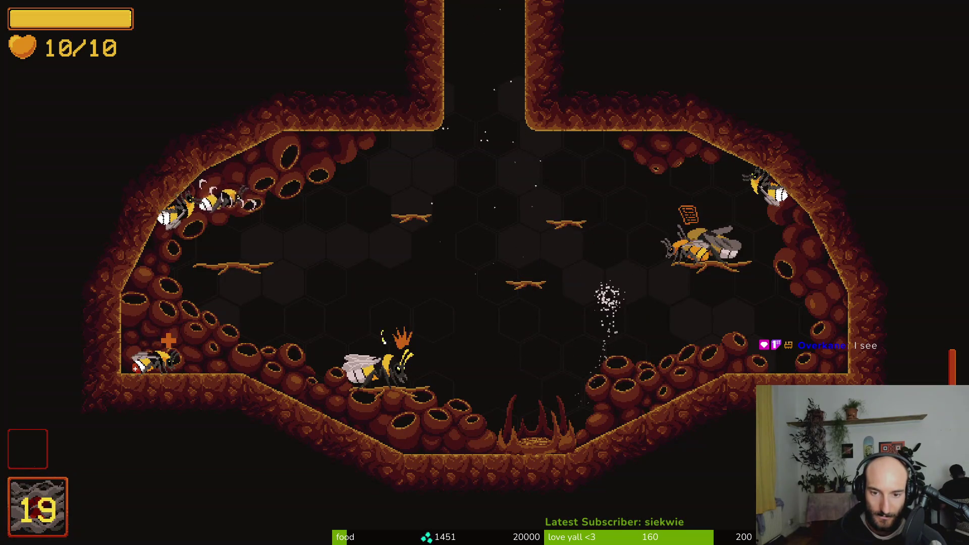
key(d)
key(a)
key(d)
key(a)
key(d)
key(a)
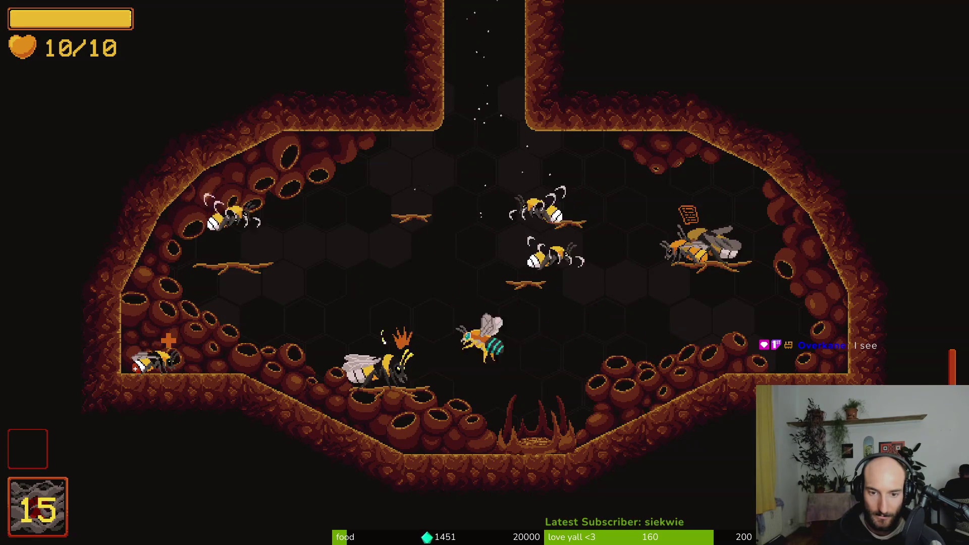
key(d)
key(a)
key(d)
key(a)
key(d)
key(w)
- Pause the game and choose quit to main menu to bring up the confirmation
key(Escape)
key(Escape)
key(Escape)
key(Up)
key(Return)
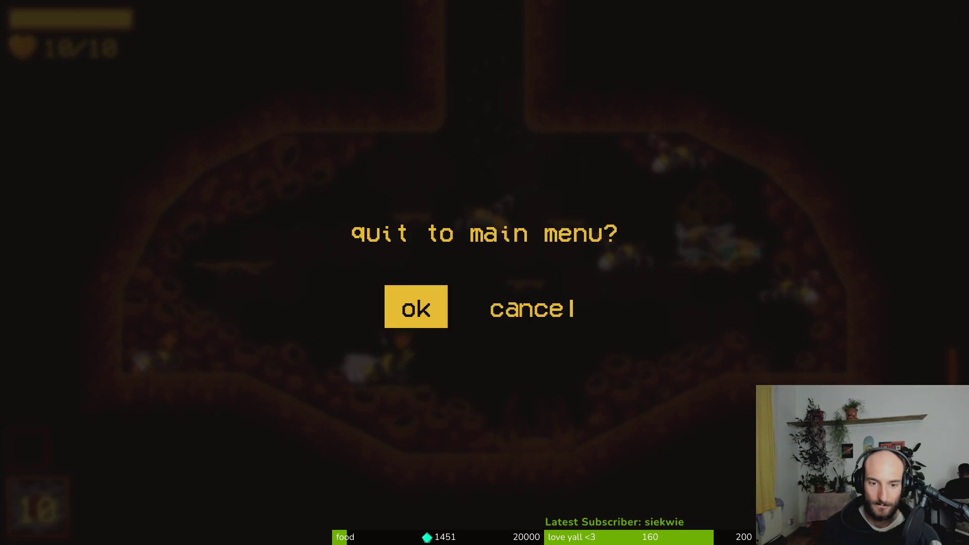
- Confirm quitting to the main menu, then quit the game back to the editor
key(Return)
key(Up)
key(Up)
key(Return)
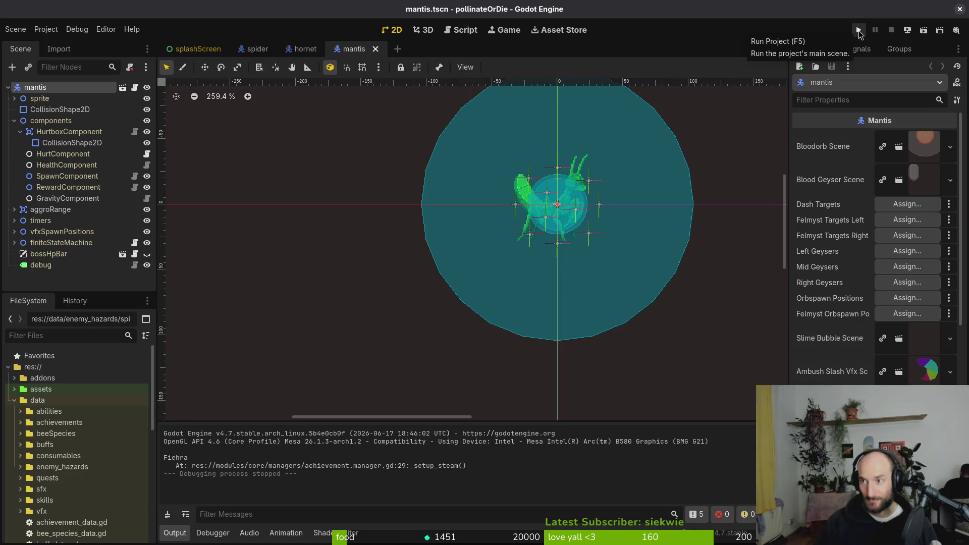
- Collapse the components node and close the mantis, hornet and spider scene tabs
scroll(461, 238, up, 3)
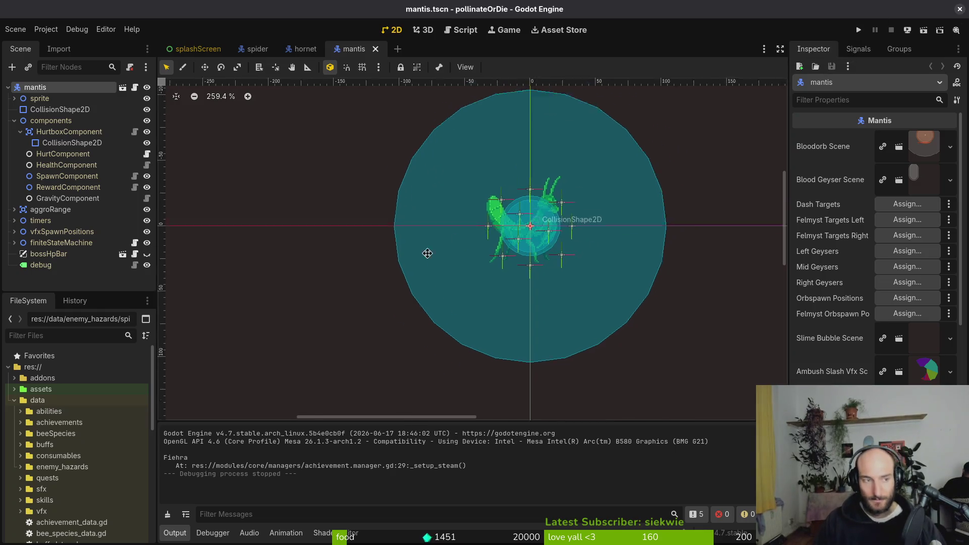
click(14, 120)
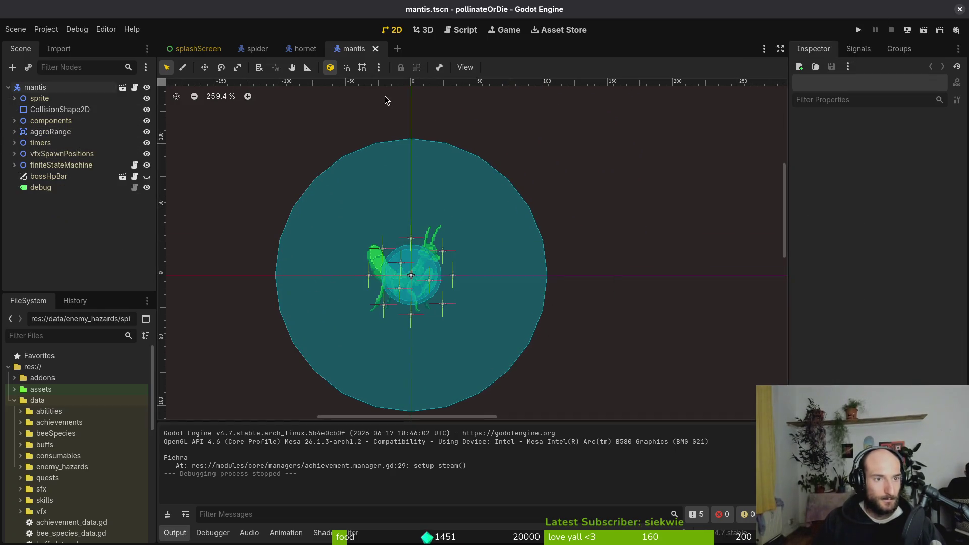
middle_click(350, 52)
middle_click(291, 54)
middle_click(261, 51)
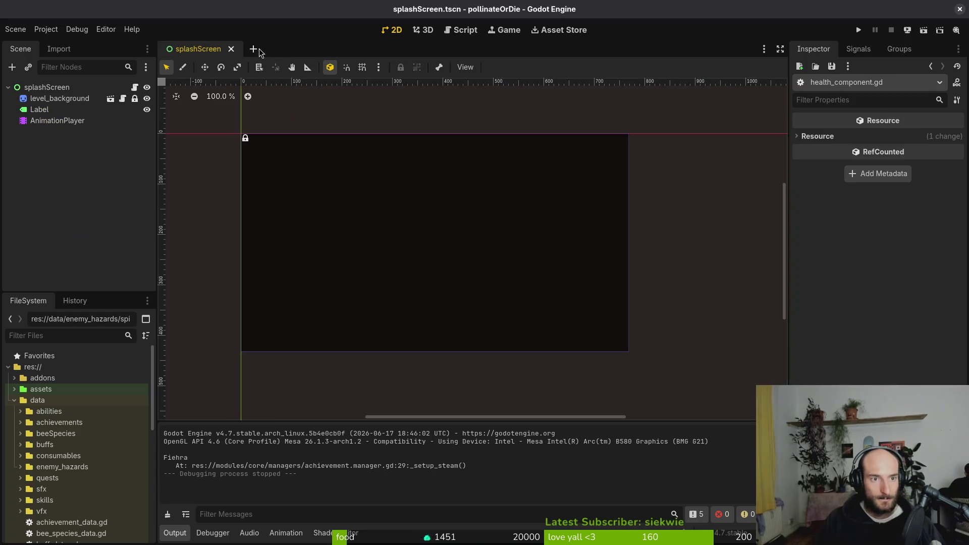
key(super+2)
- Review the changes in tig and stage the boss scene files
text(tig)
key(Return)
key(Down)
key(Down)
key(Down)
key(u)
key(u)
key(u)
- Abandon the half-typed commit command and start vim instead
text(qgit com)
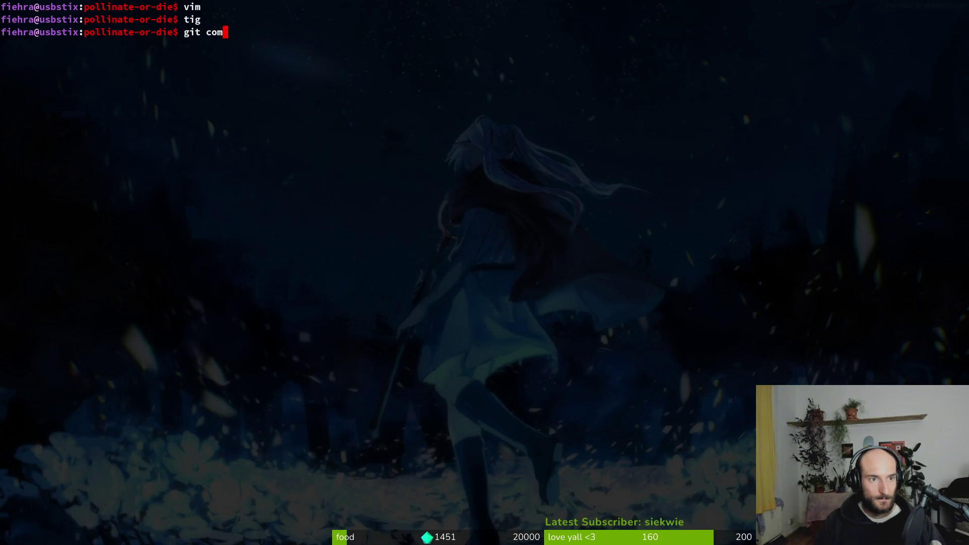
text(mit -m ")
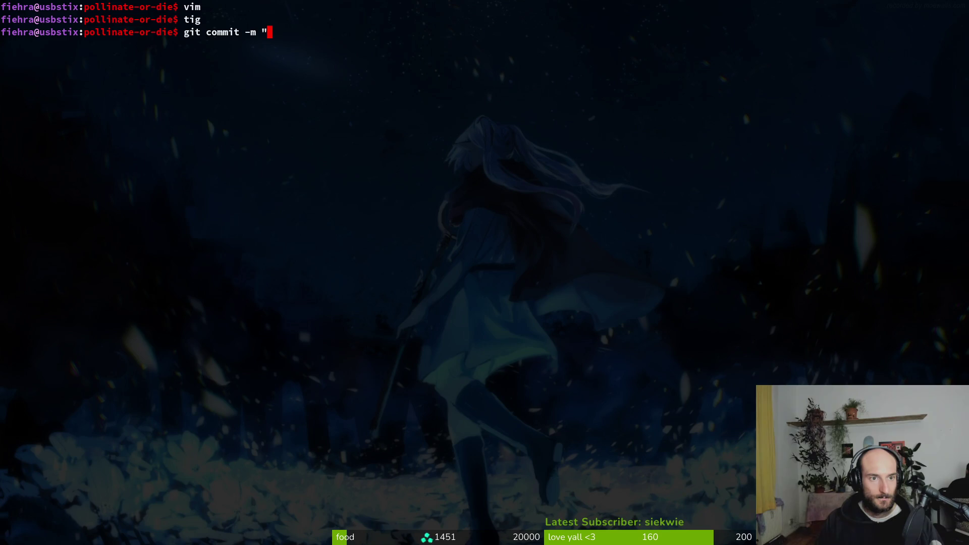
key(BackSpace)
key(BackSpace)
key(BackSpace)
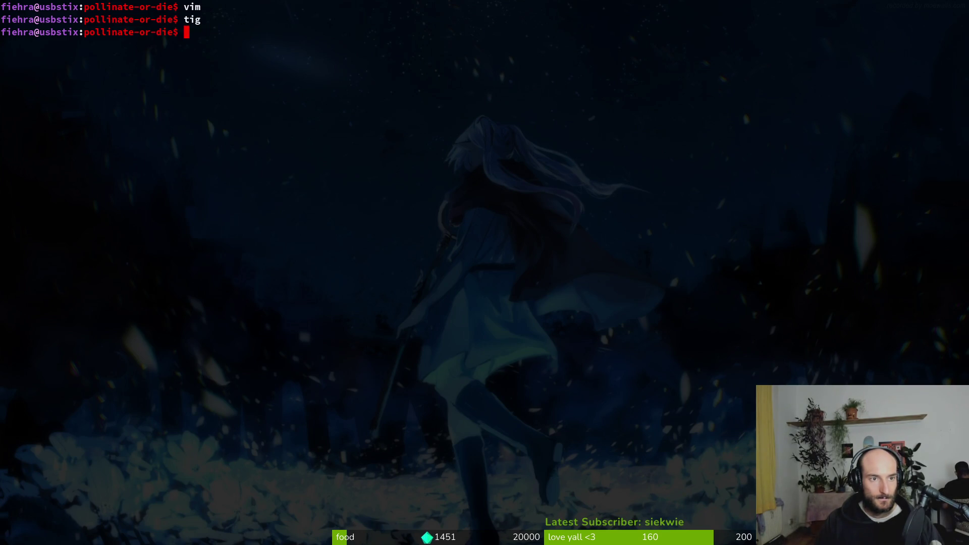
text(vim)
key(Return)
- Search the project for 'Boss' in vim, then quit vim
key(space)
text(gboss)
key(BackSpace)
key(BackSpace)
key(BackSpace)
text(Boss)
key(Return)
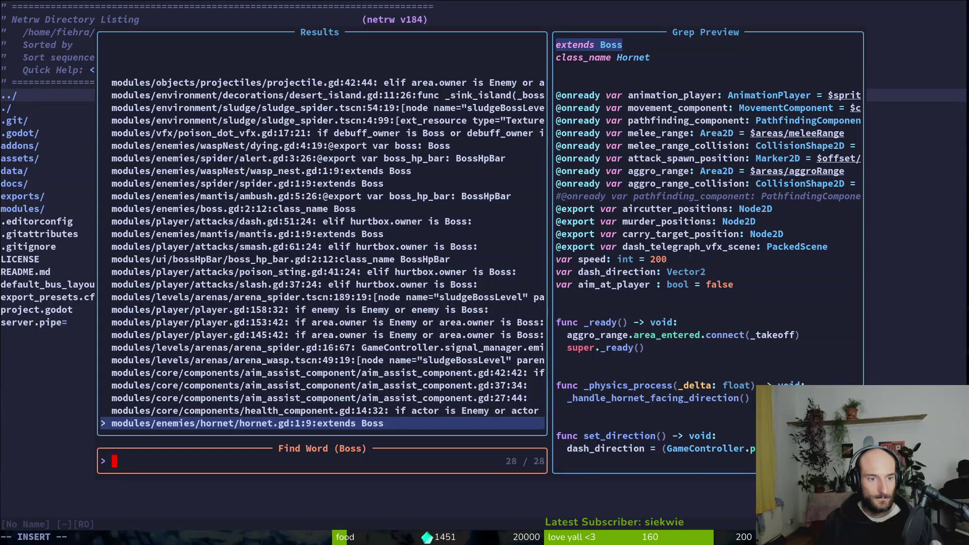
key(Escape)
key(Escape)
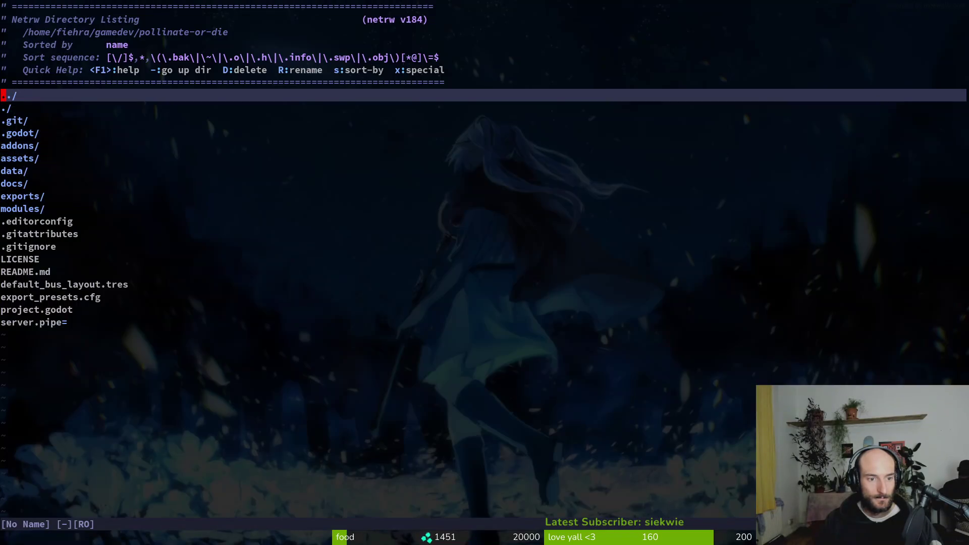
text(:q)
key(Return)
- Recheck status in tig and commit with message 'fixed unassigned enemy type to bosses'
text(tig)
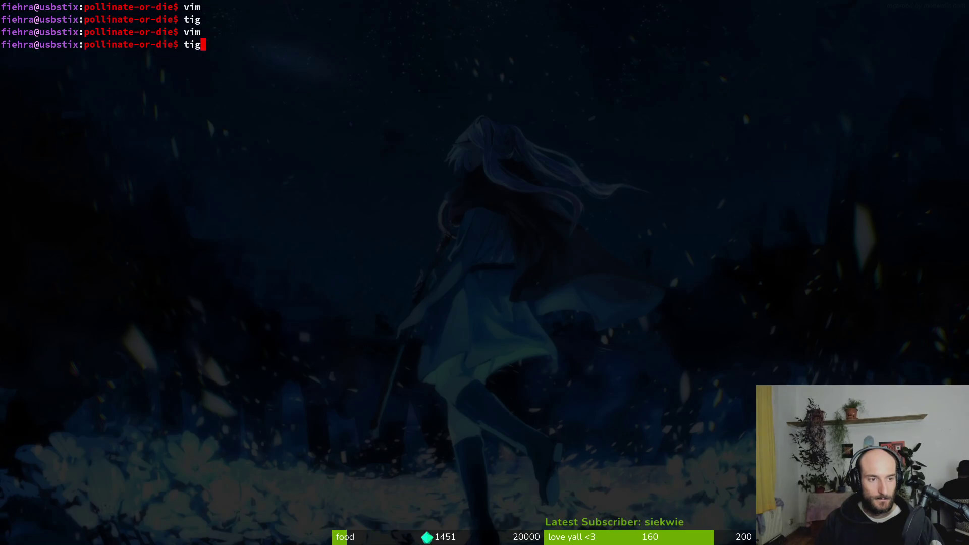
key(Return)
text(qgit commit -&)
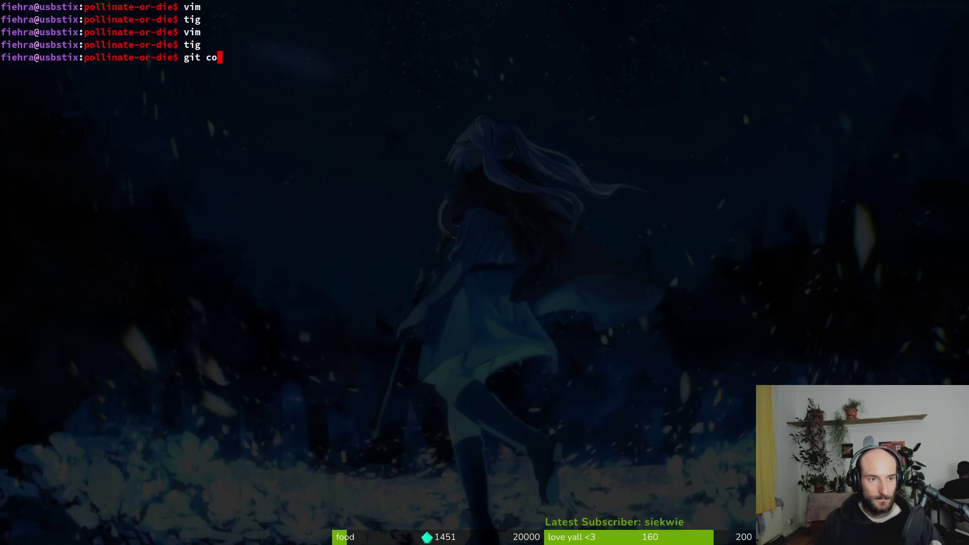
key(BackSpace)
text(m "fixed u)
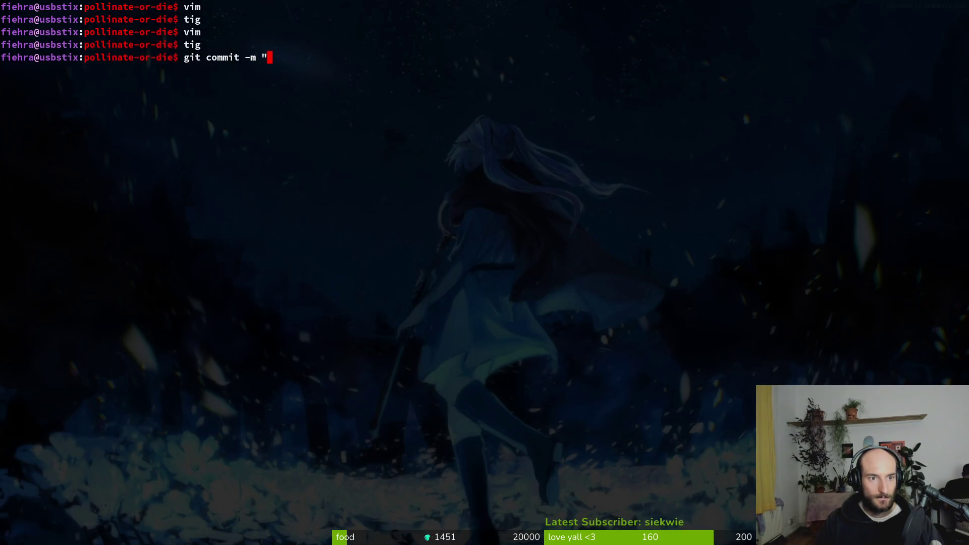
text(nassigned types)
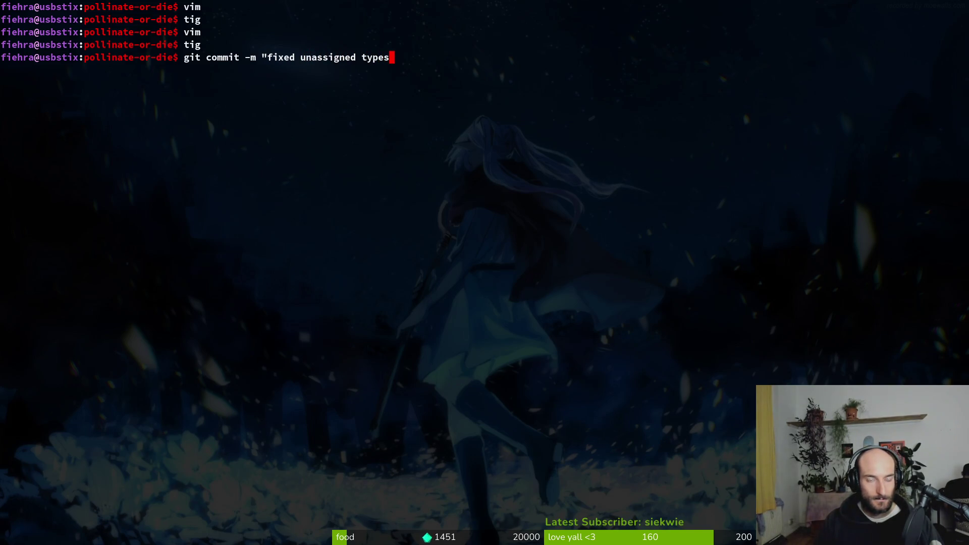
key(BackSpace)
key(BackSpace)
key(BackSpace)
key(BackSpace)
key(BackSpace)
text(enemy)
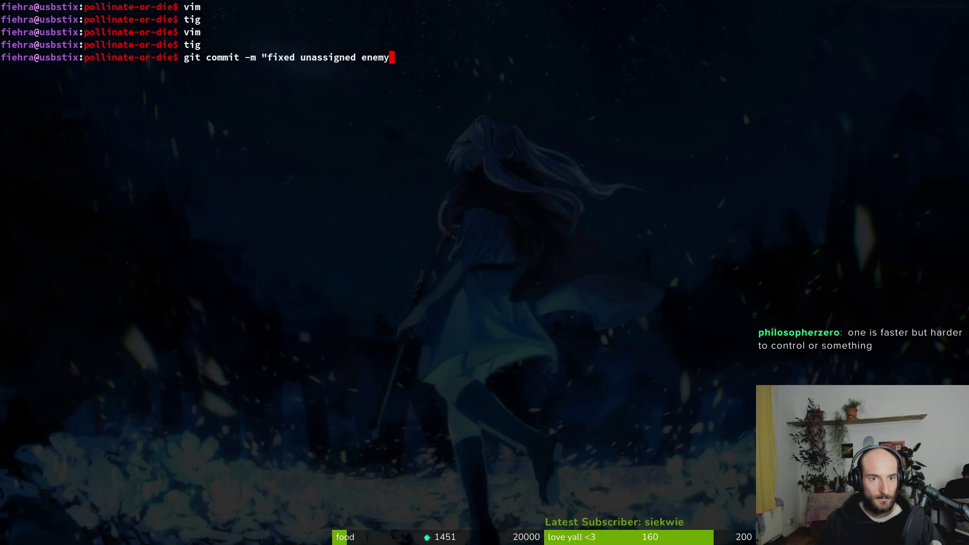
text( type to bosses")
key(Return)
- Push the new commit to the steam branch with git push
text(git push)
key(Return)
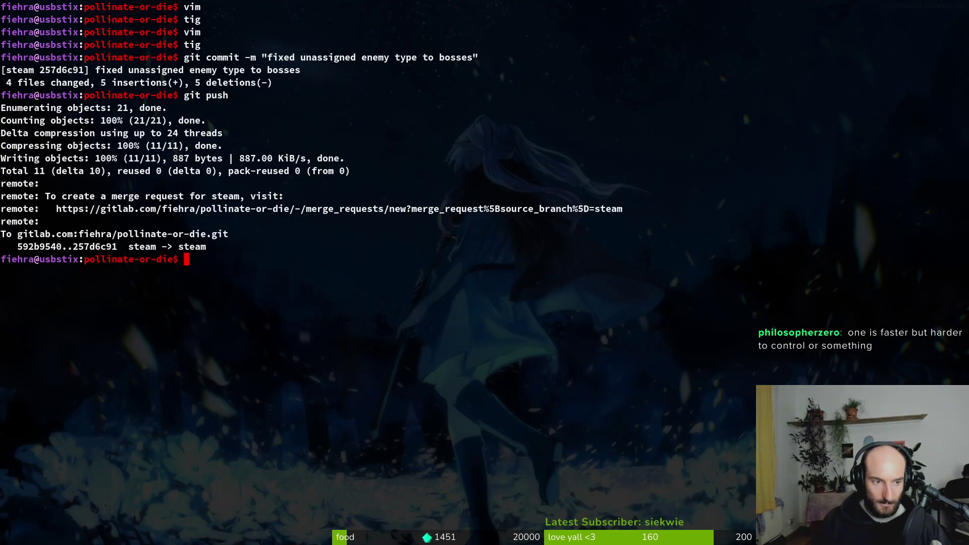
key(alt+Tab)
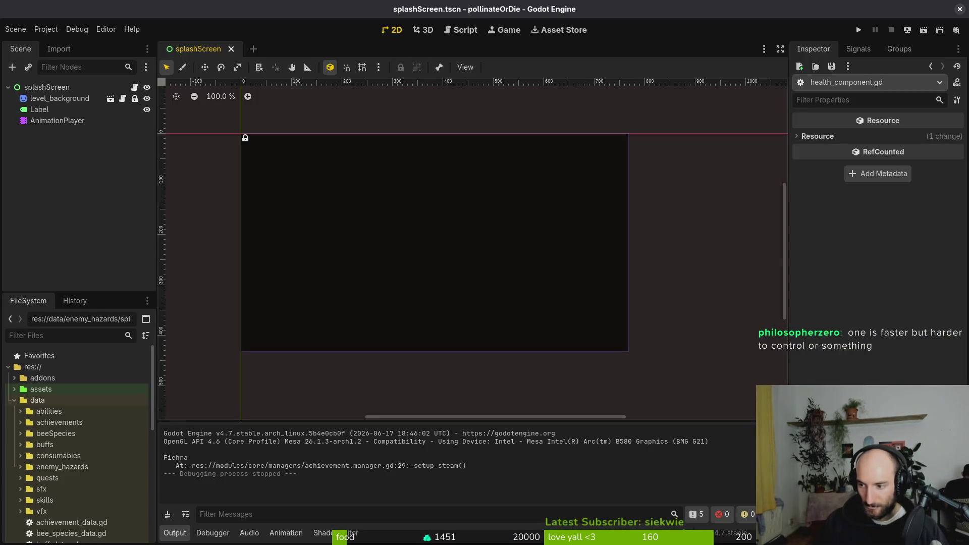
- Collapse the splashScreen node, save the scene, and fold the data and modules folders
click(8, 87)
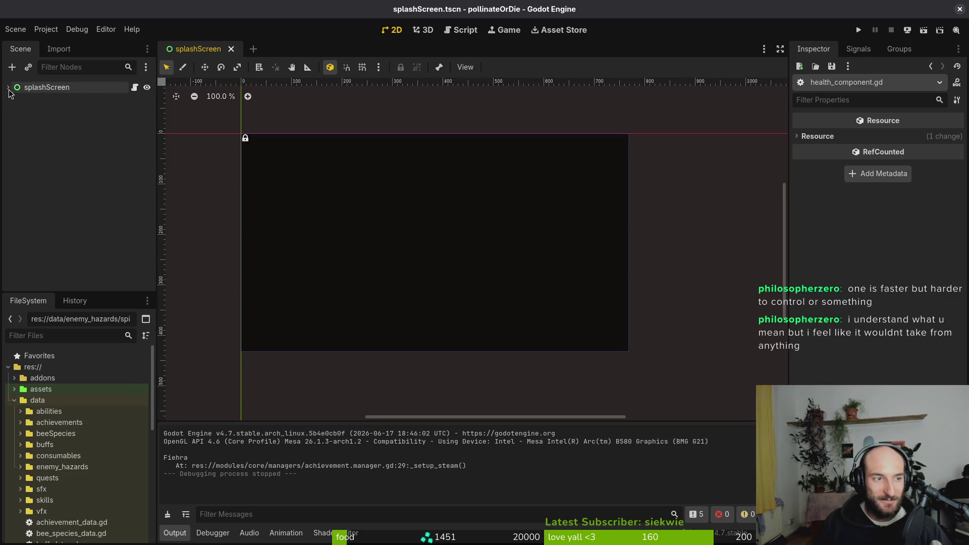
key(ctrl+s)
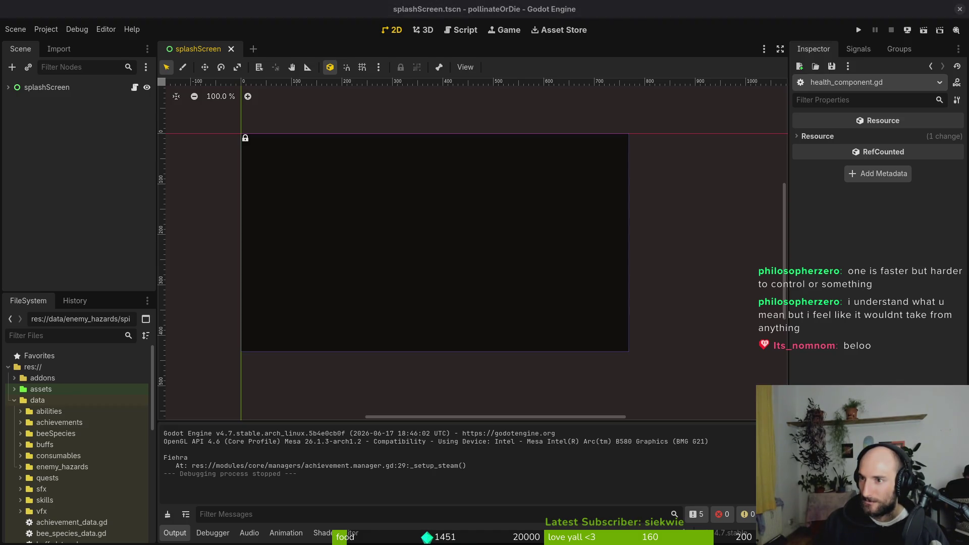
click(82, 189)
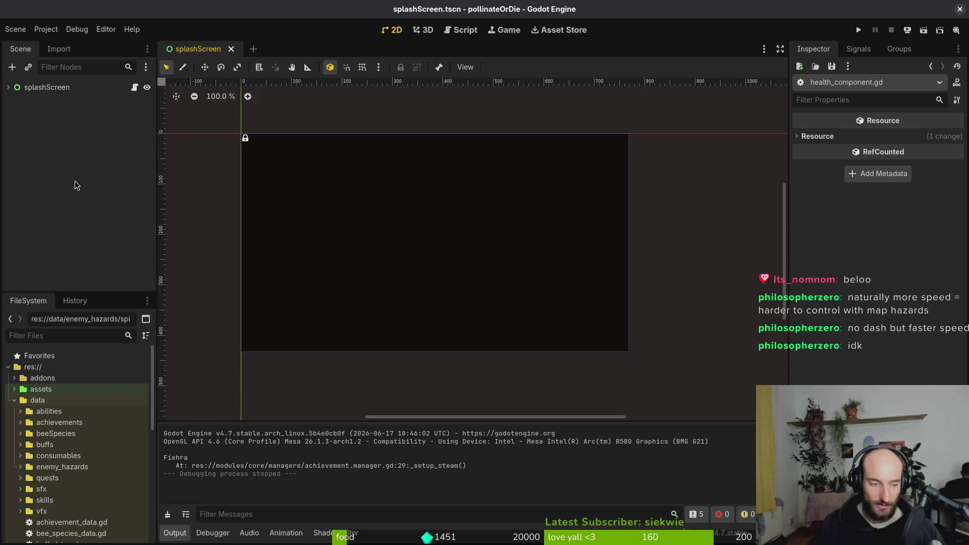
click(15, 401)
click(14, 434)
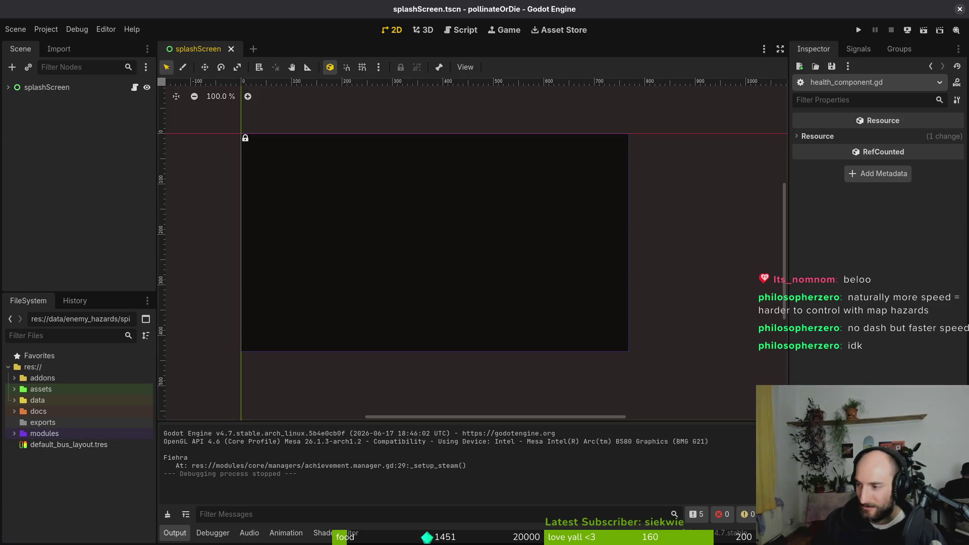
key(alt+Tab)
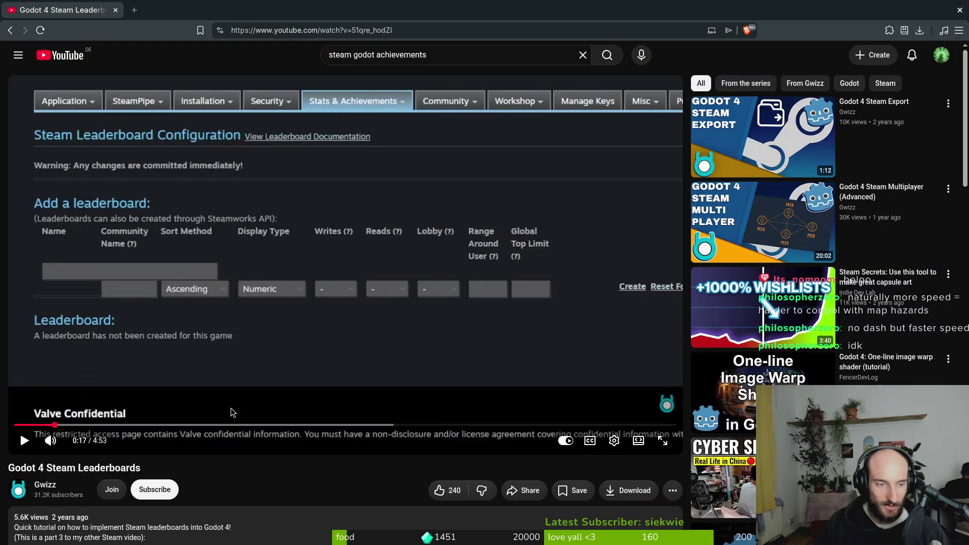
- Leave the Steam leaderboards tutorial and bring up Aseprite's home screen with recent files
click(275, 341)
click(101, 217)
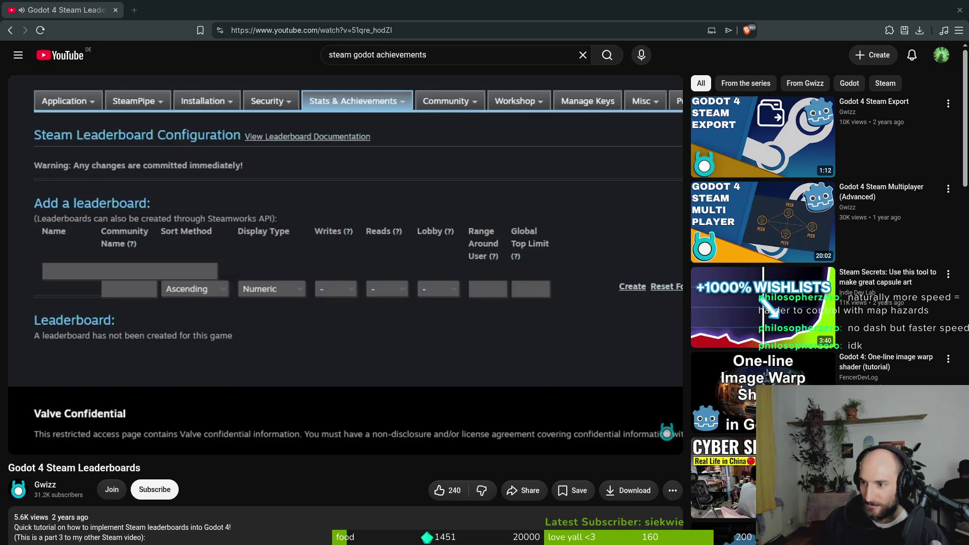
click(271, 255)
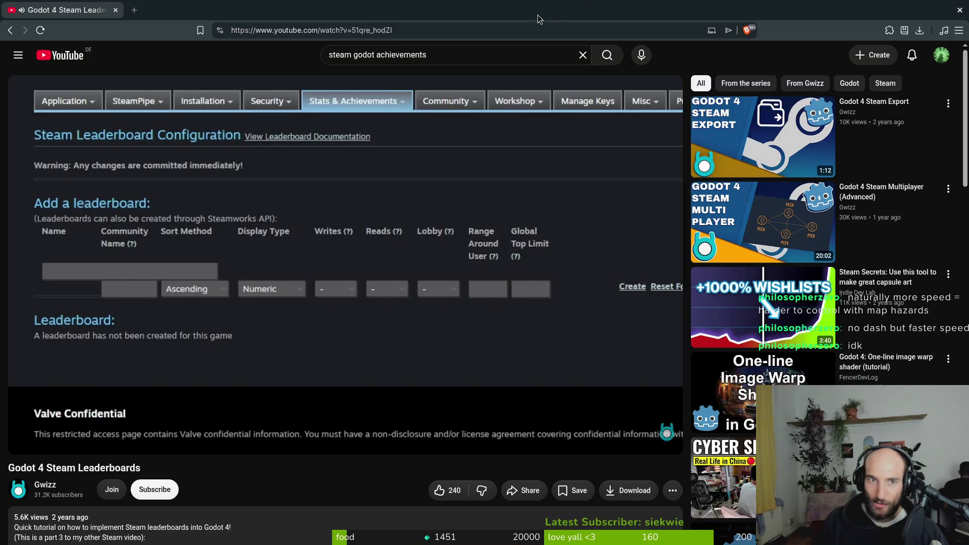
click(116, 10)
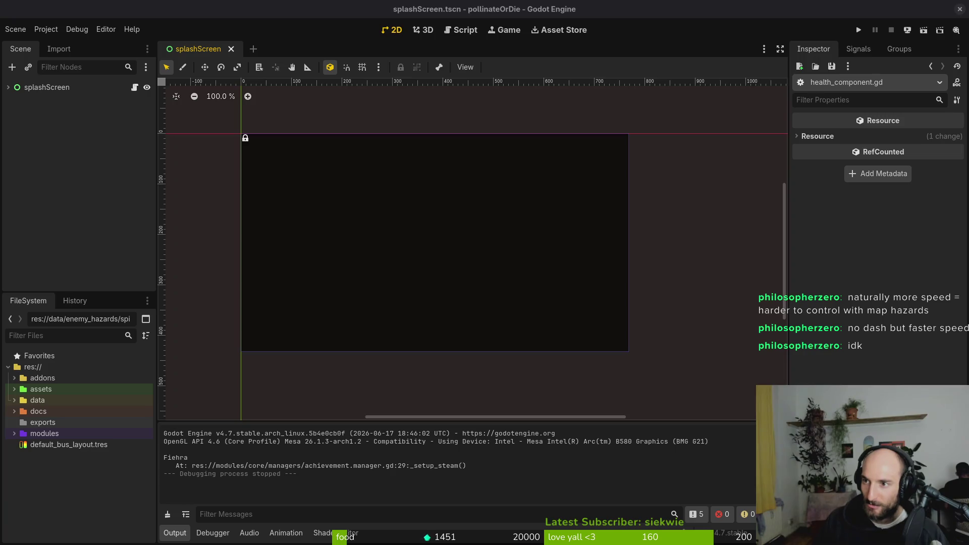
click(940, 30)
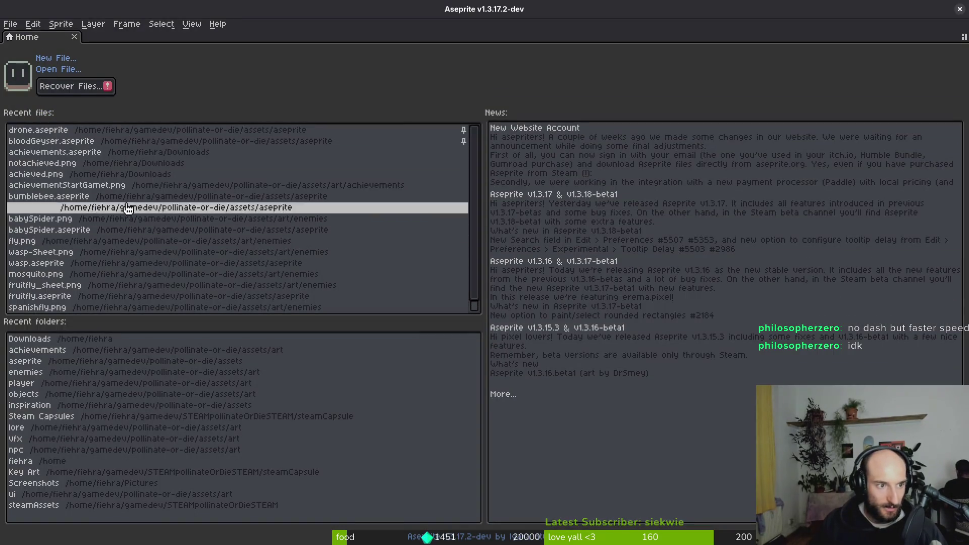
- Open bumblebee.aseprite at frame 5 with the eyedropper, then bring the itch.io browser forward
click(85, 197)
scroll(520, 407, down, 2)
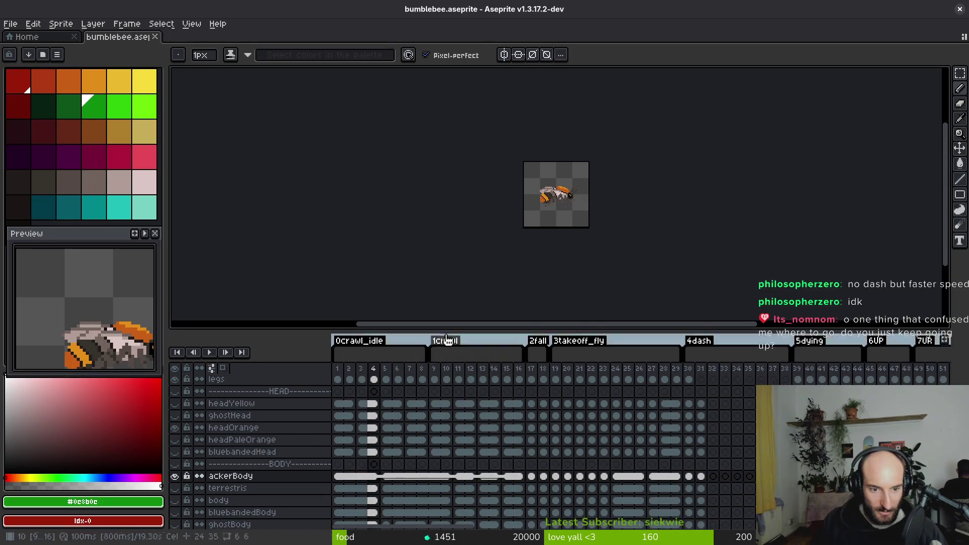
drag(450, 329, 450, 277)
scroll(561, 220, up, 3)
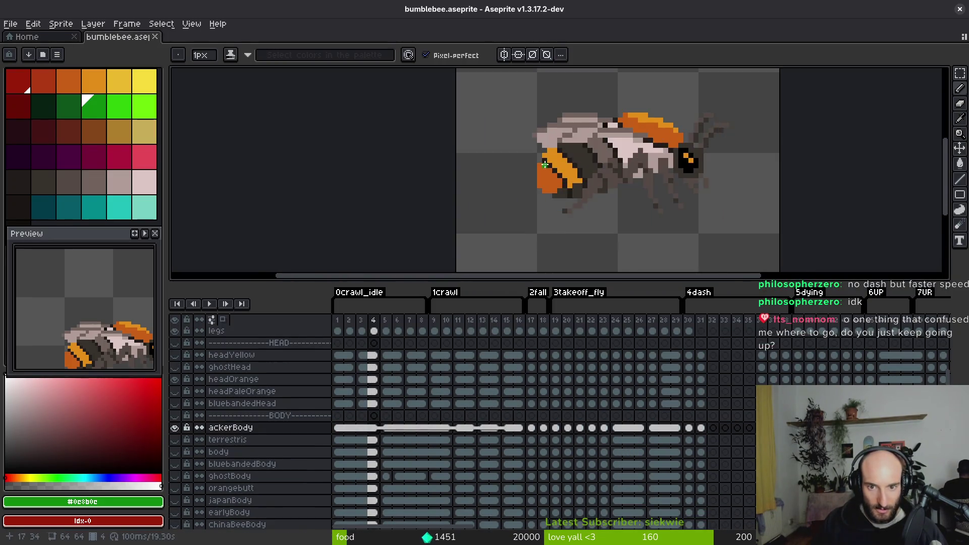
click(388, 429)
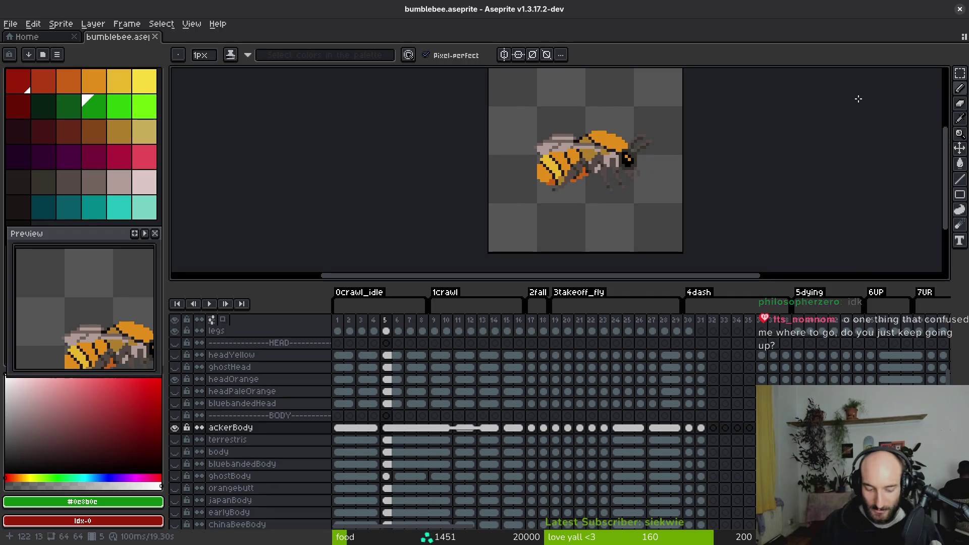
key(i)
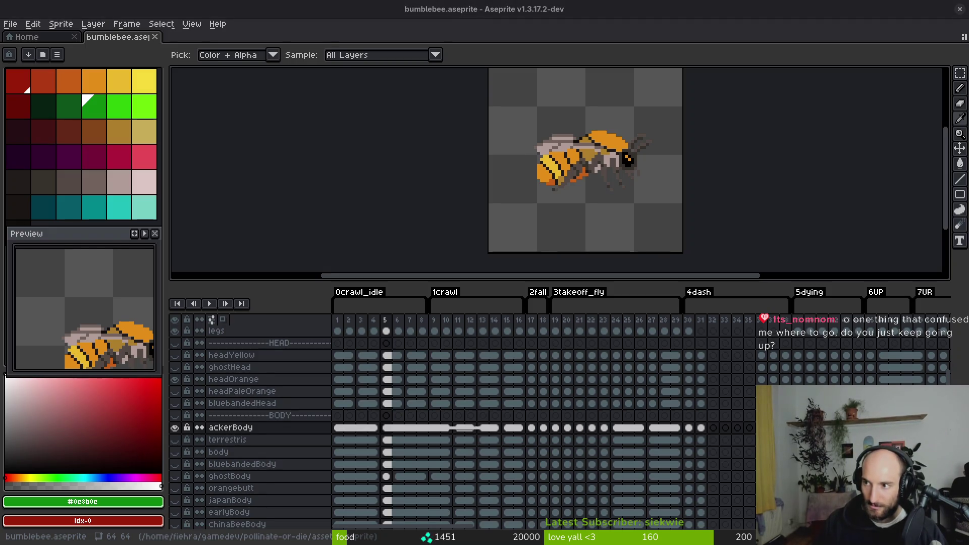
drag(404, 2, 372, 52)
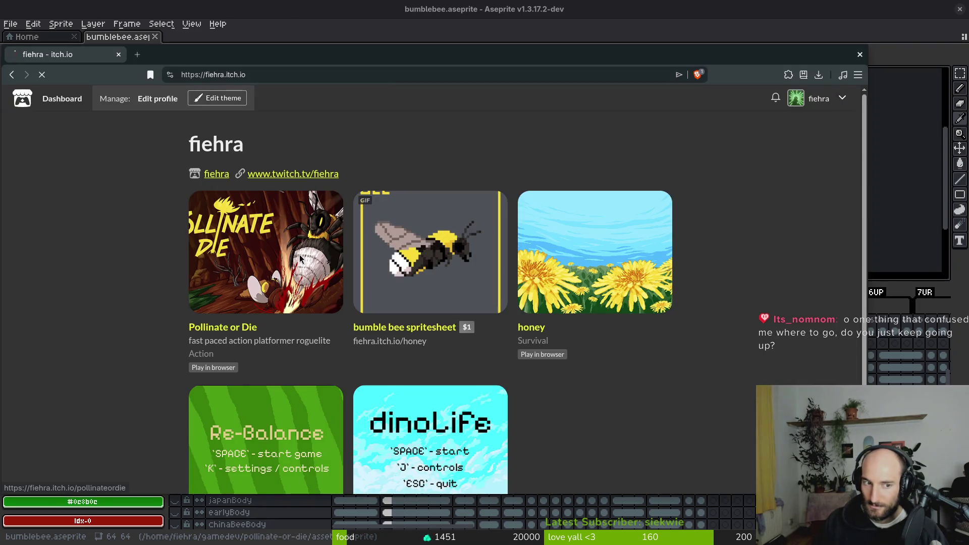
- Open the Pollinate or Die page, maximize Brave, and start a new game
click(299, 255)
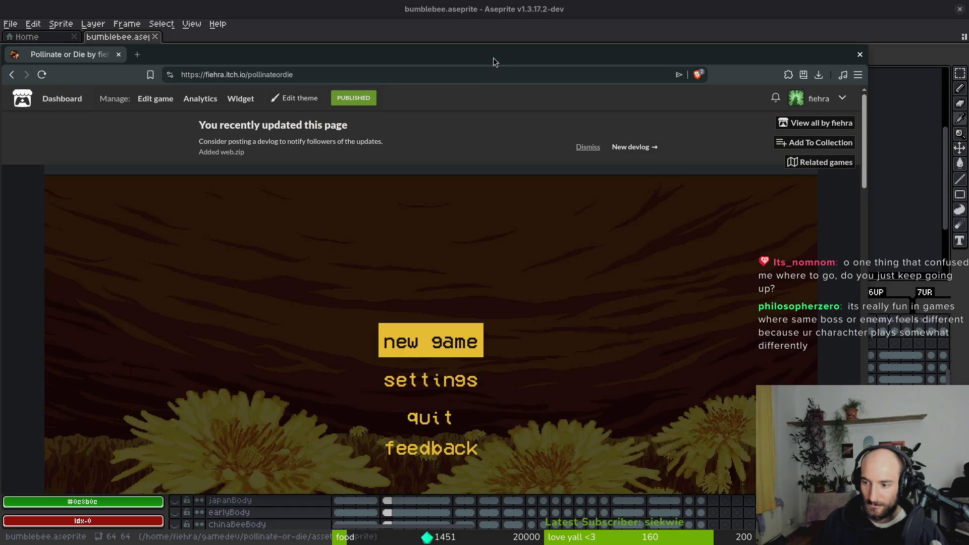
double_click(493, 58)
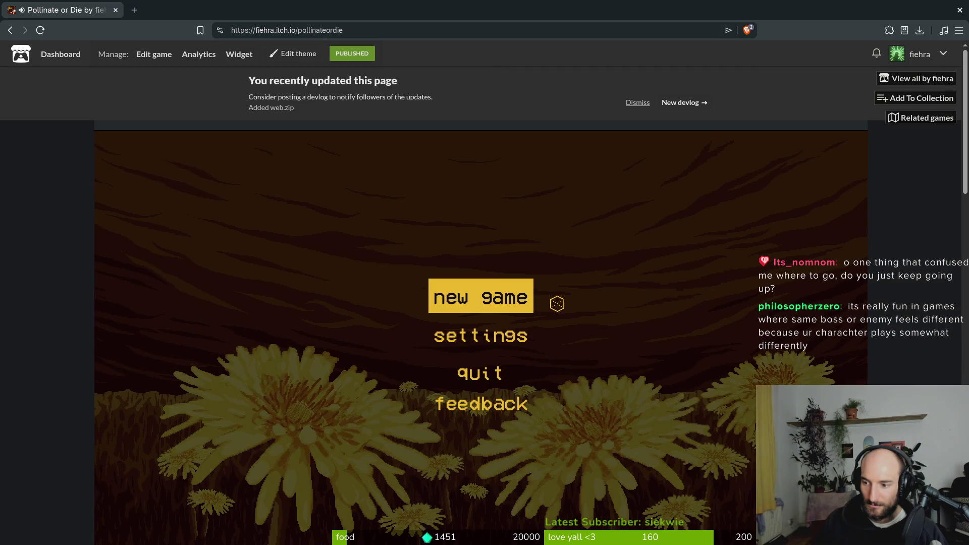
key(Return)
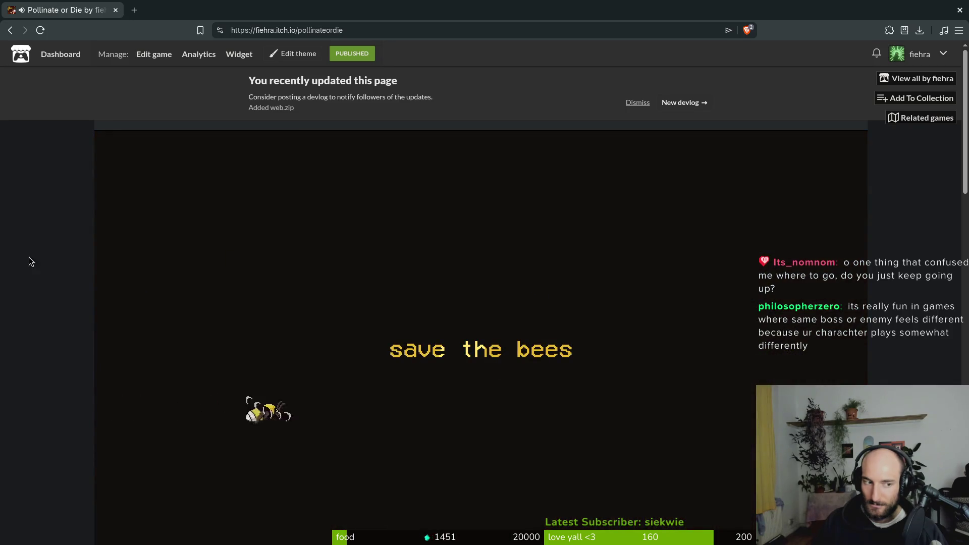
scroll(61, 238, down, 1)
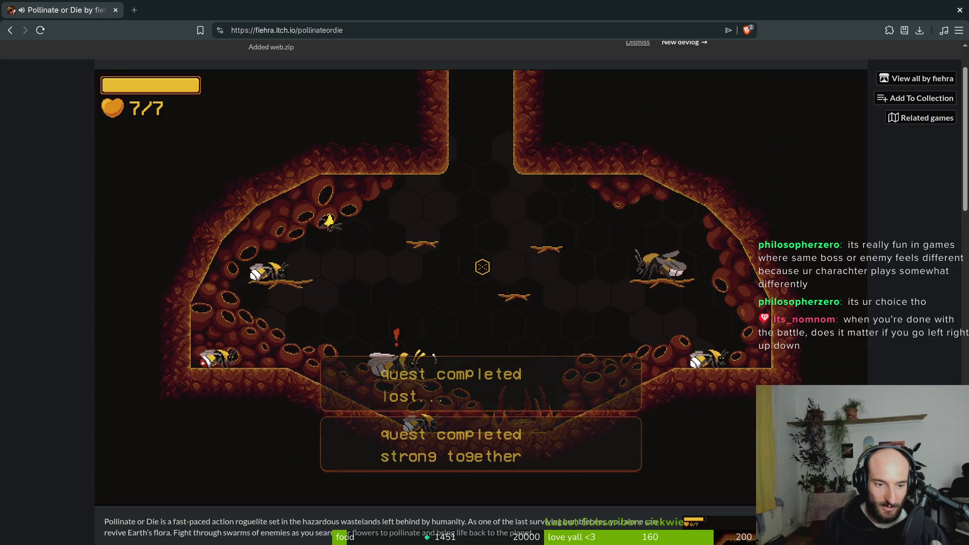
- Use UNLOCK ALL in the pause menu's debugging panel, then resume play
key(Escape)
key(Up)
key(Up)
key(Return)
key(Up)
key(Up)
key(Down)
key(Down)
key(Left)
key(Return)
key(Escape)
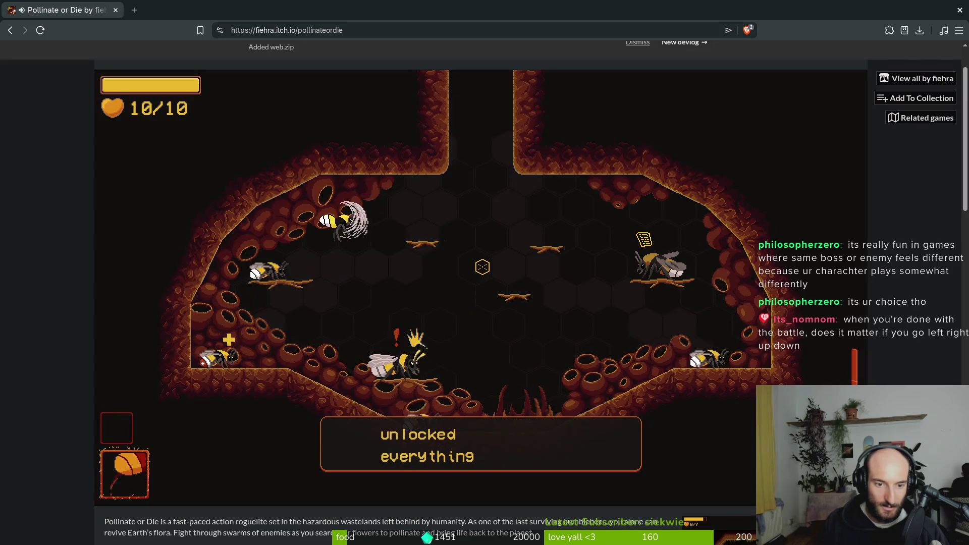
key(Escape)
key(Escape)
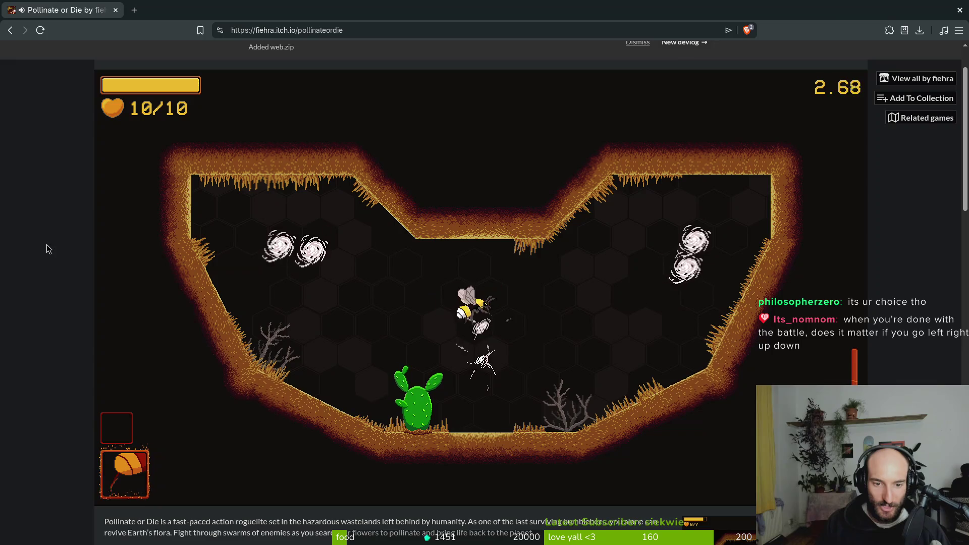
- Fly the bee around the arena, attacking the nearby enemies
key(w)
key(a)
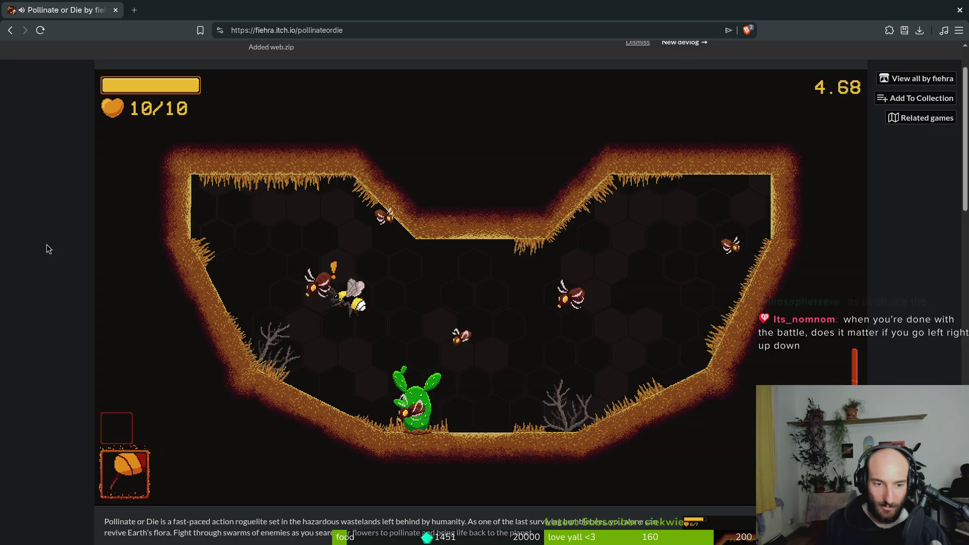
key(s)
key(a)
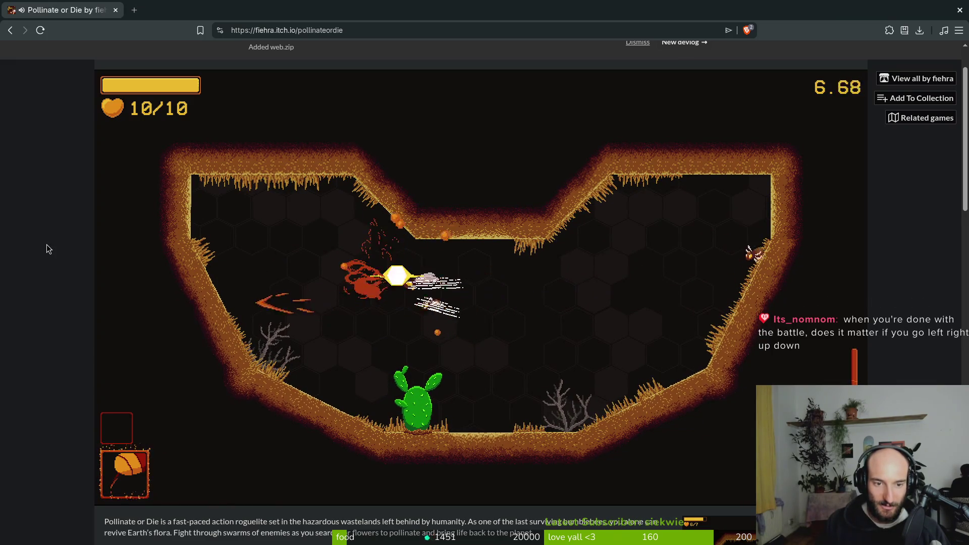
key(d)
key(w)
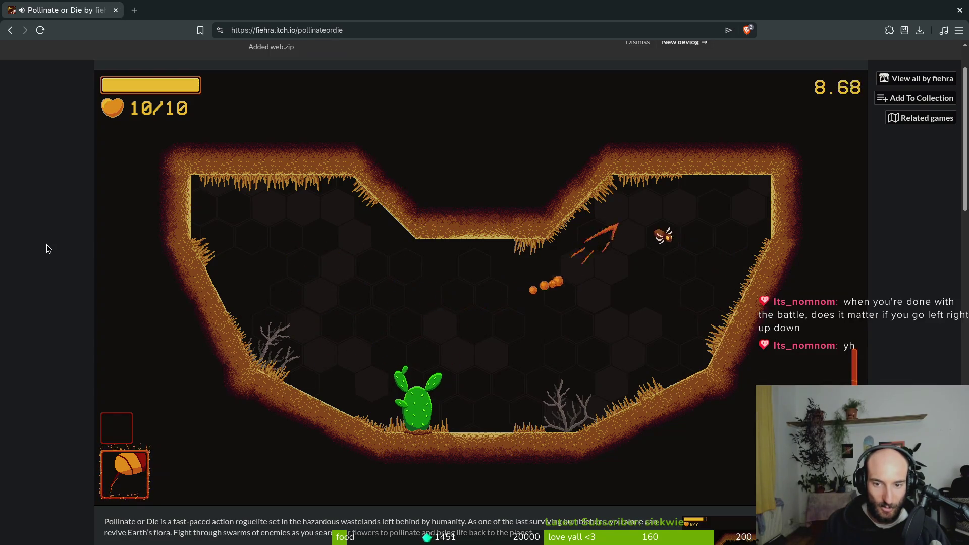
- Turn the music volume down to near zero in settings, keeping English
key(Escape)
key(w)
key(w)
key(w)
key(Return)
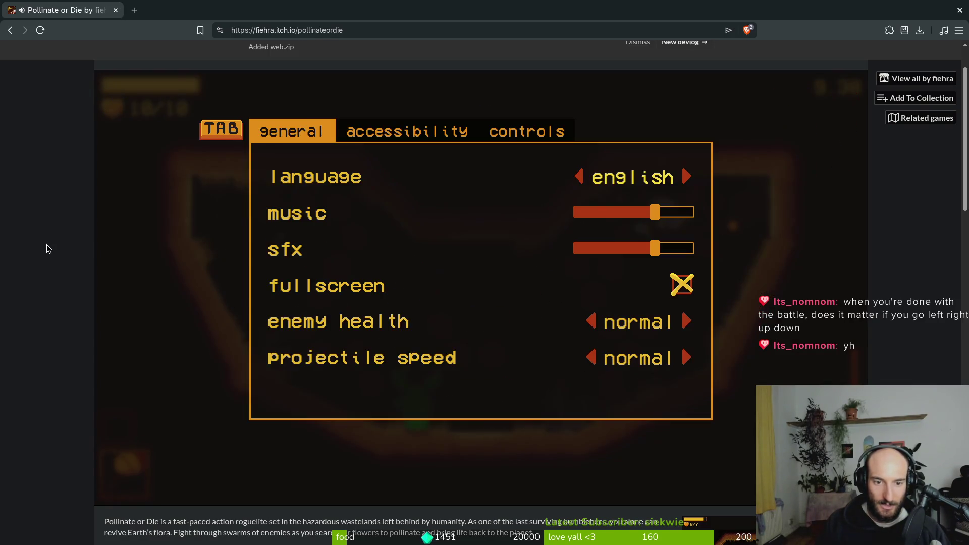
key(d)
key(a)
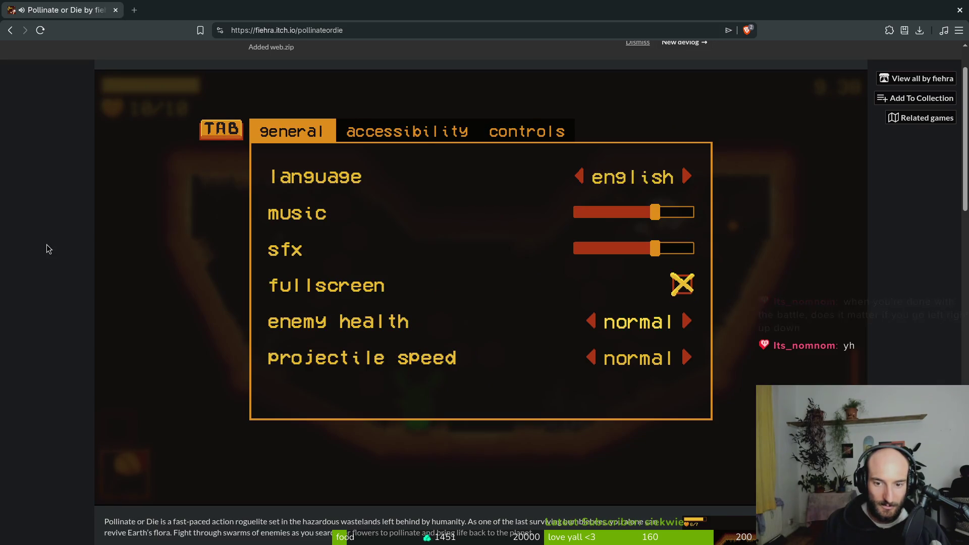
key(w)
key(w)
key(a)
key(a)
key(a)
key(Escape)
- Dodge enemies and fly down onto the cactus to pollinate it
key(s)
key(d)
key(w)
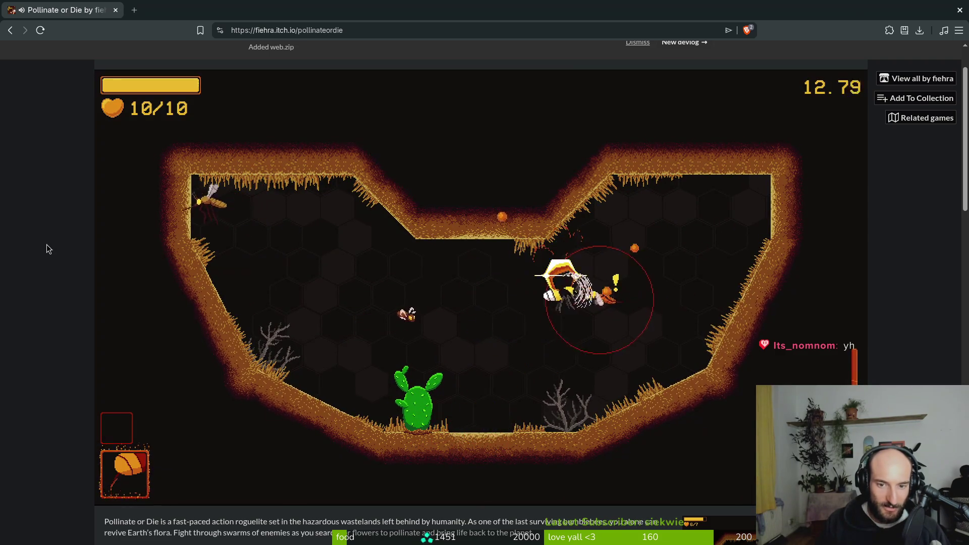
key(a)
key(w)
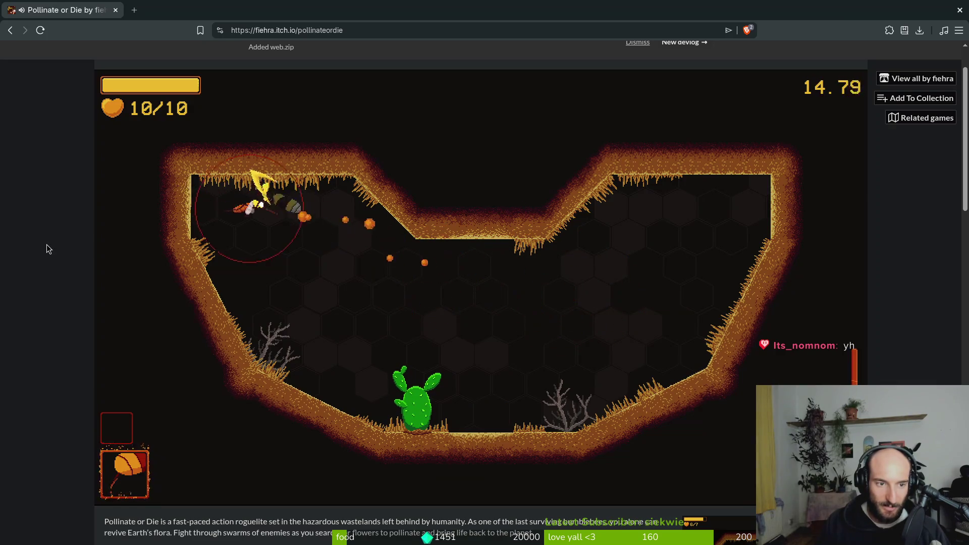
key(s)
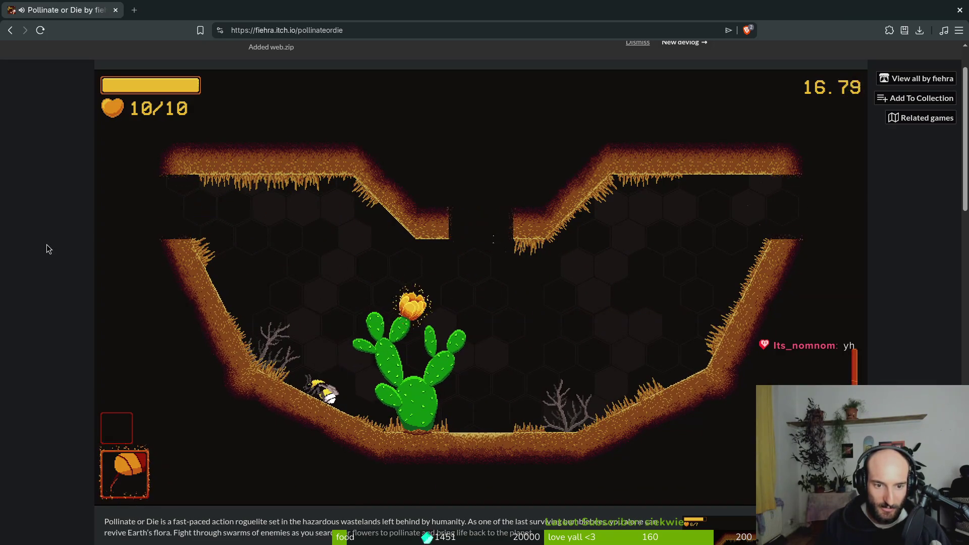
key(d)
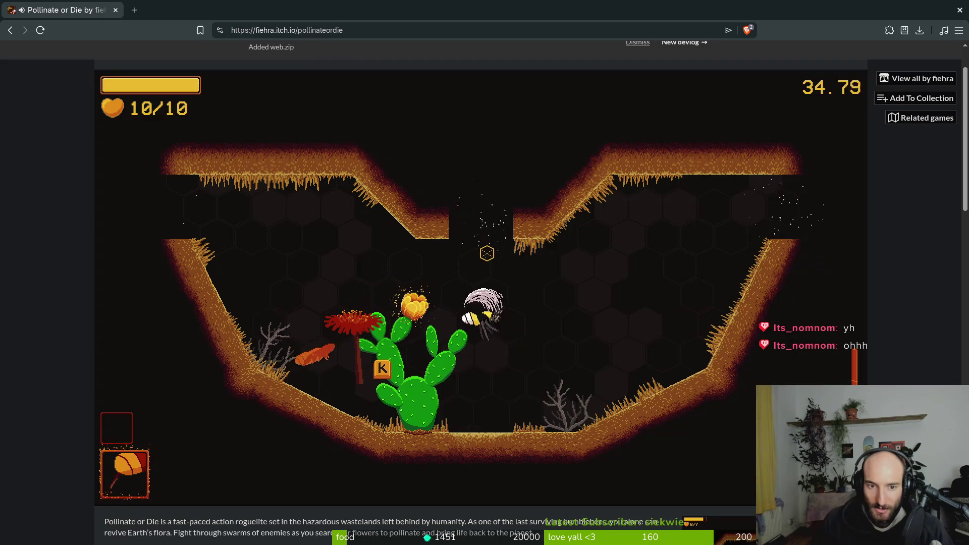
- Fly into the next room, fight off the swarm, and pollinate its cactus
key(a)
key(w)
key(s)
key(d)
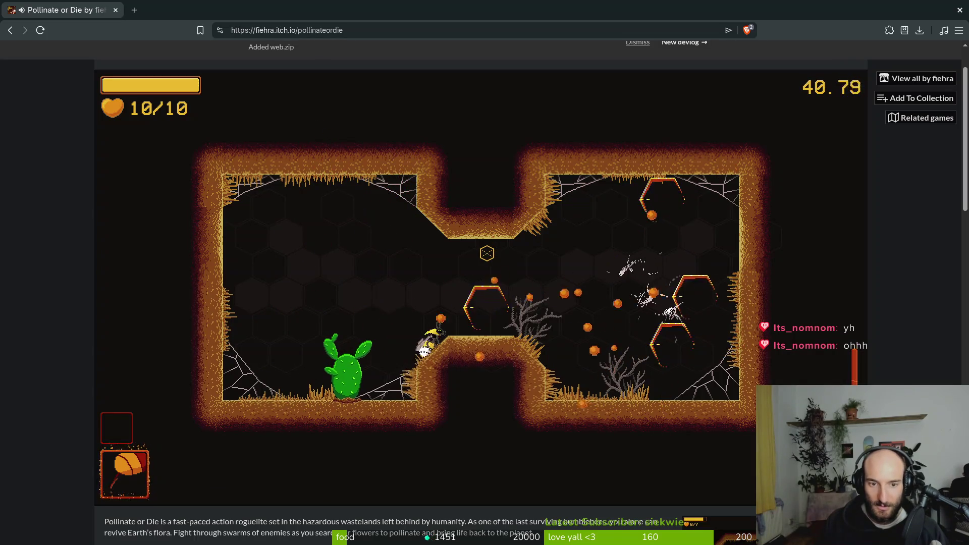
key(w)
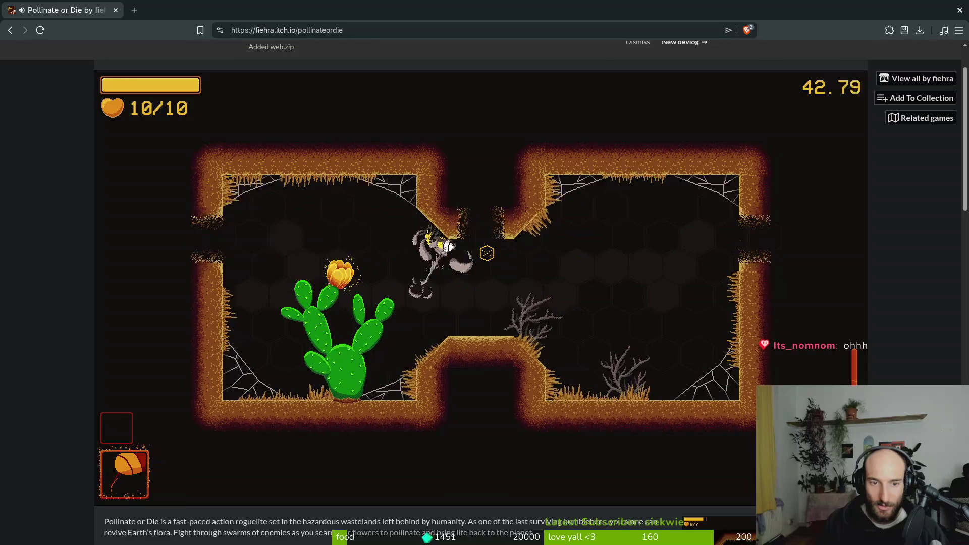
key(a)
key(a)
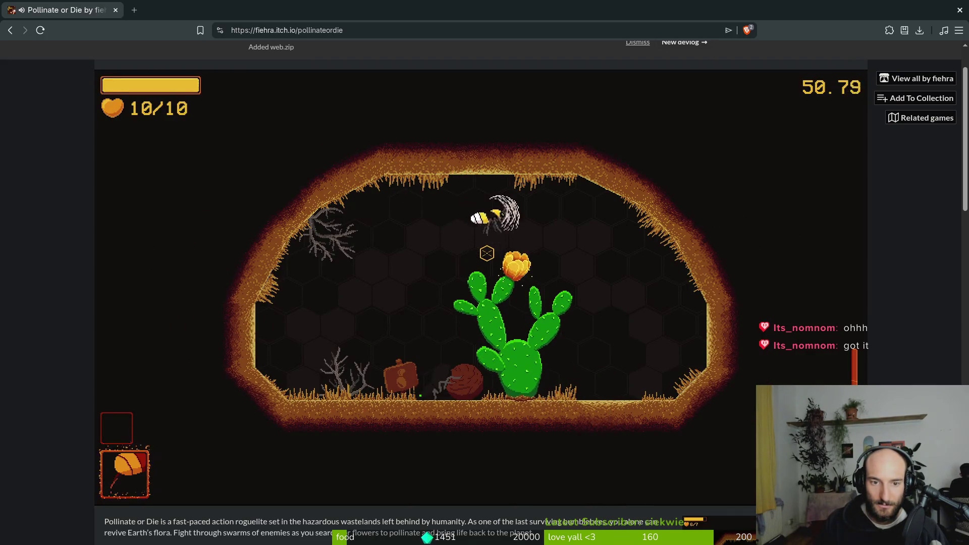
key(w)
key(w)
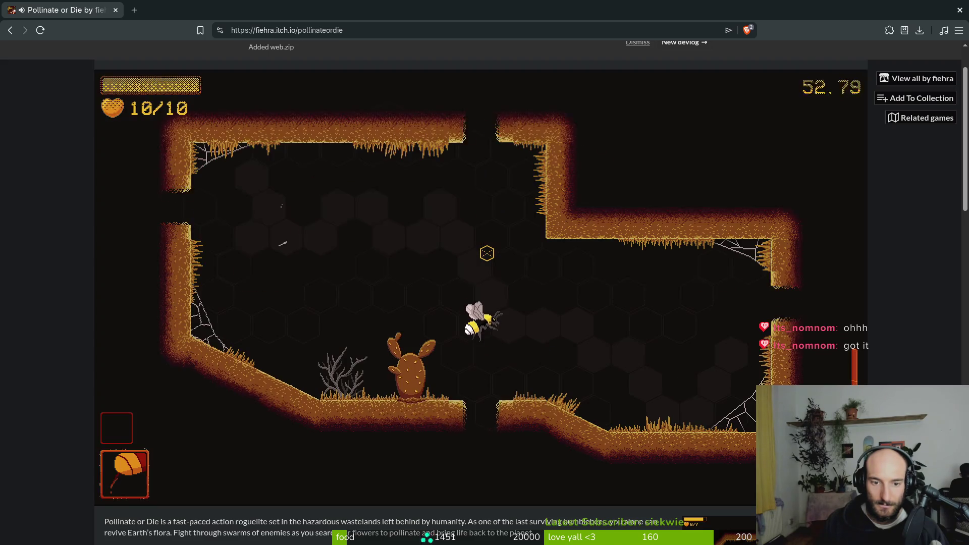
key(s)
key(a)
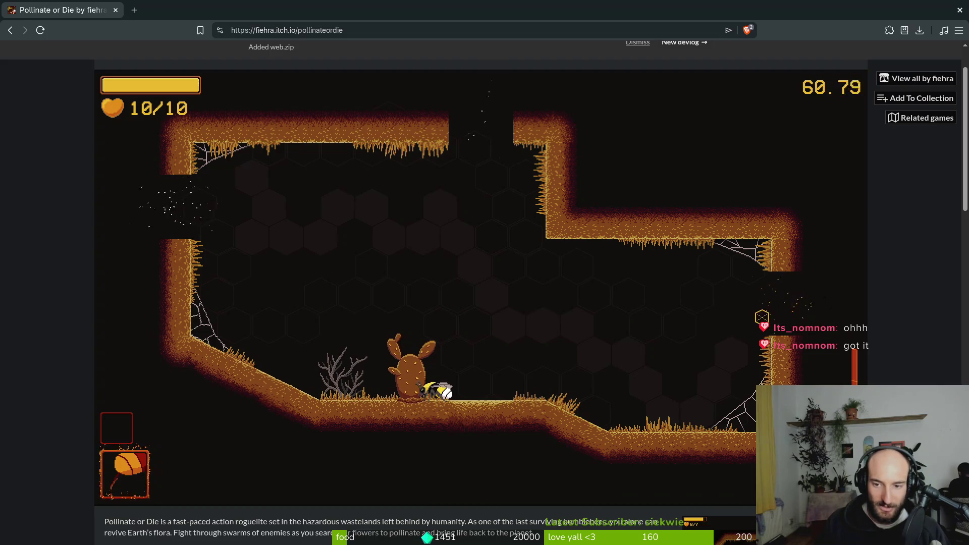
key(d)
key(d)
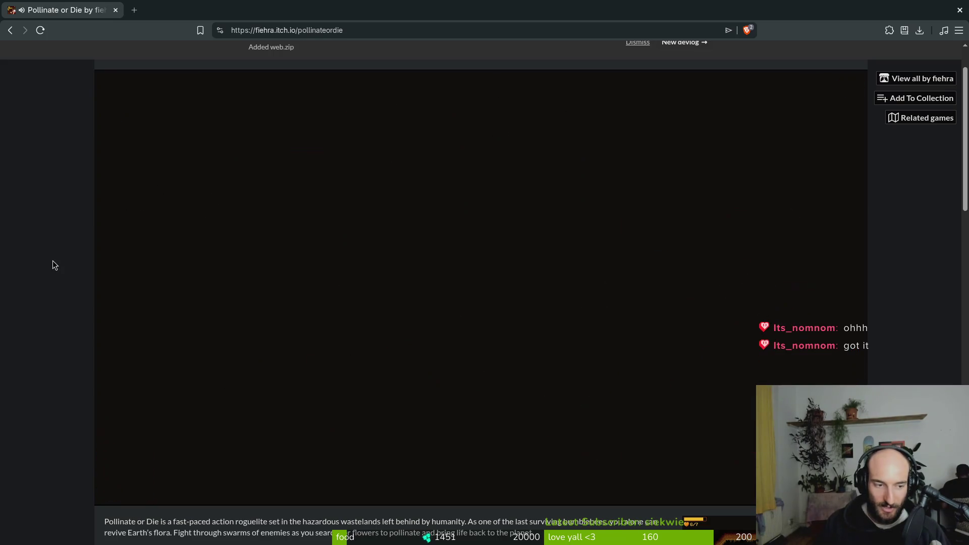
- Fly up from the cactus, then land back on it to pollinate it
key(a)
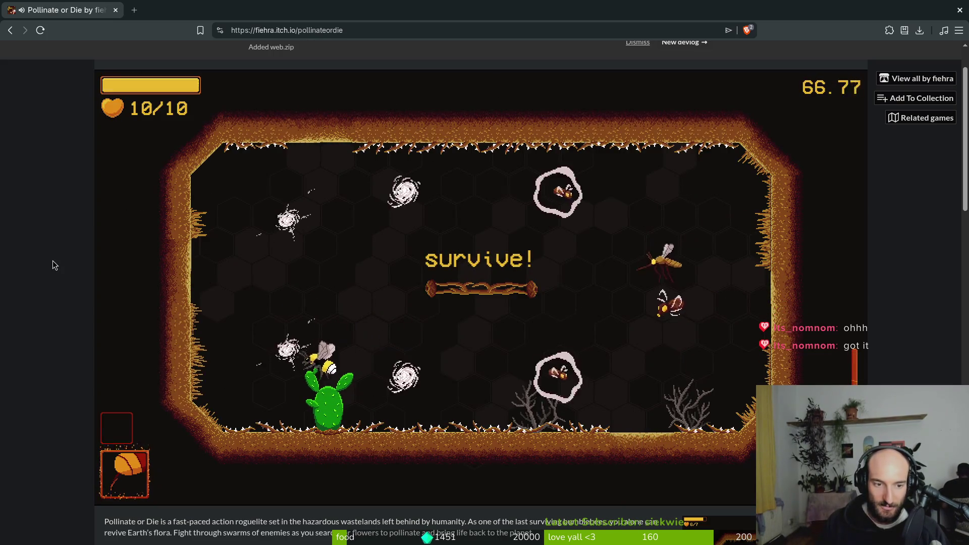
key(w)
key(w)
key(d)
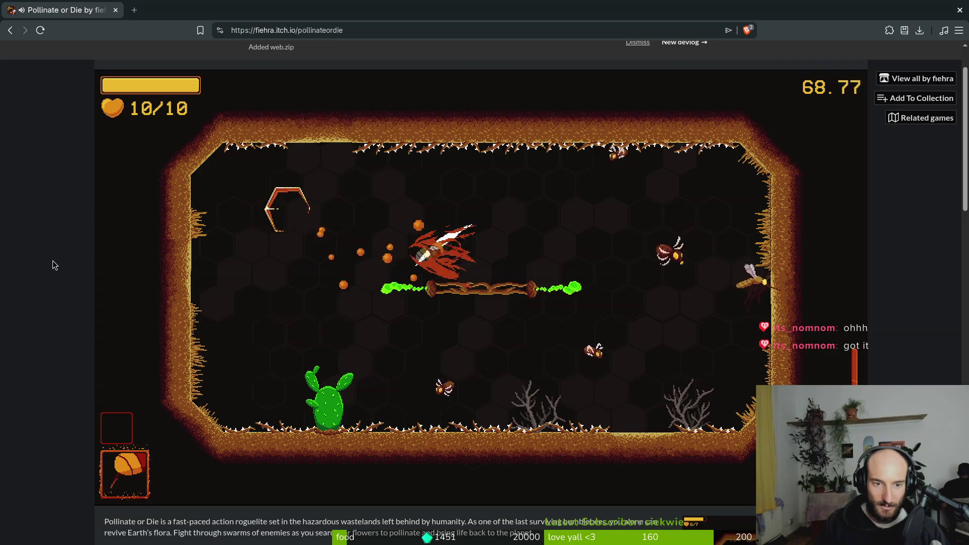
key(s)
key(a)
key(s)
key(a)
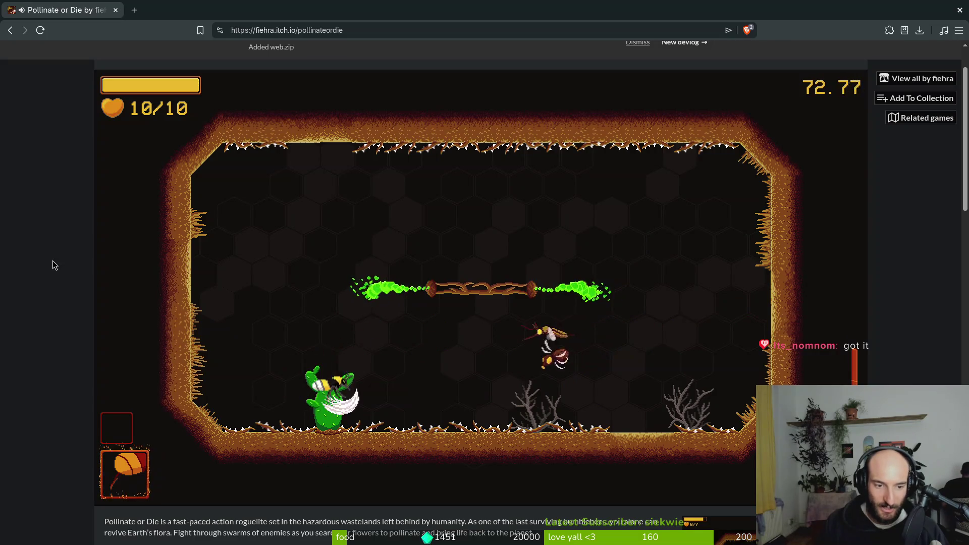
- Weave around the survive arena, dodging and attacking enemies
key(d)
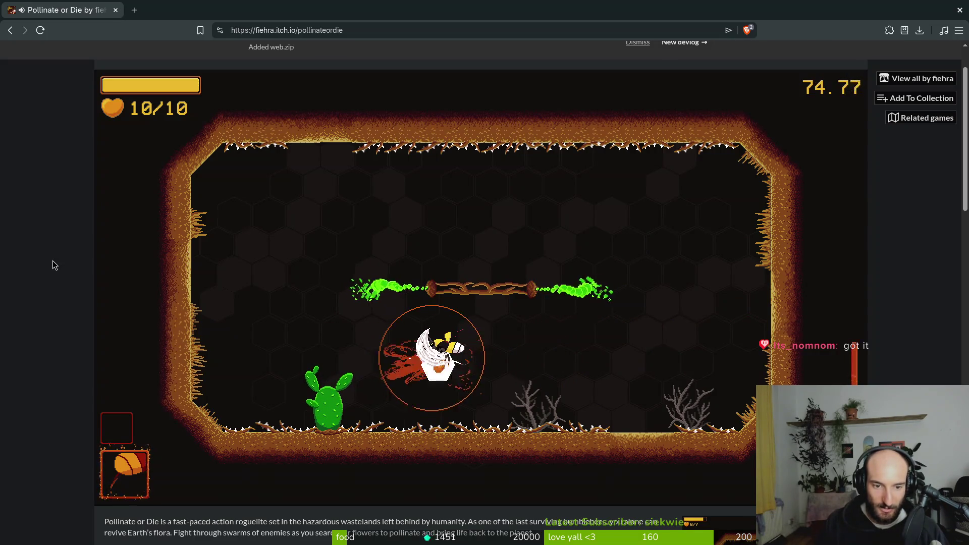
key(a)
key(w)
key(w)
key(d)
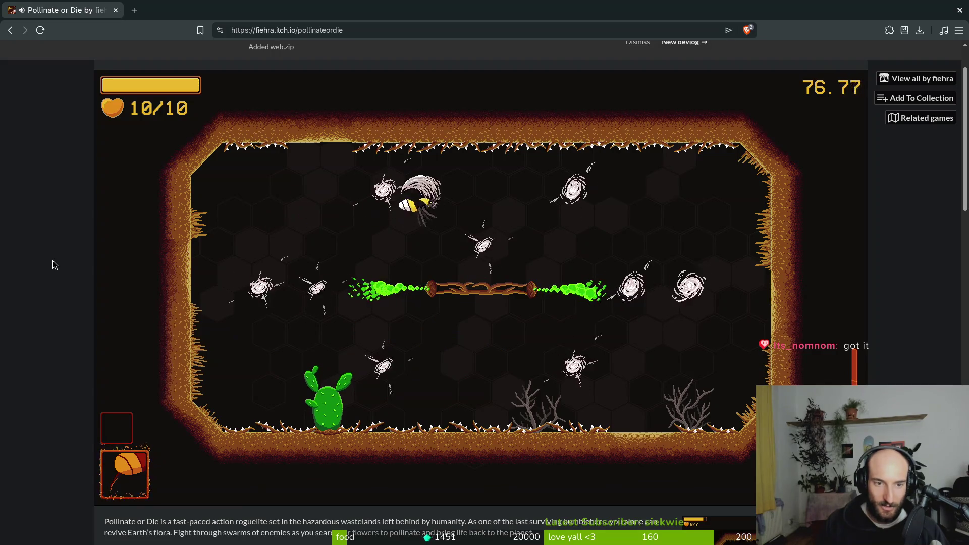
key(a)
key(w)
key(d)
key(s)
key(d)
key(w)
key(a)
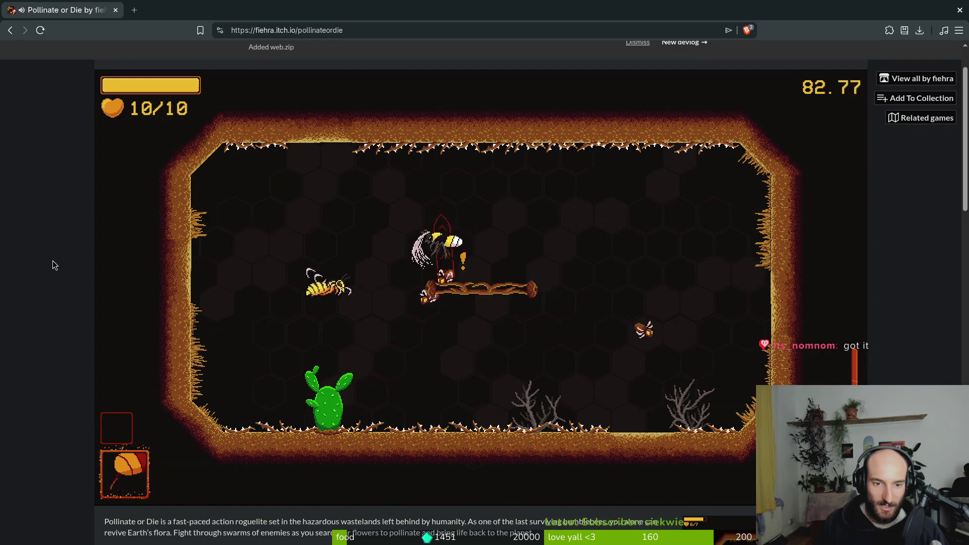
key(w)
key(d)
key(a)
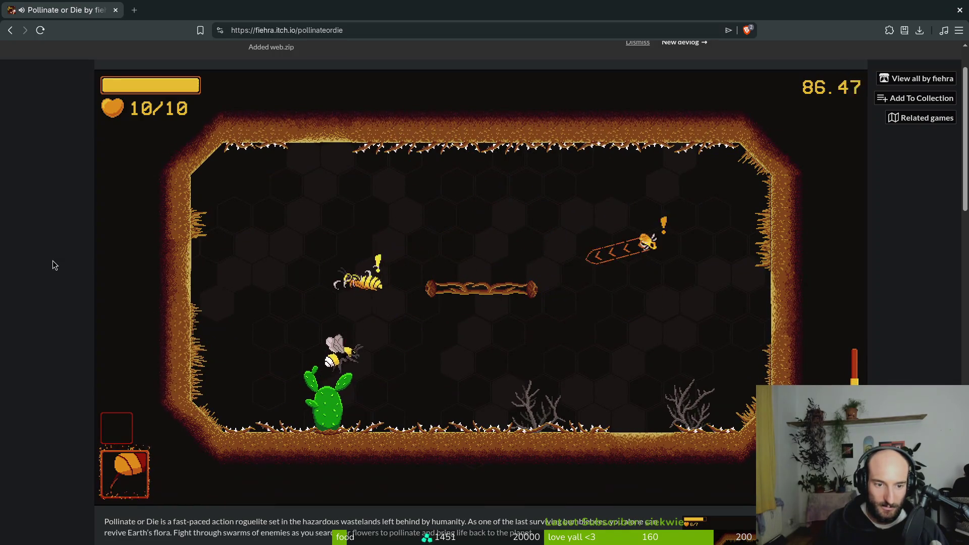
key(d)
key(a)
key(s)
- Keep dodging across the arena past 94 seconds, then land on the branch
key(a)
key(s)
key(a)
key(d)
key(s)
key(w)
key(a)
key(s)
key(d)
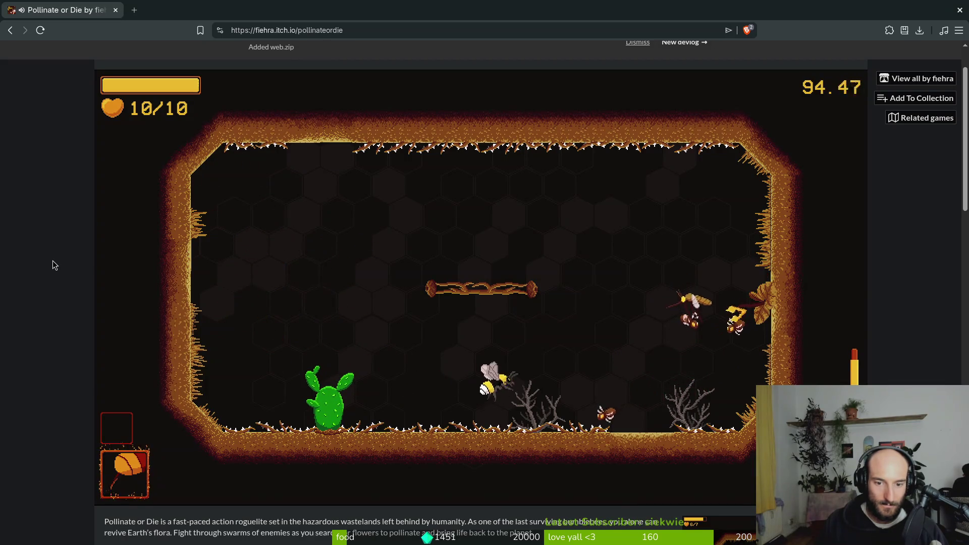
key(w)
key(a)
key(w)
key(s)
key(w)
key(a)
key(s)
- Pause the game and choose to quit to the main menu
key(Escape)
key(w)
key(w)
key(s)
key(Return)
- Confirm quitting to the main menu and close the game's browser tab
key(a)
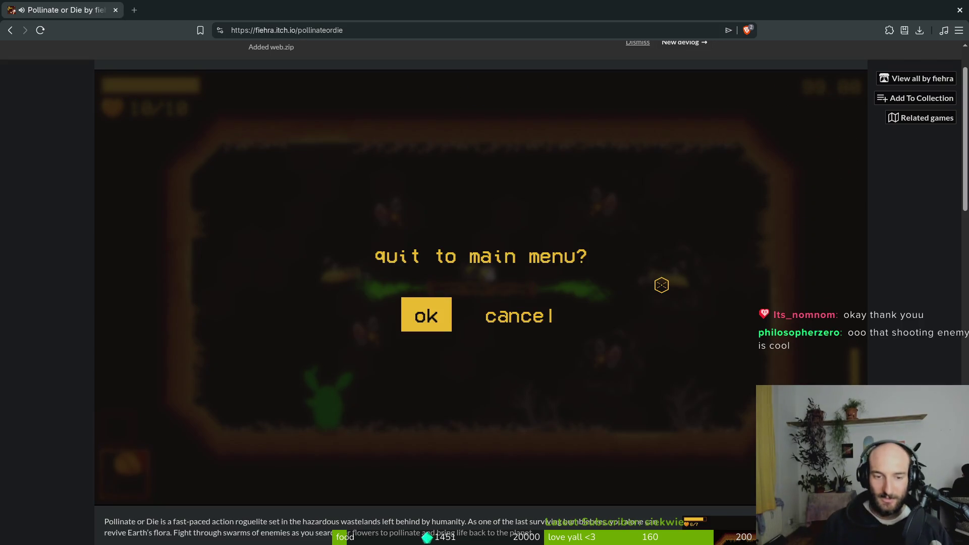
key(Return)
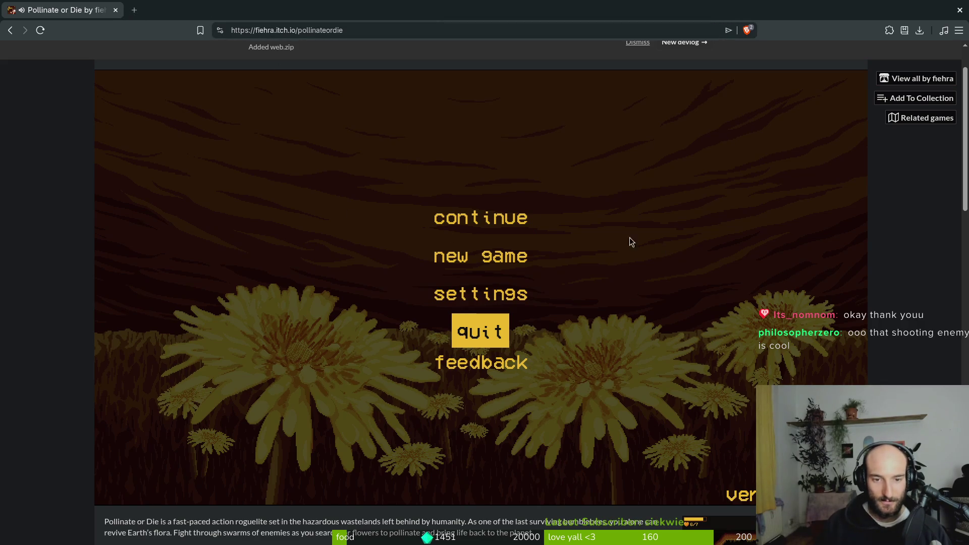
click(116, 10)
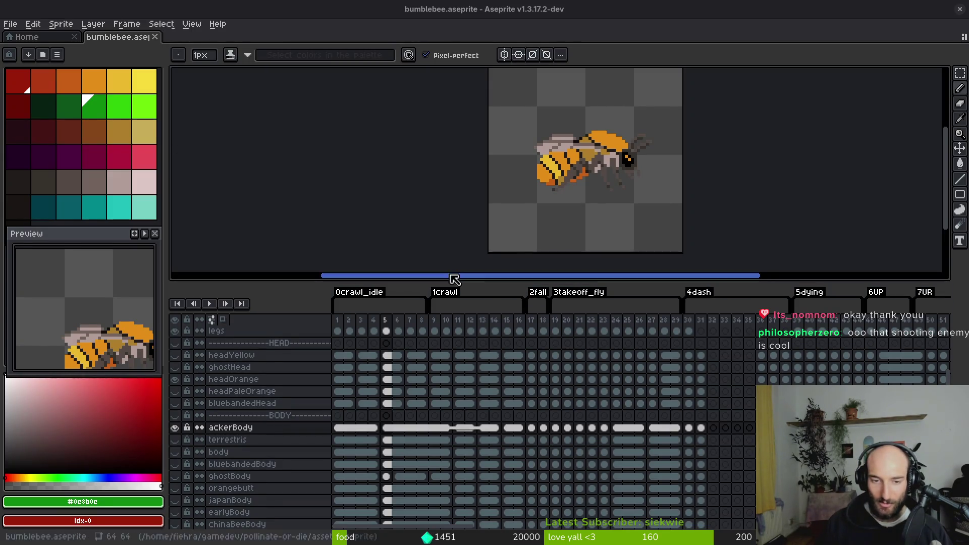
- Shrink the timeline for a bigger bumblebee canvas, toggle the legs layer's visibility and step back to frame 4
drag(642, 175, 631, 184)
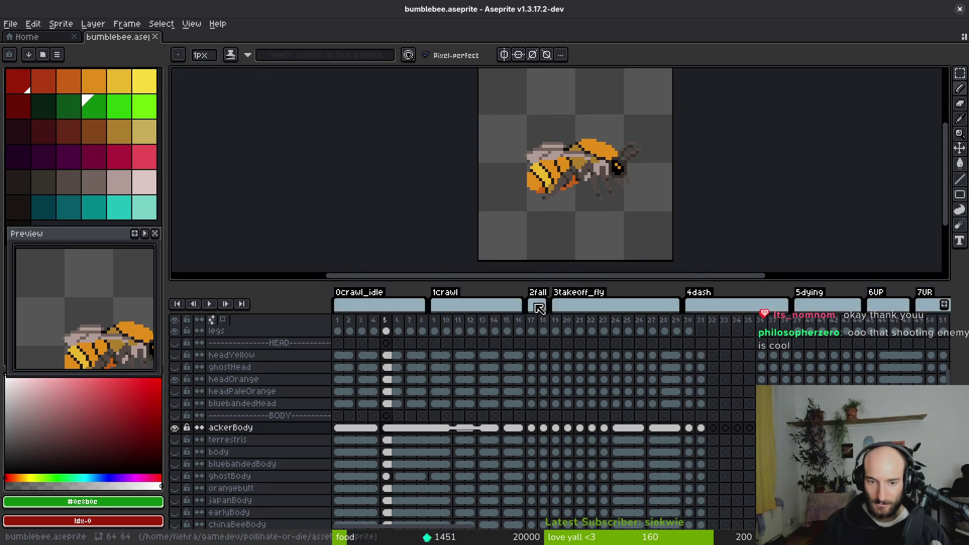
mouse_move(545, 281)
mouse_down()
mouse_move(558, 359)
mouse_move(571, 329)
mouse_move(578, 349)
mouse_up()
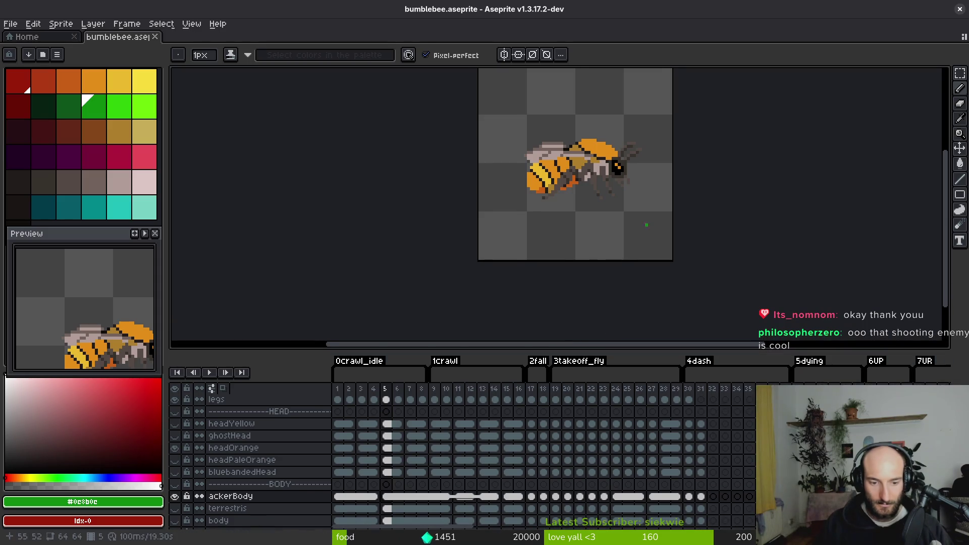
drag(565, 201, 558, 203)
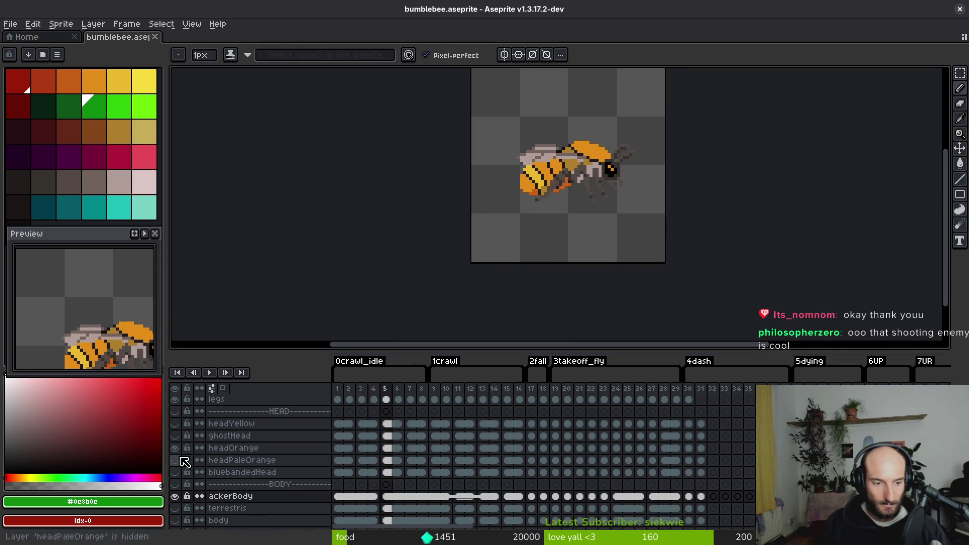
scroll(185, 449, up, 3)
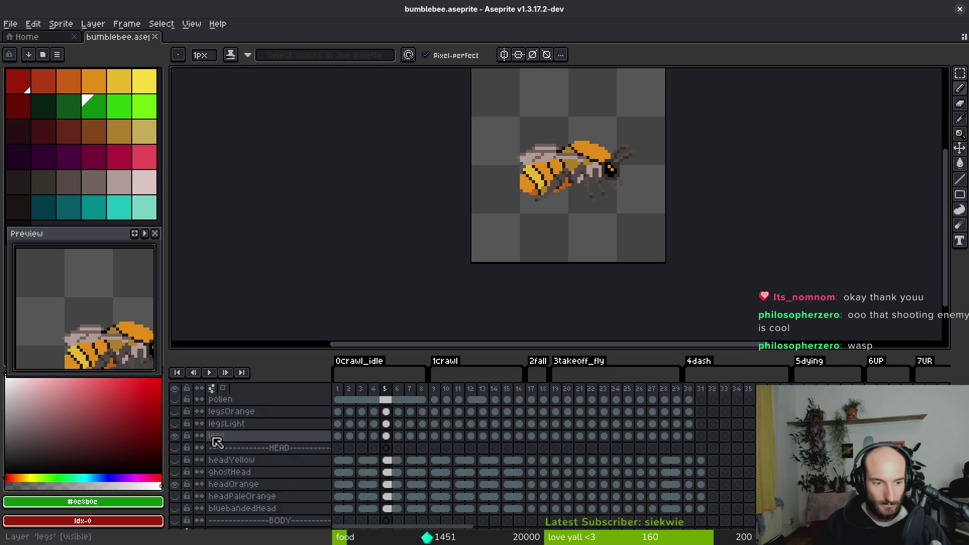
click(177, 436)
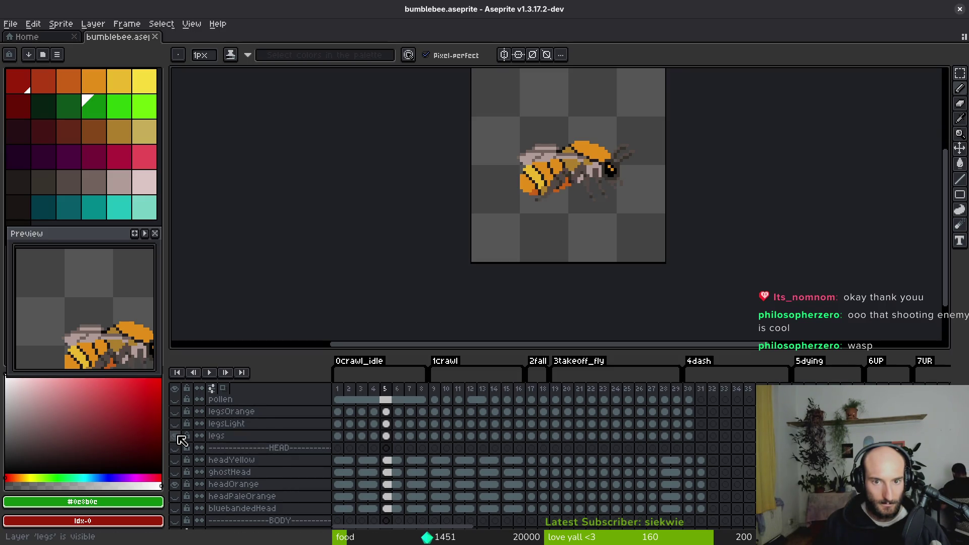
key(Left)
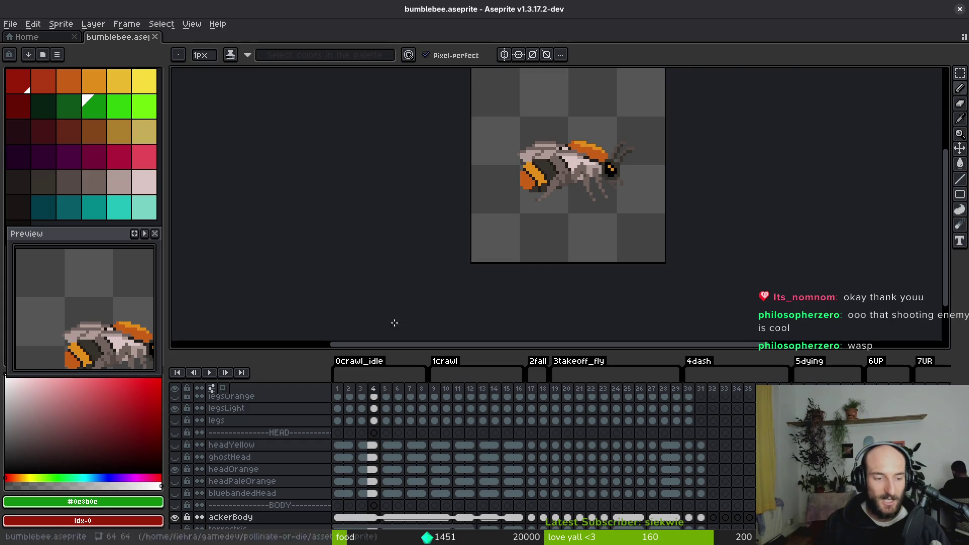
scroll(566, 186, up, 5)
scroll(510, 212, down, 3)
scroll(508, 212, down, 3)
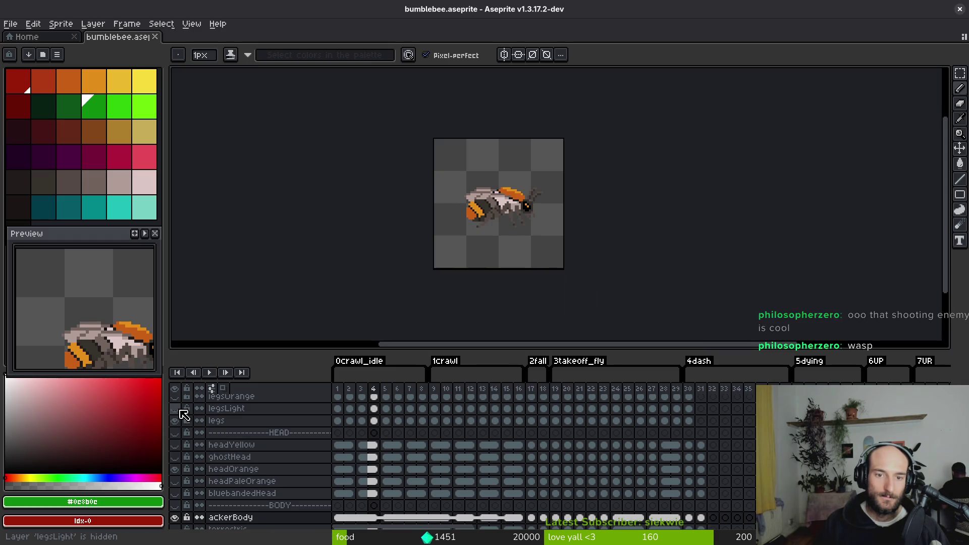
scroll(500, 231, up, 4)
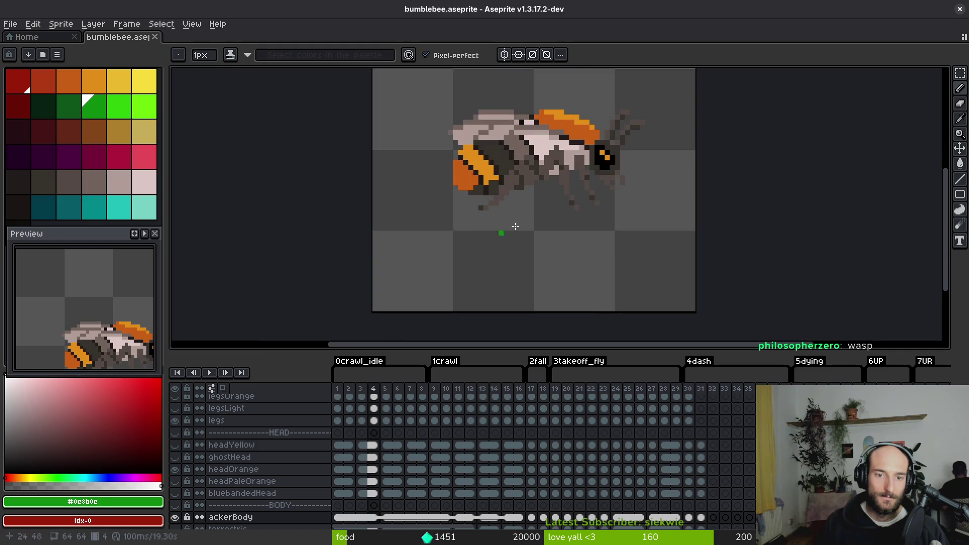
scroll(563, 216, up, 1)
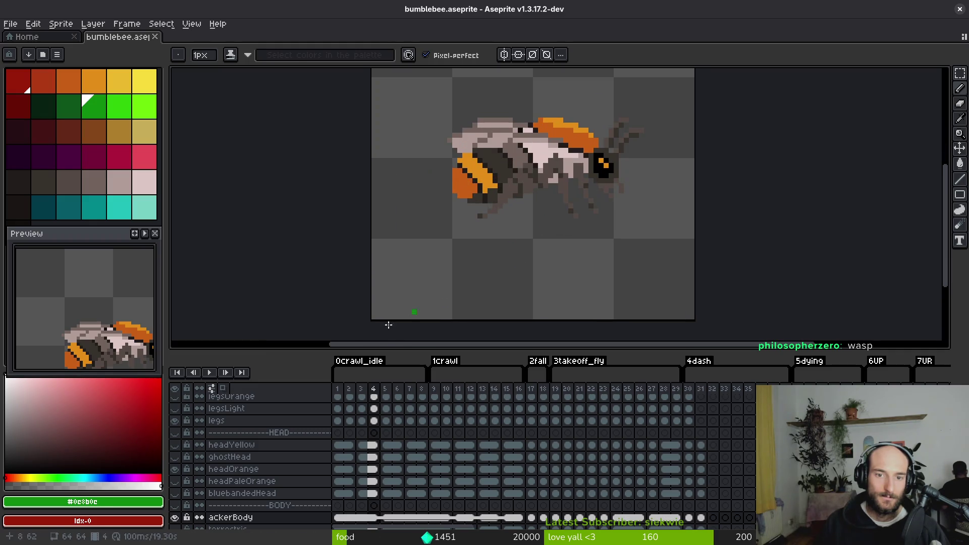
click(176, 422)
click(176, 422)
click(175, 422)
drag(550, 223, 542, 262)
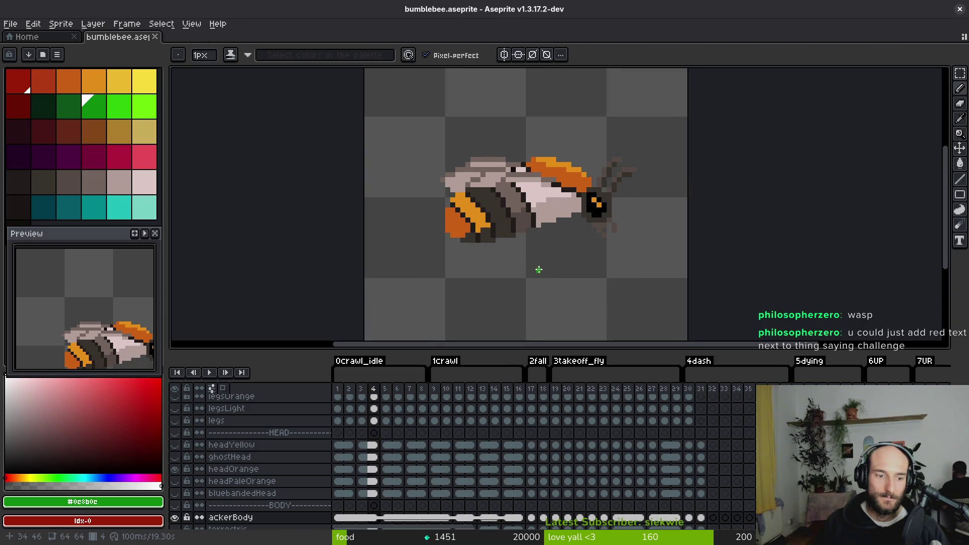
click(176, 422)
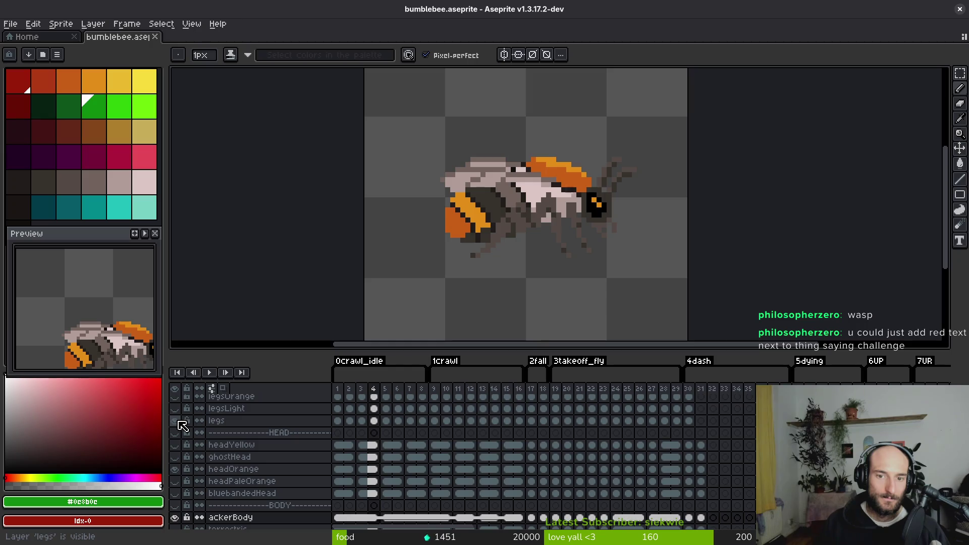
click(176, 409)
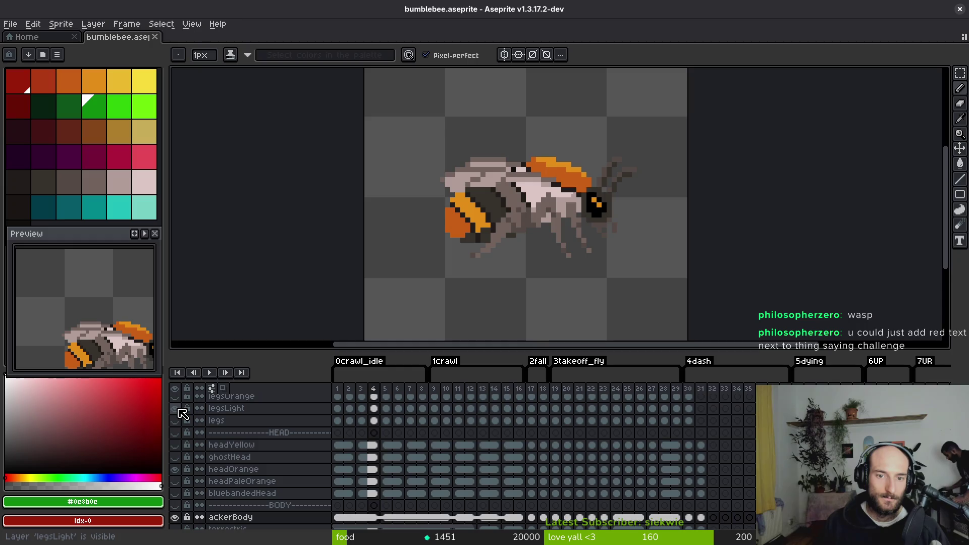
click(176, 409)
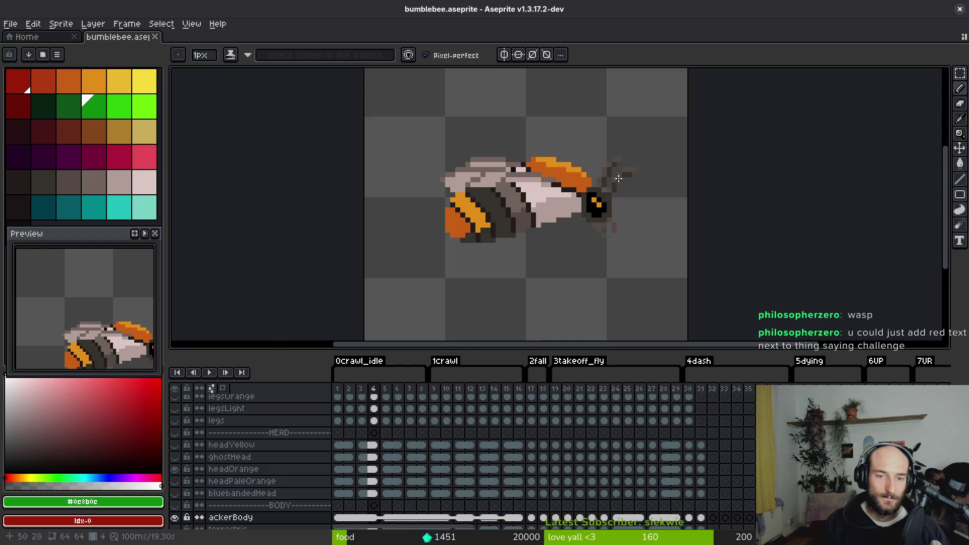
scroll(530, 206, up, 1)
scroll(385, 415, down, 1)
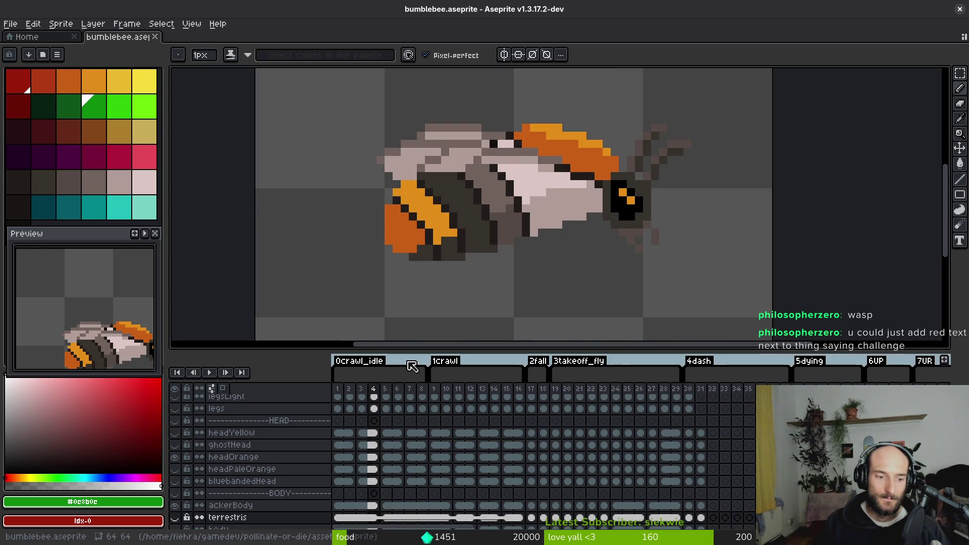
alt+click(552, 200)
- Try a light fill on a grey body area, undo it, and pick the dark grey as secondary colour
key(g)
click(498, 194)
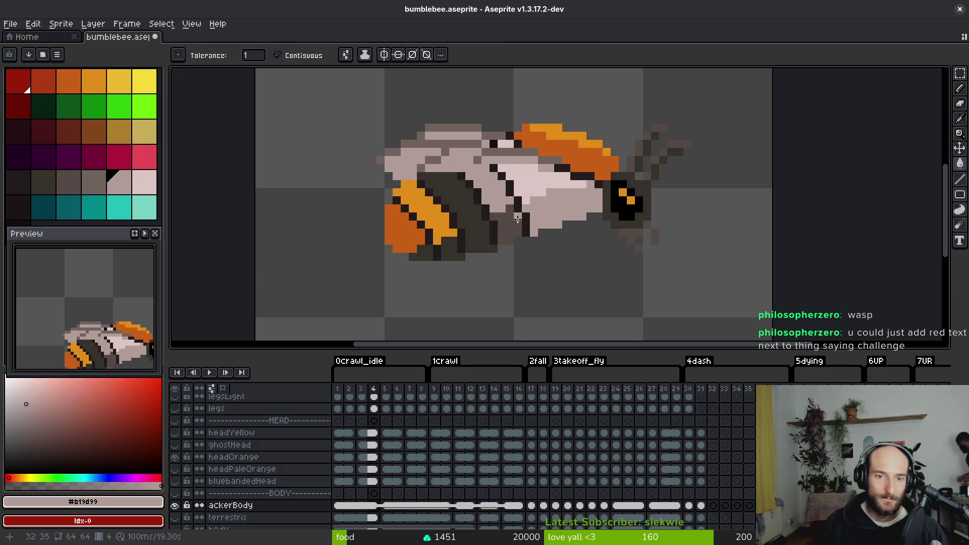
scroll(518, 235, down, 1)
key(alt)
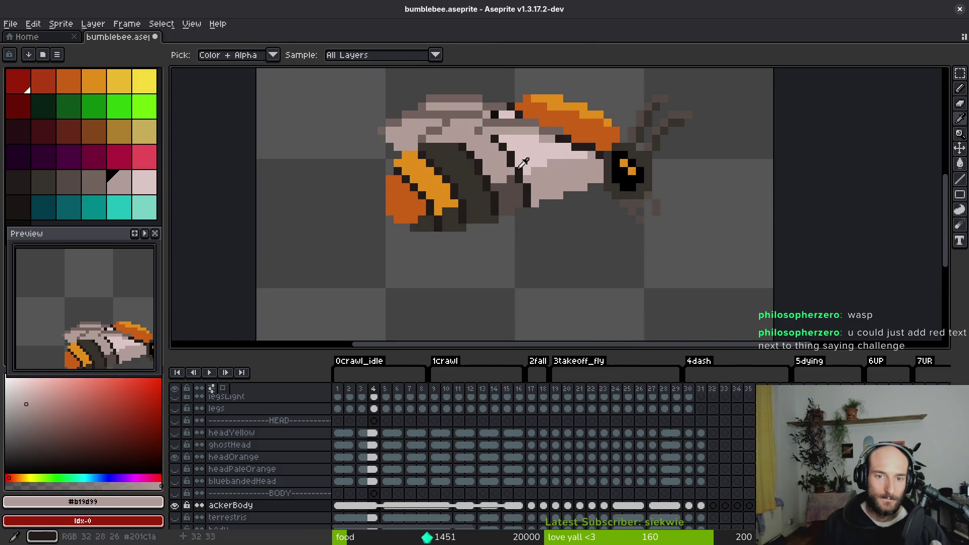
key(ctrl+z)
alt+right_click(513, 200)
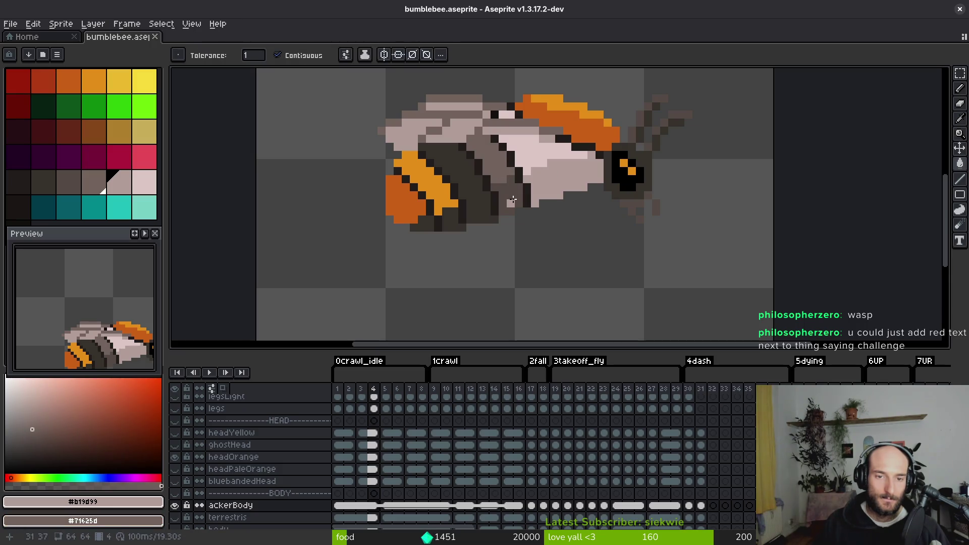
- Fill three grey body areas with the light colour and save bumblebee.aseprite
click(497, 159)
click(507, 197)
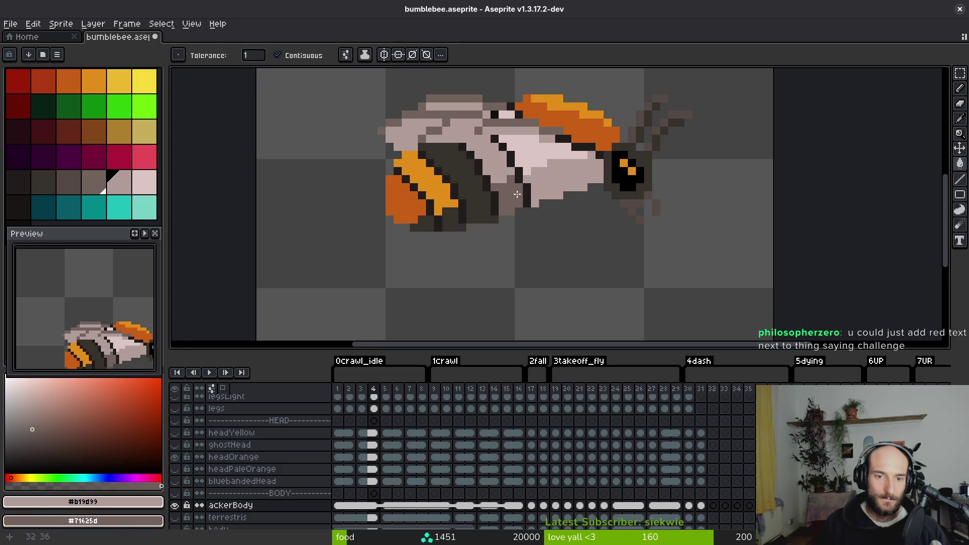
click(542, 211)
scroll(545, 235, down, 7)
scroll(544, 236, up, 2)
scroll(186, 445, up, 3)
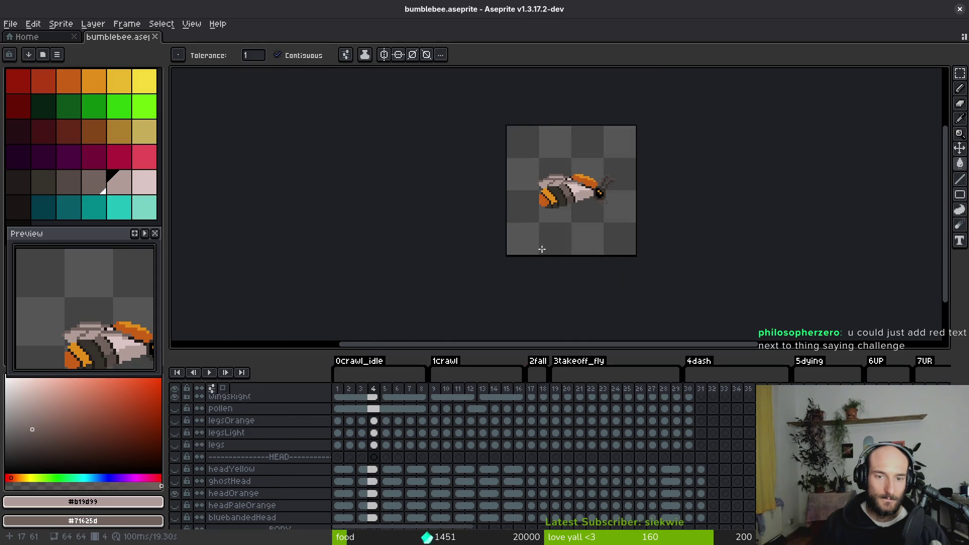
scroll(542, 249, down, 4)
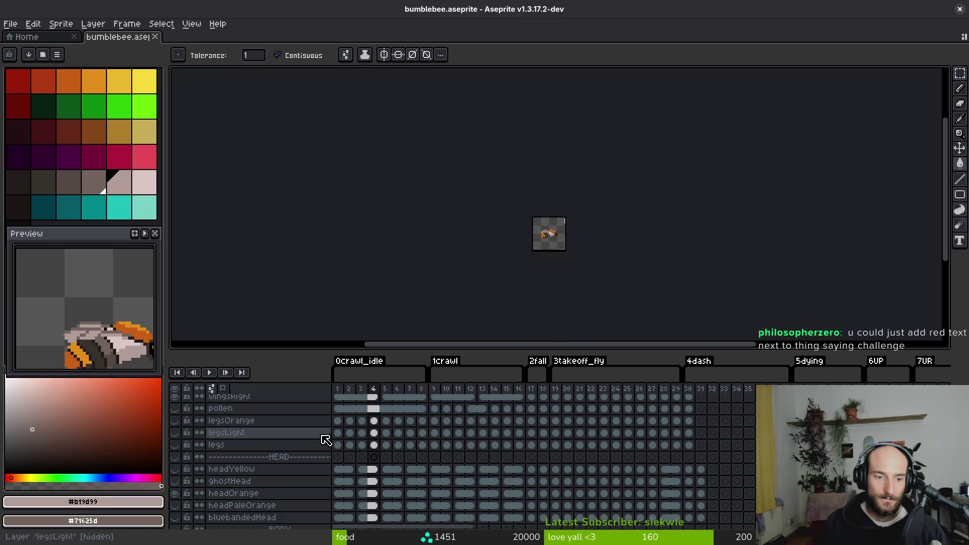
scroll(329, 439, up, 1)
scroll(547, 249, up, 7)
key(ctrl+s)
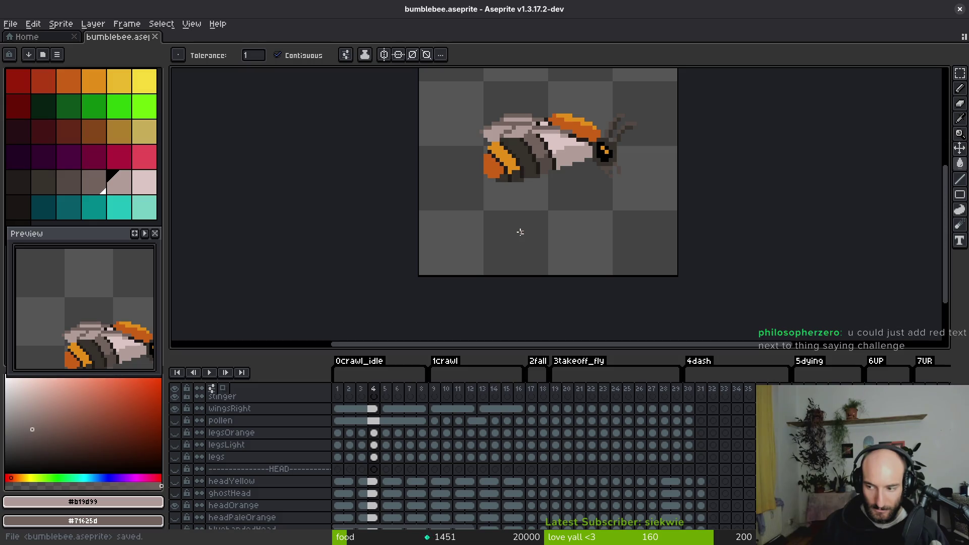
- Lighten a dark body area, pick #544a45 from the belly, undo a trial olive-region fill, and save again
scroll(511, 235, up, 4)
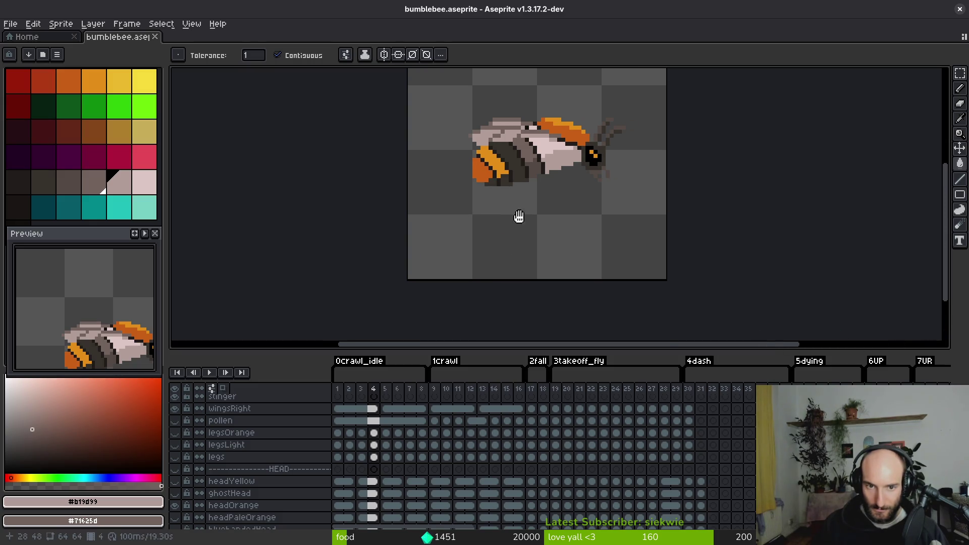
scroll(523, 220, up, 3)
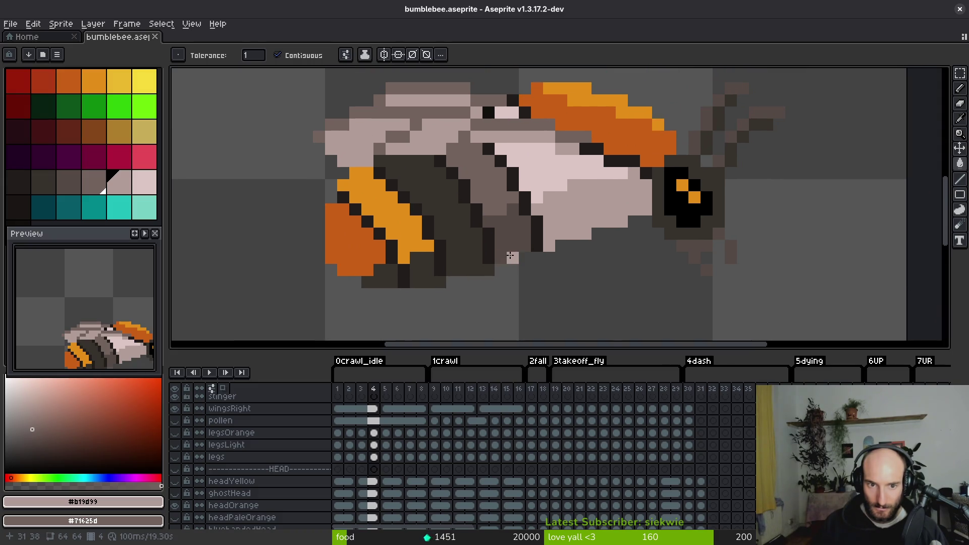
scroll(511, 256, down, 3)
click(509, 260)
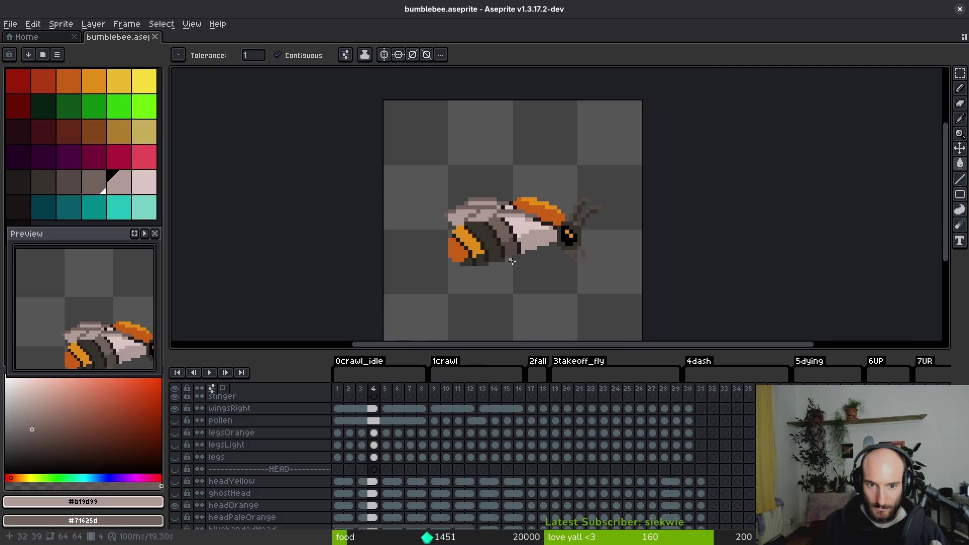
scroll(513, 261, up, 6)
drag(455, 183, 481, 266)
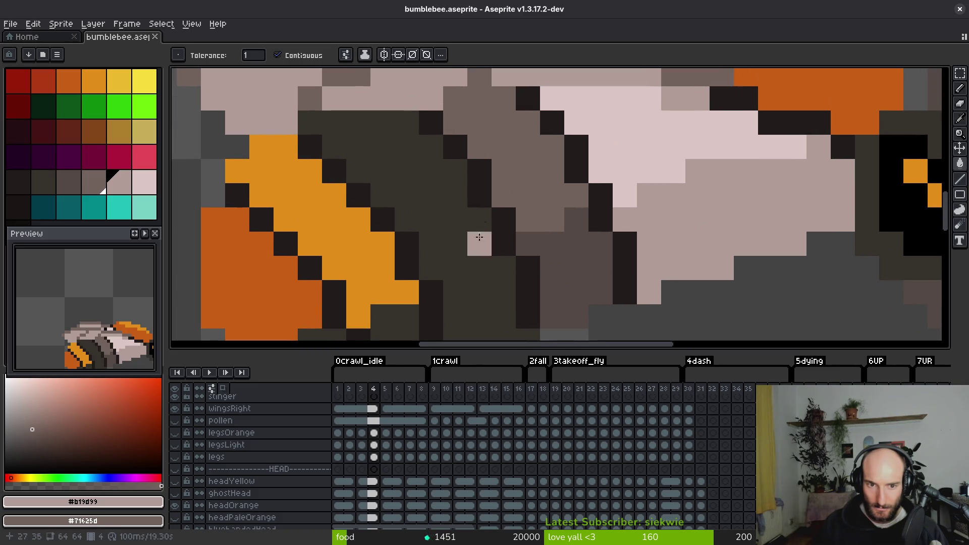
alt+click(552, 268)
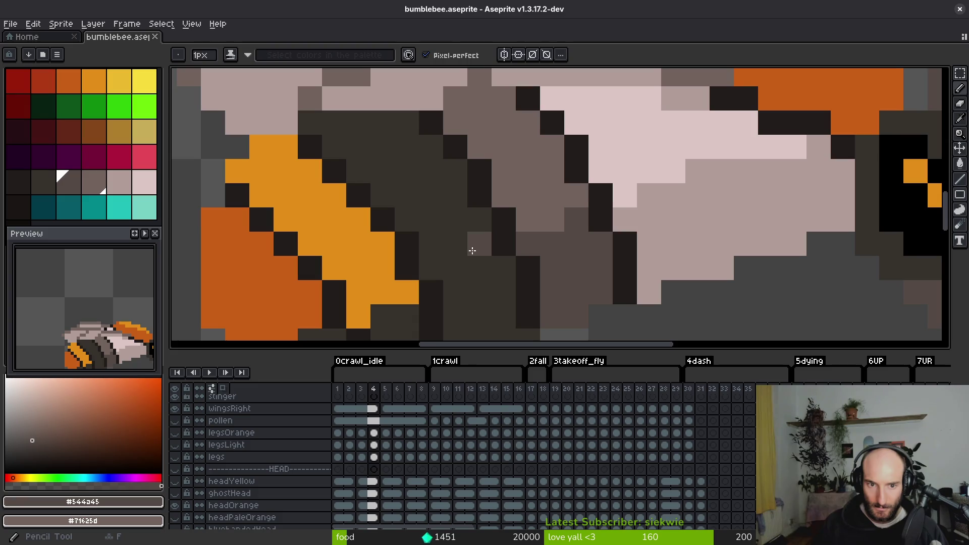
click(426, 192)
scroll(446, 233, down, 6)
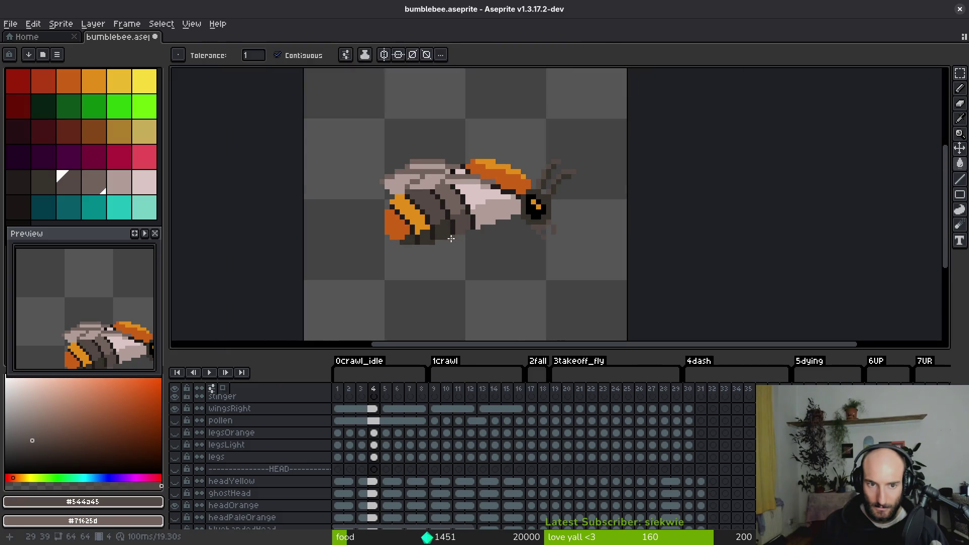
key(ctrl+z)
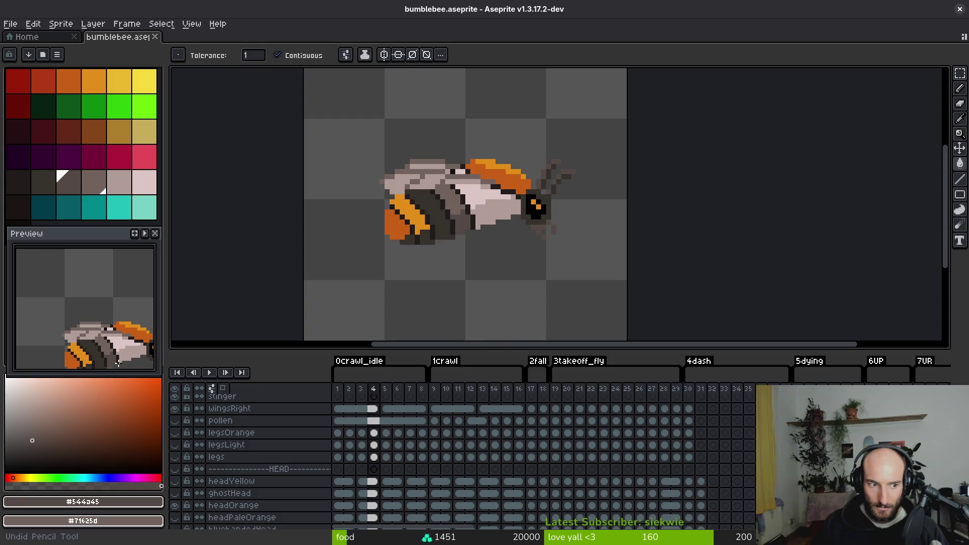
key(ctrl+s)
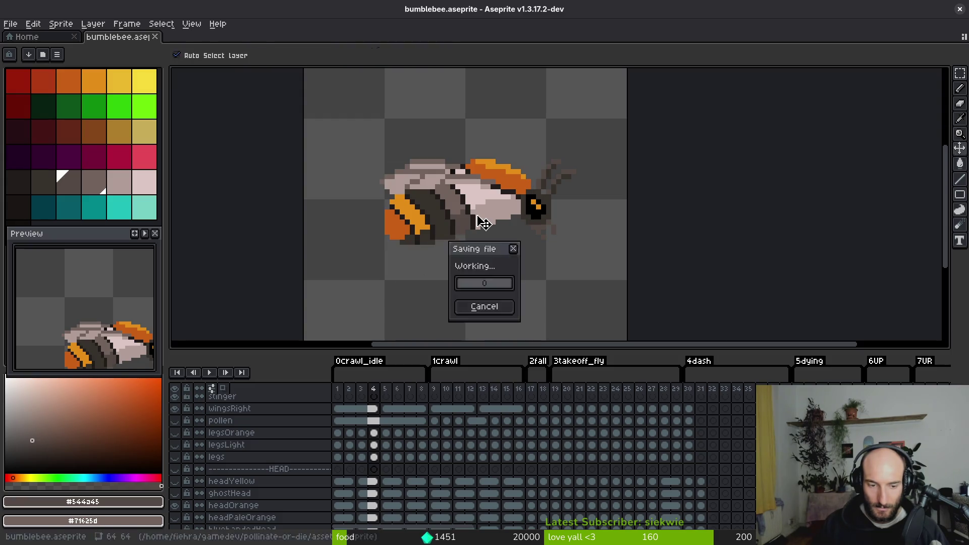
- Move to frame 5 and hide the wingsRight and headOrange layers
key(i)
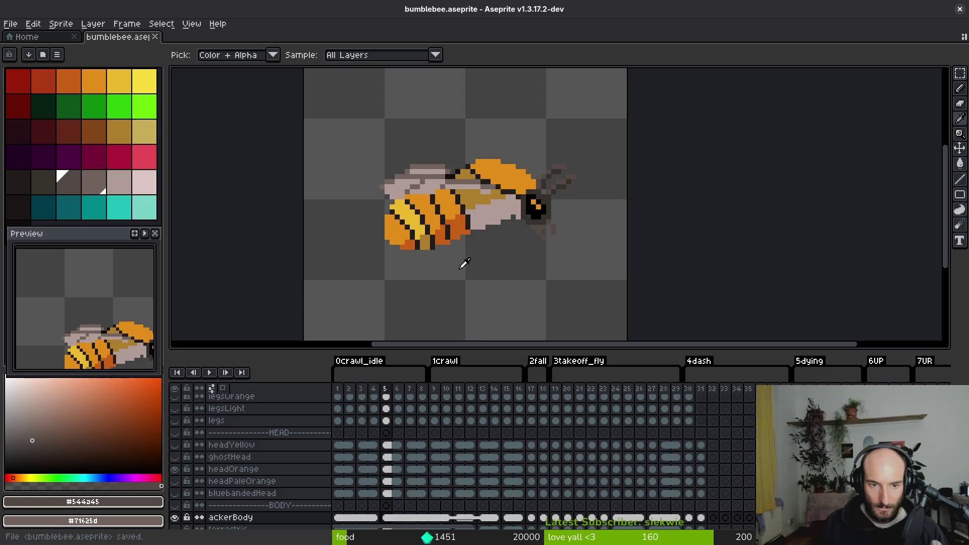
key(Right)
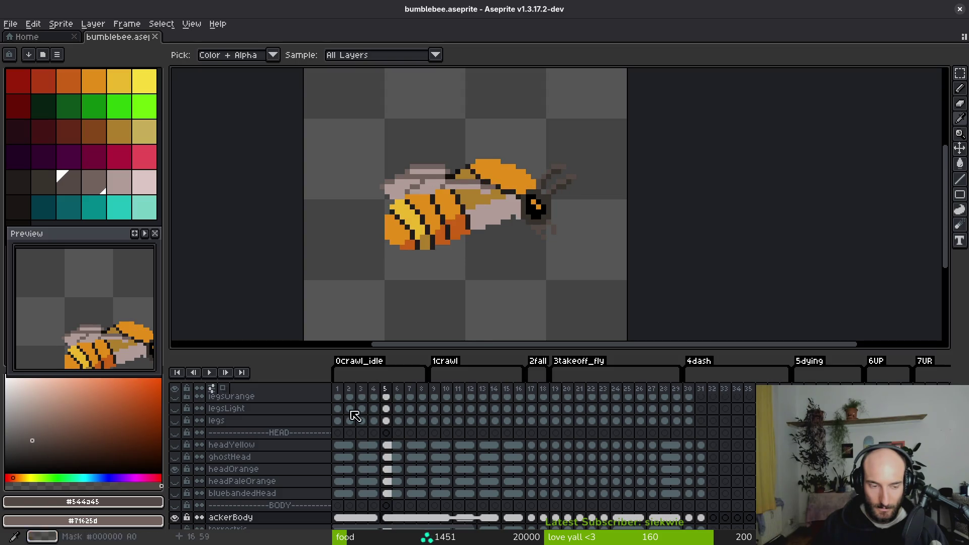
scroll(202, 504, down, 4)
scroll(182, 530, down, 3)
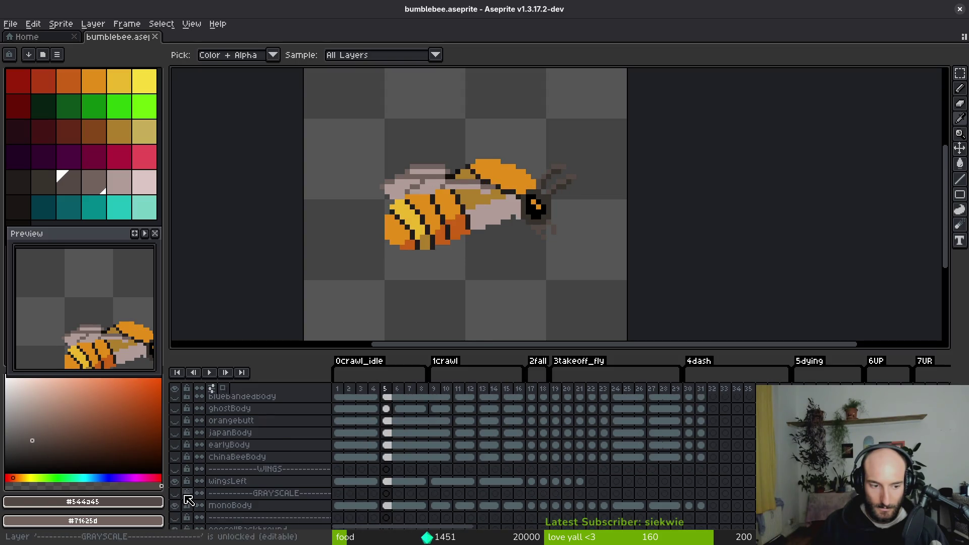
scroll(180, 493, up, 6)
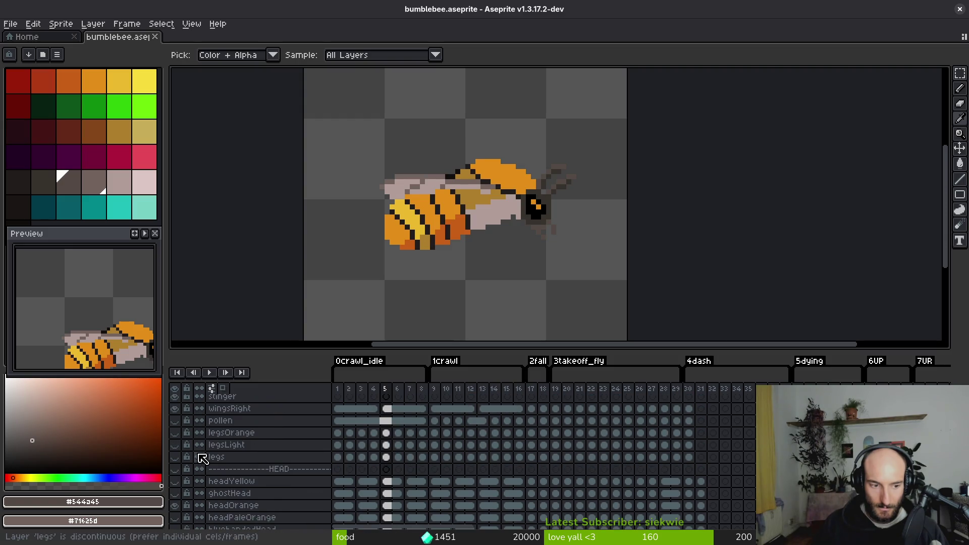
click(176, 447)
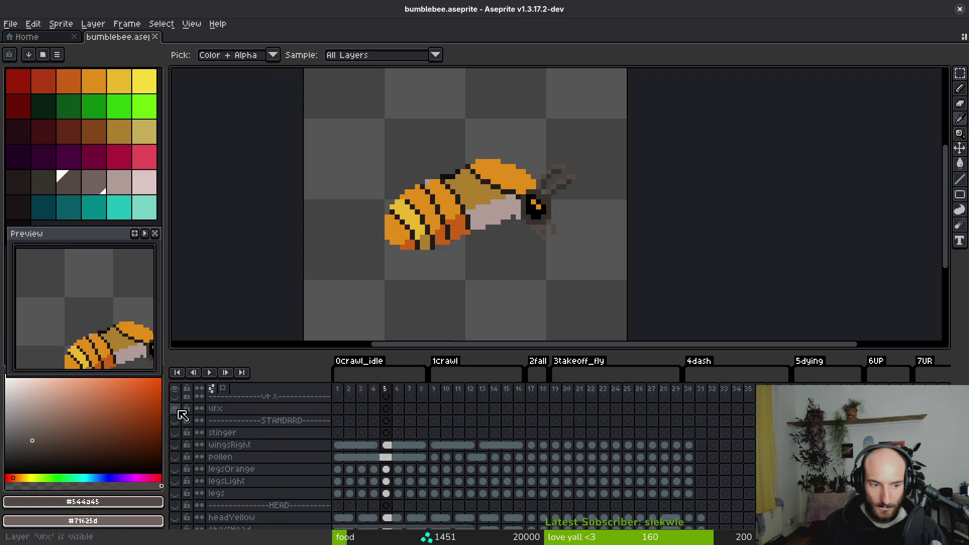
scroll(187, 433, down, 2)
click(174, 469)
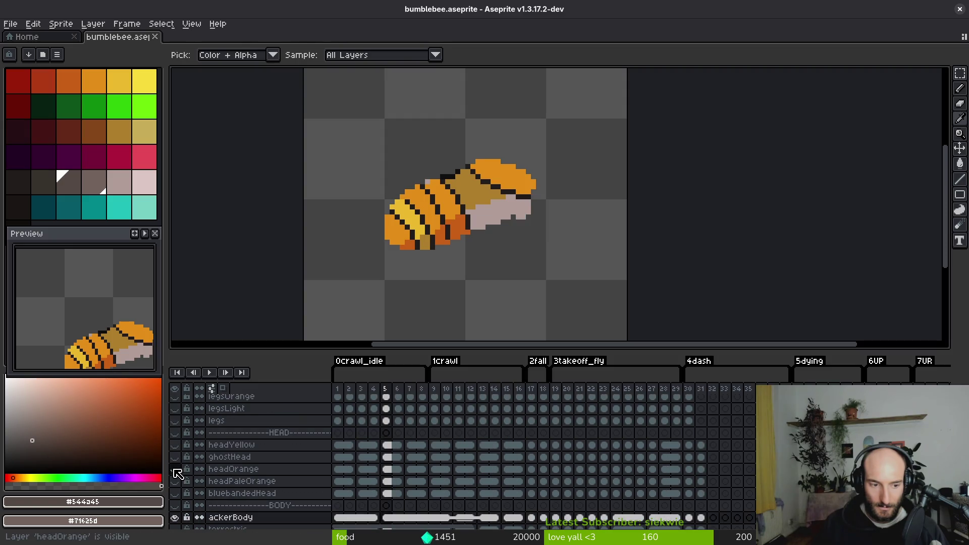
- Enlarge the layer list to review the layers, then shrink the timeline back for canvas room
key(g)
scroll(442, 173, up, 3)
scroll(253, 475, down, 2)
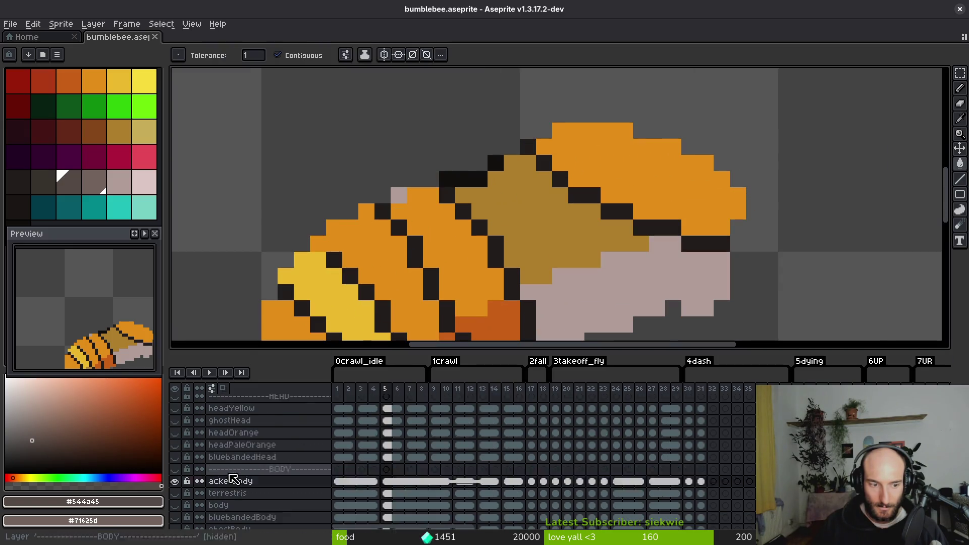
drag(269, 351, 271, 116)
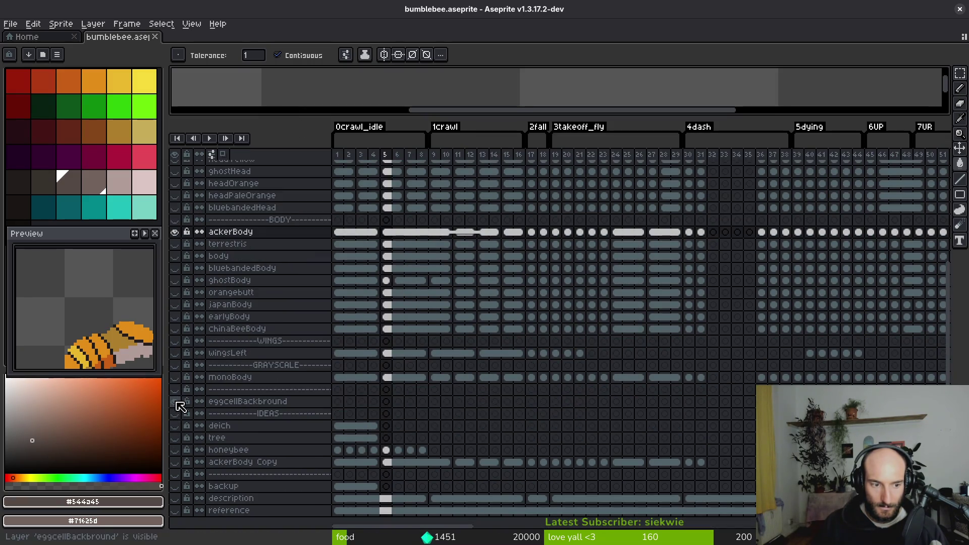
scroll(207, 373, up, 5)
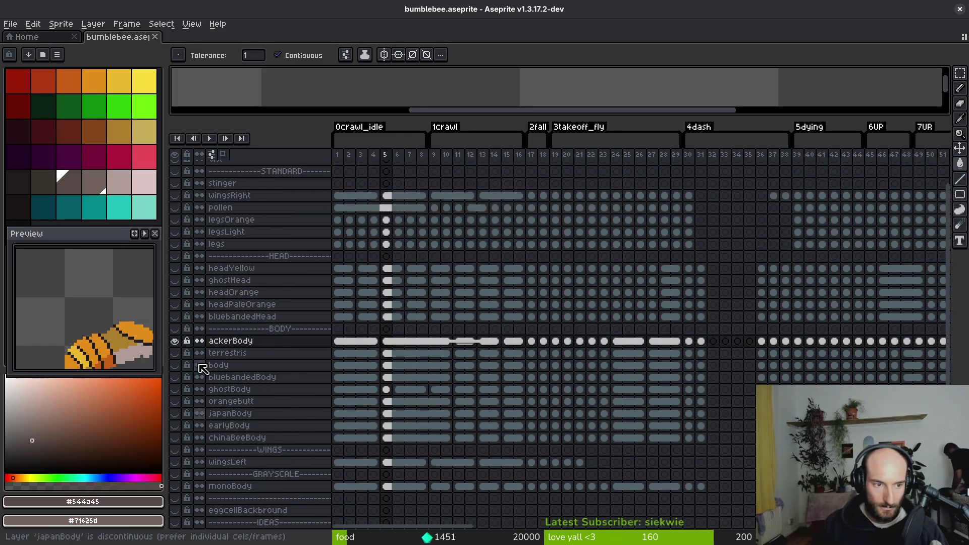
mouse_move(382, 121)
mouse_down()
mouse_move(363, 247)
mouse_move(362, 386)
mouse_move(386, 210)
mouse_move(383, 249)
mouse_move(328, 281)
mouse_move(333, 321)
mouse_up()
scroll(359, 397, down, 2)
scroll(419, 202, down, 4)
key(i)
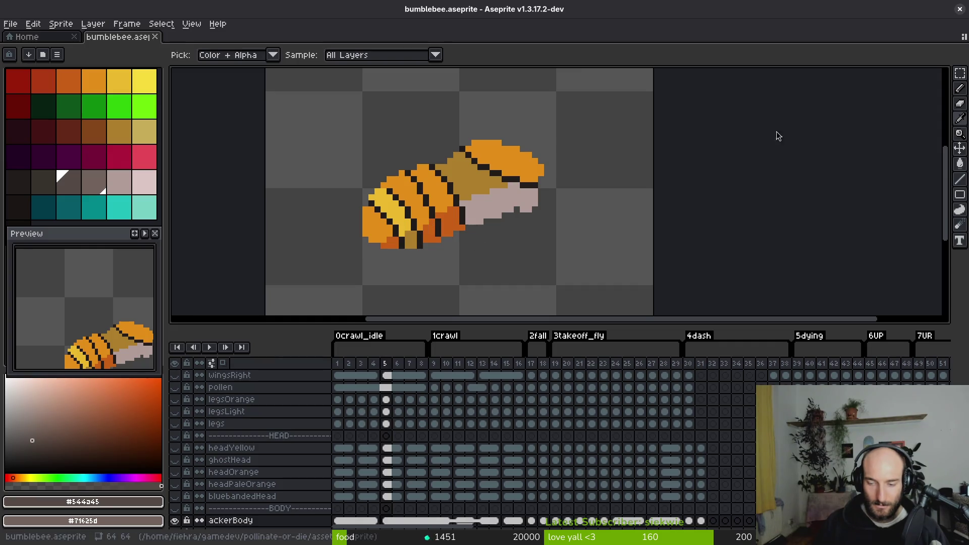
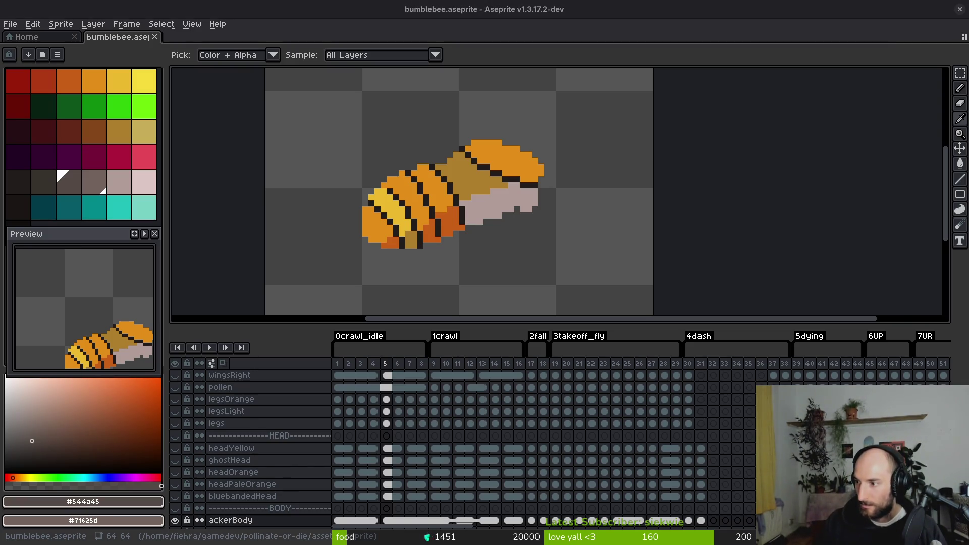
- Sample the light and darker wing oranges from idle frame 4
scroll(553, 216, left, 2)
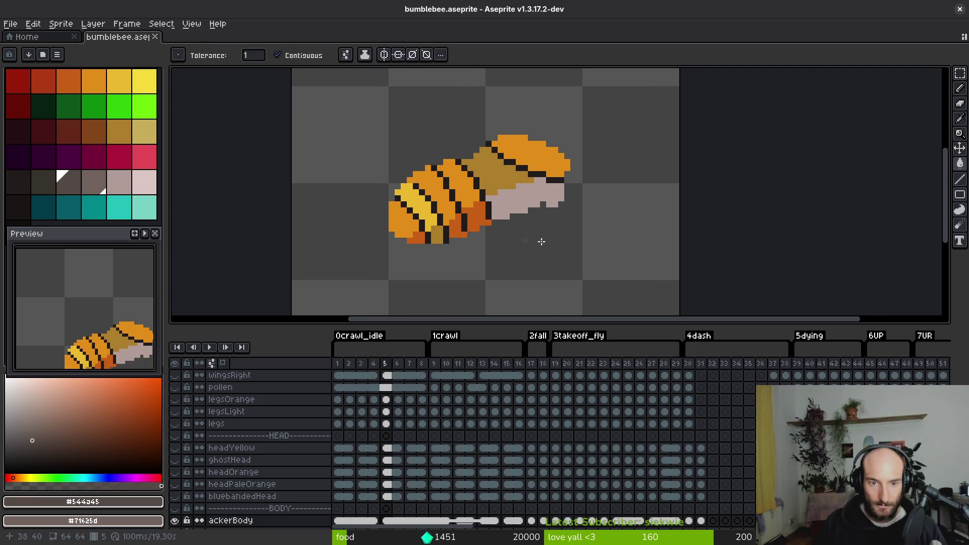
key(Right)
key(Right)
key(Right)
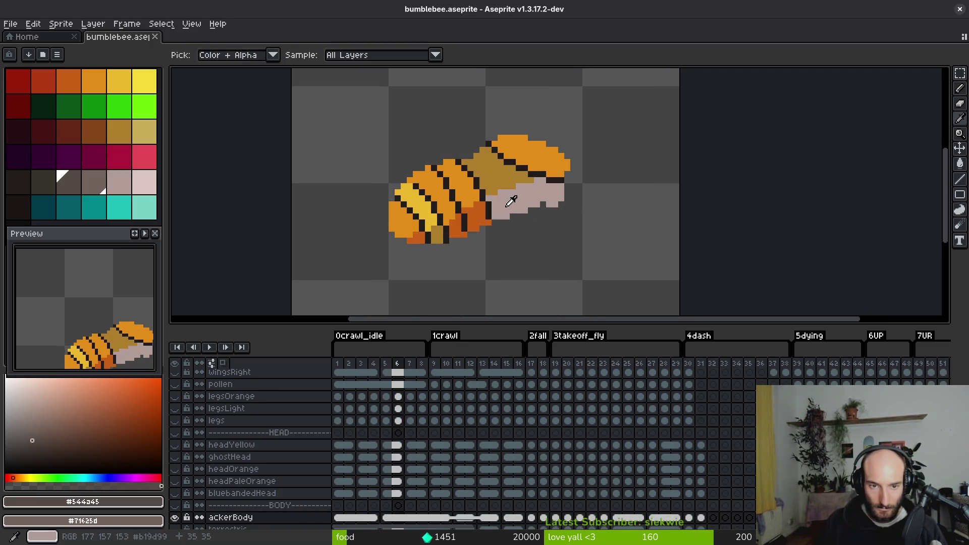
key(Right)
key(Right)
key(Right)
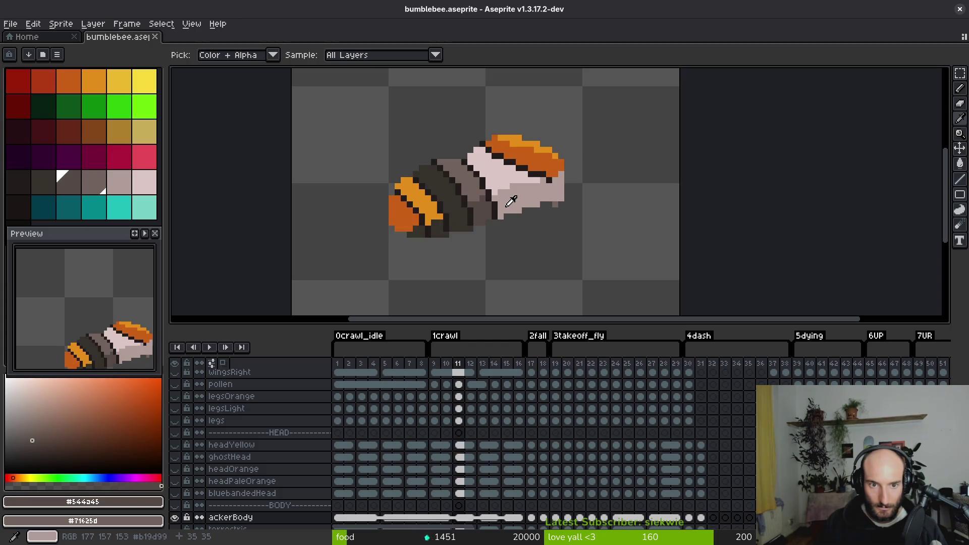
key(Left)
key(Left)
key(Left)
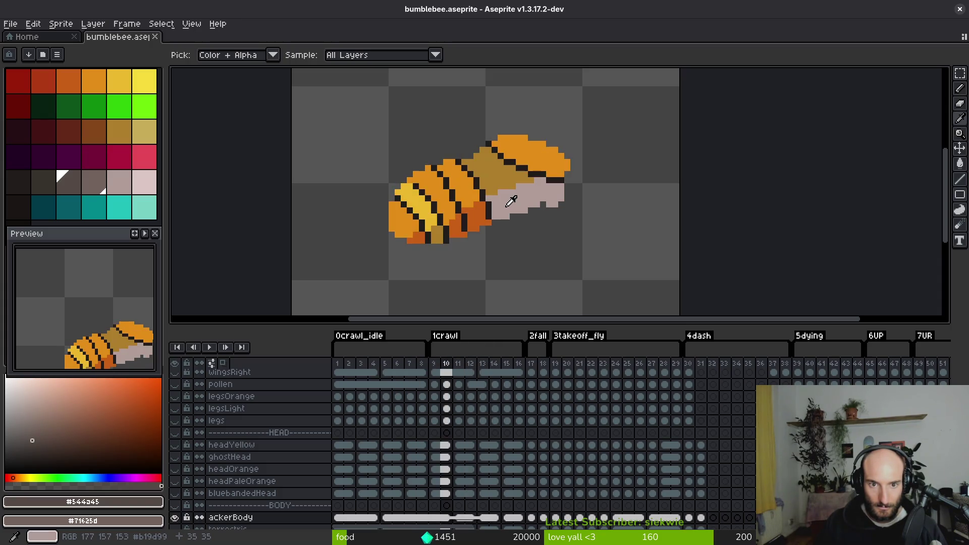
key(Left)
key(Left)
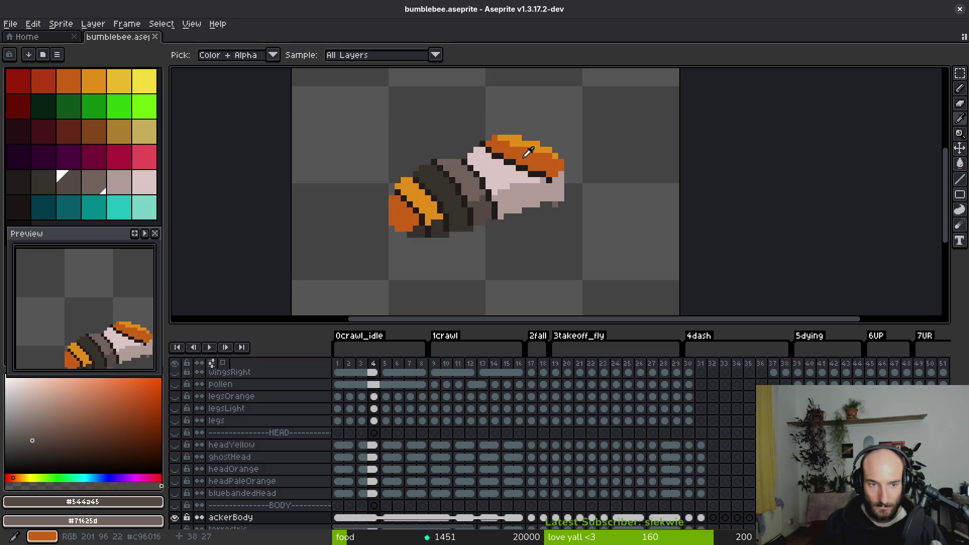
click(528, 153)
click(520, 152)
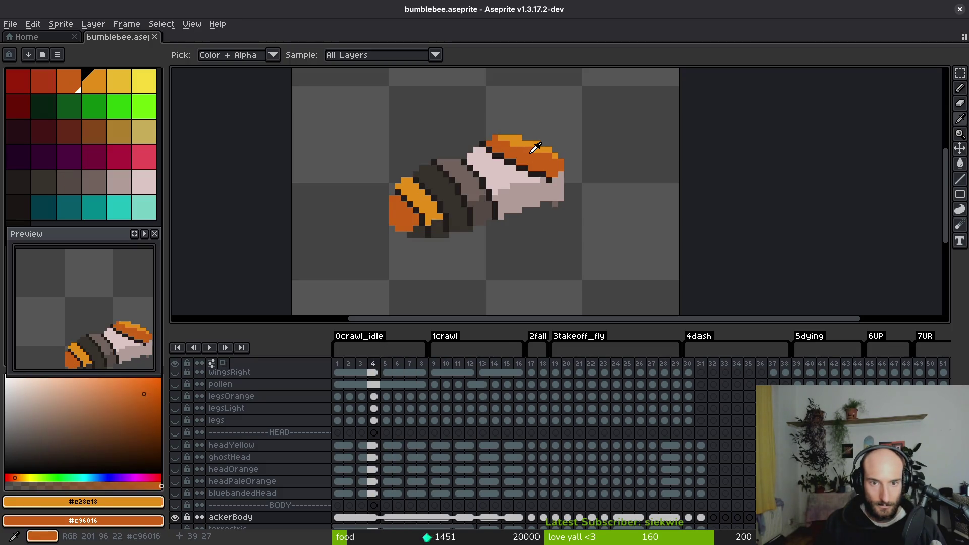
right_click(525, 154)
- On frame 5, fill the wings darker orange and draw a light-orange strip along their top
key(Right)
key(f)
scroll(518, 150, up, 2)
key(g)
right_click(518, 151)
key(b)
mouse_move(473, 122)
mouse_down()
mouse_move(517, 143)
mouse_move(571, 136)
mouse_move(611, 165)
mouse_up()
- Sample the grey-pink body and dark stripe colours, then fill frame 5's orange stripes dark grey
key(Left)
key(i)
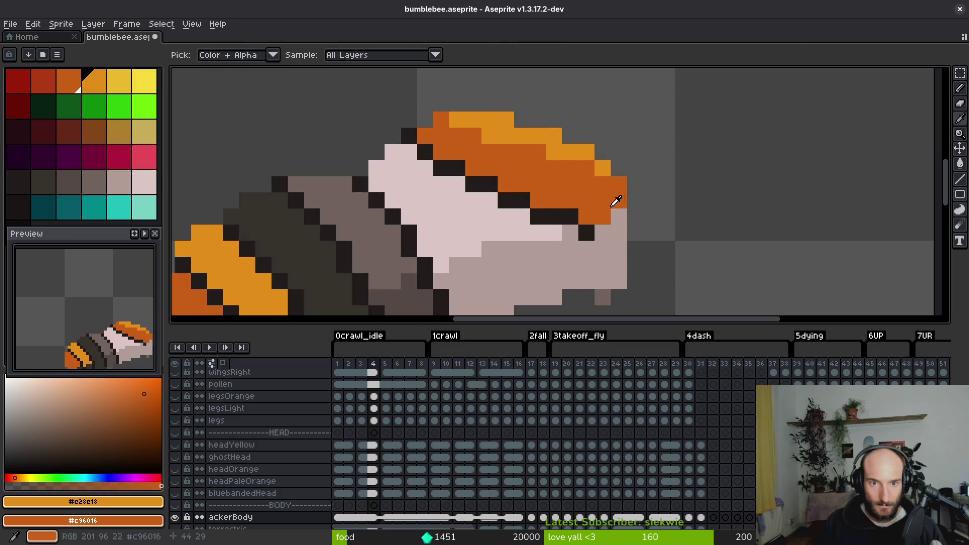
scroll(619, 200, down, 3)
scroll(557, 195, up, 2)
click(557, 194)
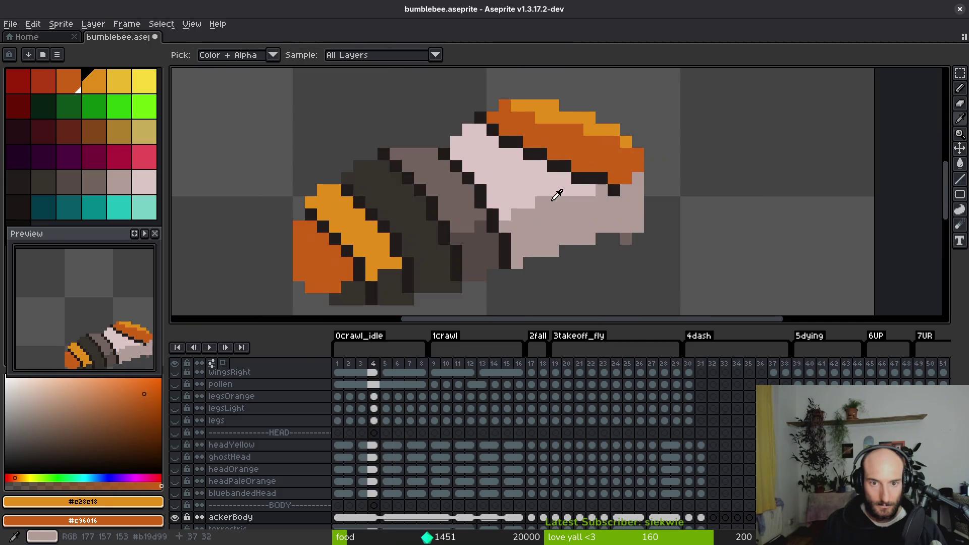
mouse_move(431, 181)
mouse_down()
mouse_move(452, 162)
mouse_move(451, 147)
mouse_up()
key(Right)
key(Left)
click(461, 160)
key(Right)
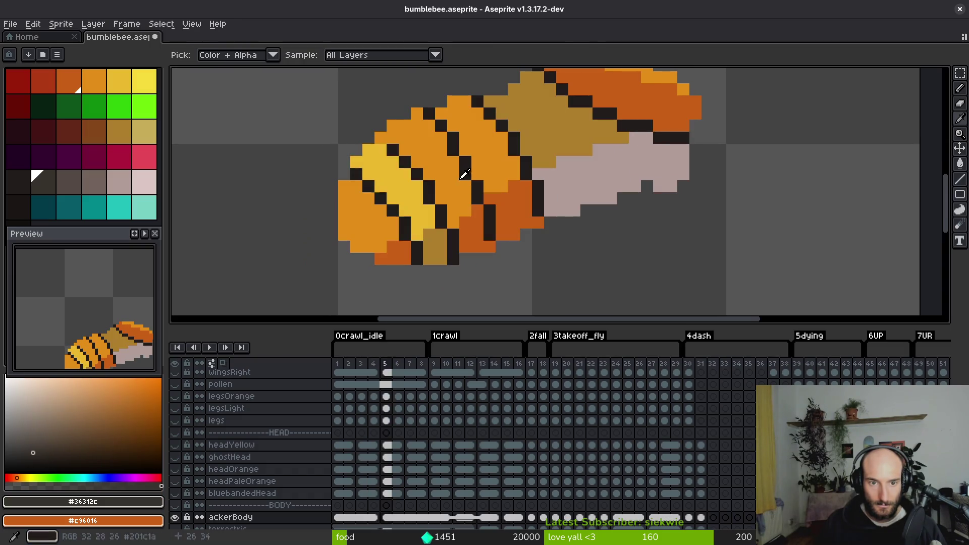
key(g)
click(439, 169)
click(475, 231)
- Sample two greys from the reference and fill the orange patch below the stripe grey
key(i)
key(Left)
click(536, 212)
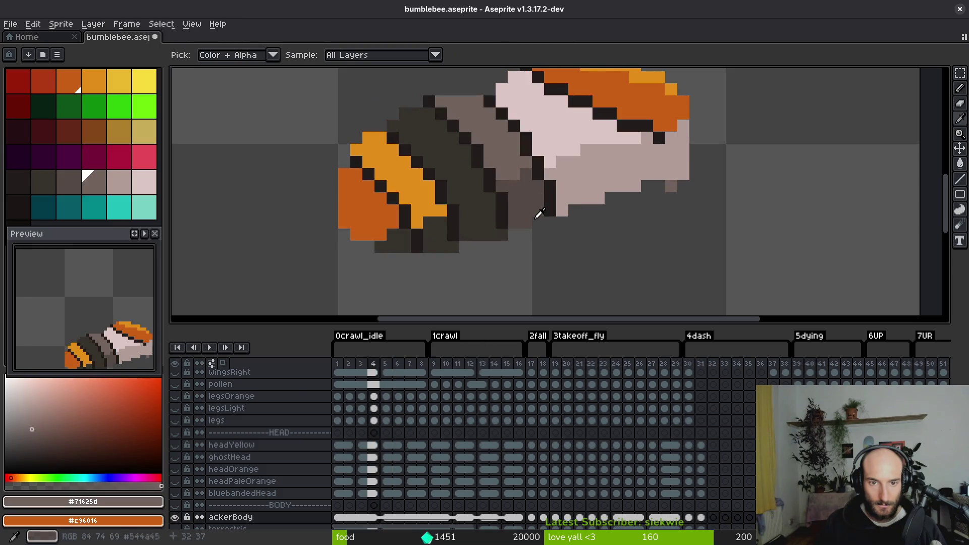
right_click(528, 201)
key(Right)
key(g)
click(479, 150)
- Sample the two pink shades and fill the ochre body area light pink
right_click(515, 212)
key(i)
key(Left)
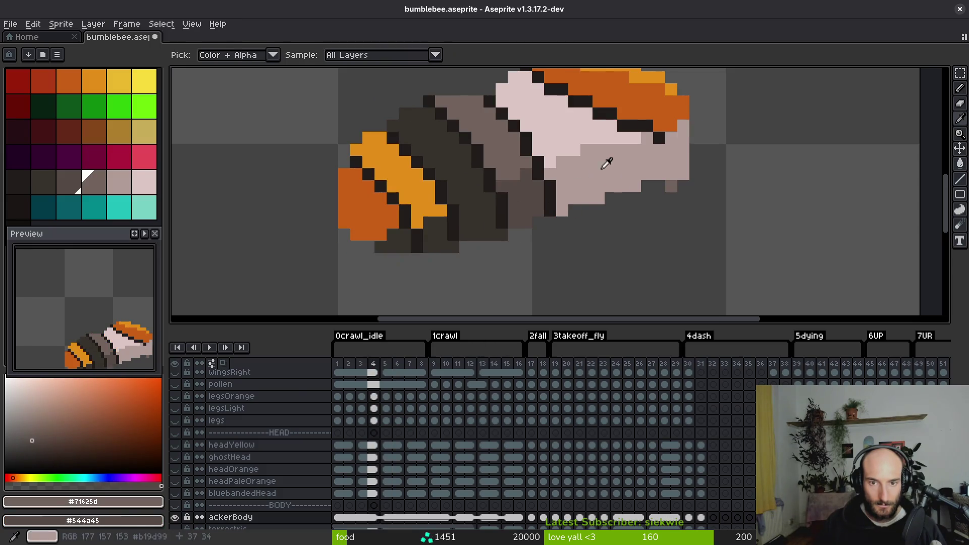
click(603, 160)
right_click(601, 158)
key(Right)
key(g)
click(549, 128)
scroll(549, 128, down, 3)
- Compare frames 4 and 5 and sample the dark outline colour
key(i)
key(Left)
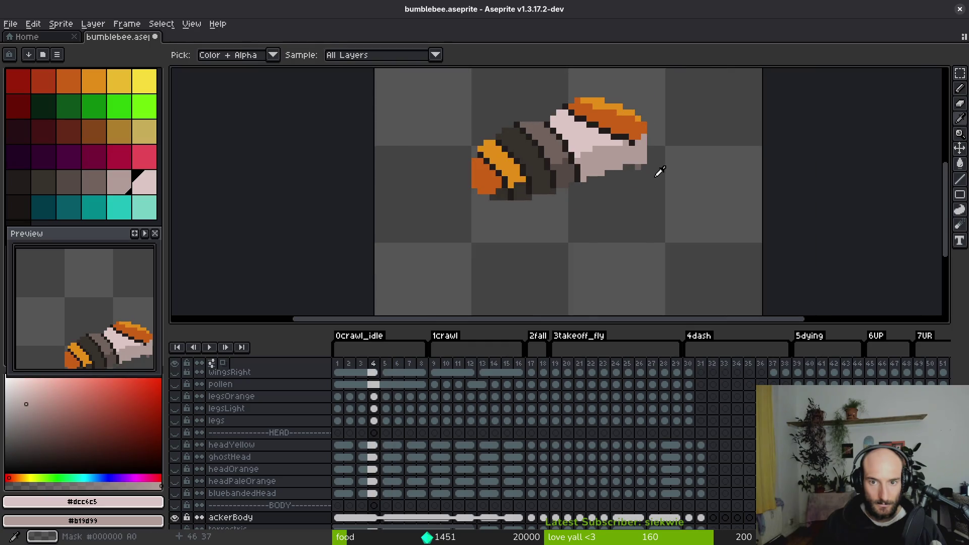
key(Right)
key(g)
key(i)
key(Left)
click(635, 177)
scroll(635, 177, up, 2)
key(b)
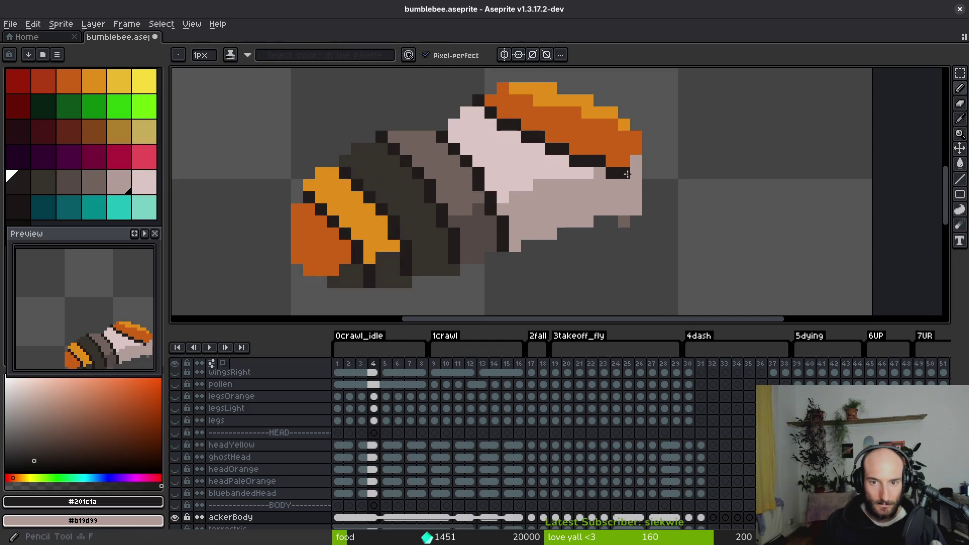
scroll(634, 196, down, 3)
- Sample the grey-pink body colour from frame 4 for pixel drawing
key(i)
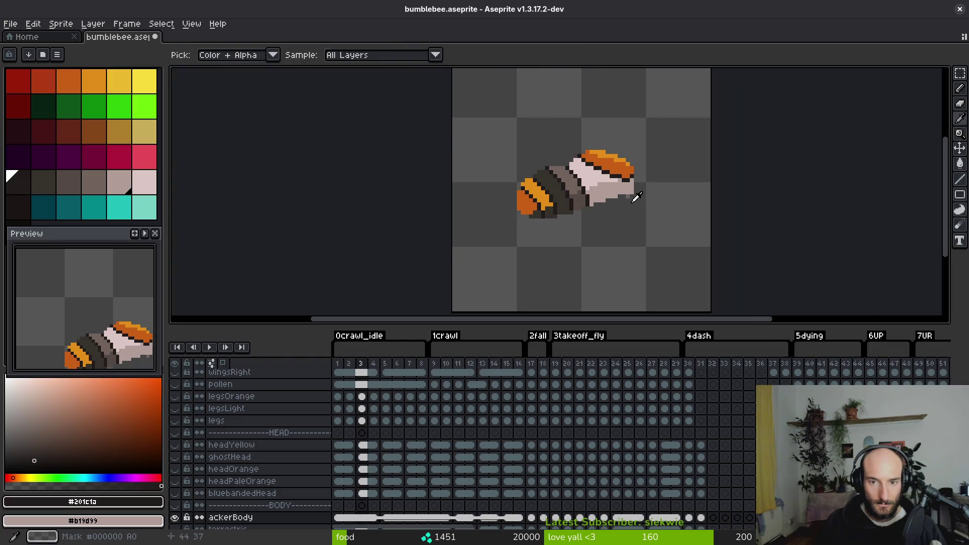
key(Left)
key(Right)
key(Left)
key(Right)
scroll(638, 217, up, 3)
click(630, 205)
key(b)
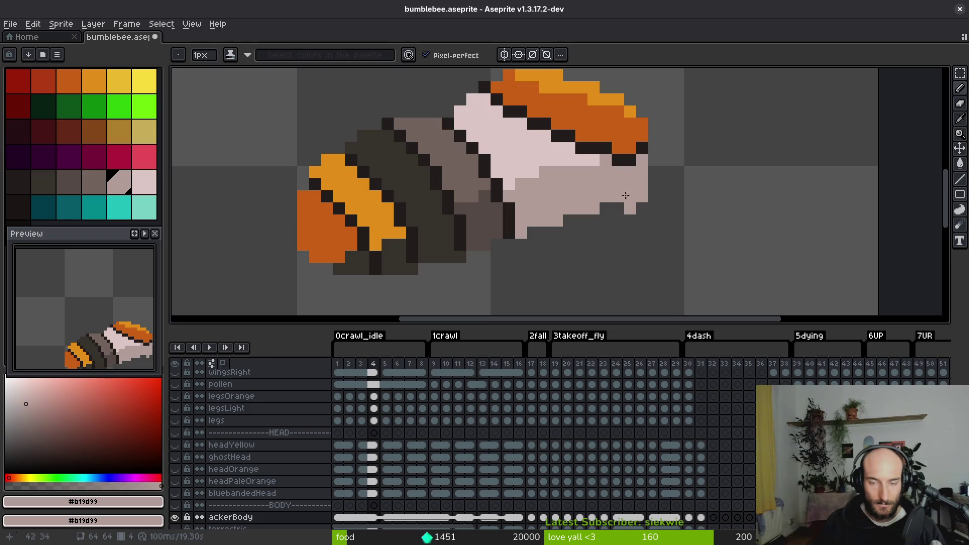
- Erase a stray dark pixel on the bee's lower-right edge
scroll(636, 212, down, 3)
key(i)
key(Left)
key(Right)
scroll(643, 216, up, 3)
key(e)
click(631, 212)
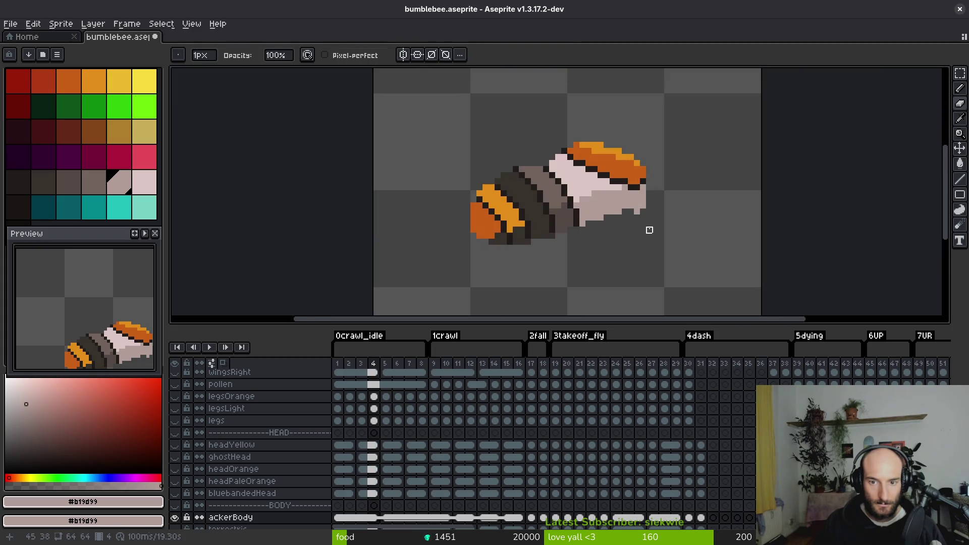
- Sample light pink, then the stripe's orange and dark grey from frame 4
scroll(637, 212, down, 2)
key(i)
click(622, 228)
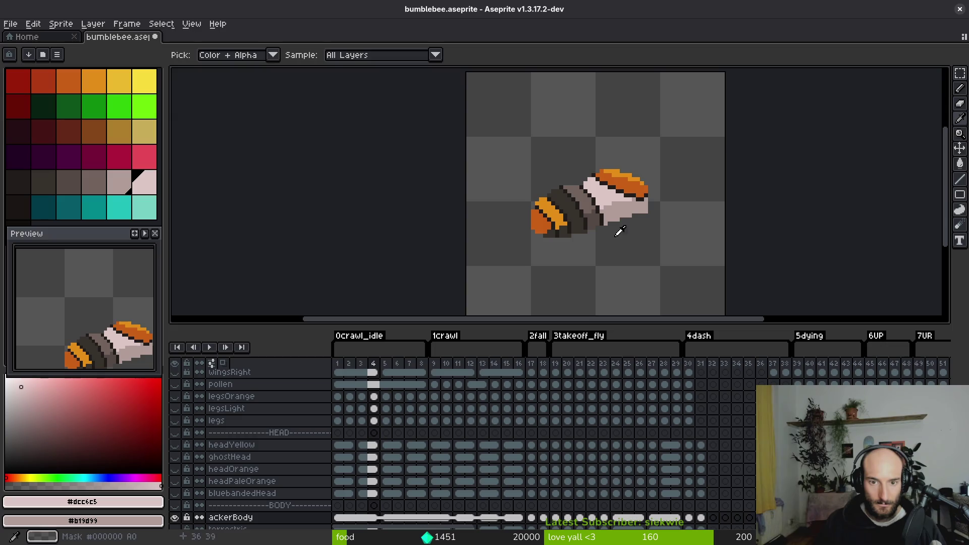
key(Right)
key(Left)
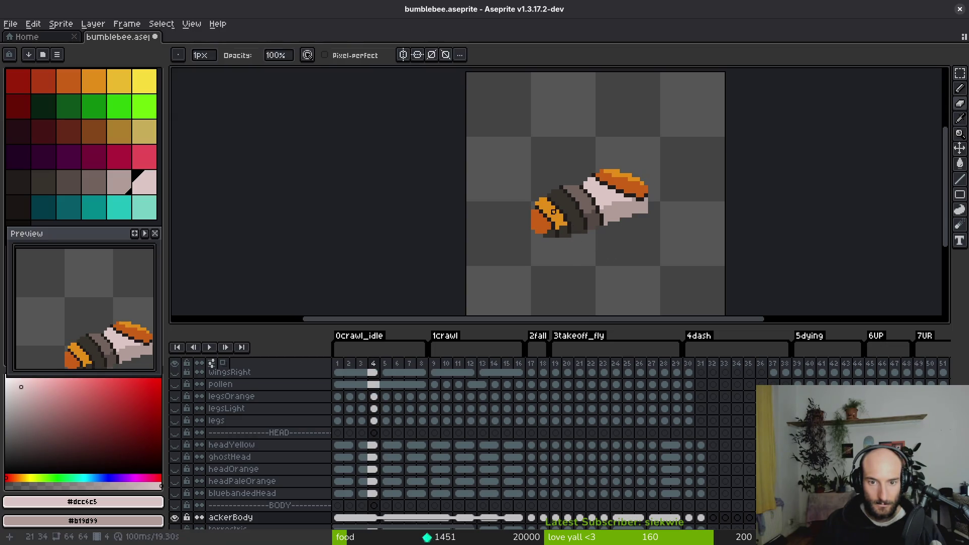
alt+click(549, 219)
right_click(566, 233)
- On frame 5, fill the muted orange patch dark grey and the light-orange rear block dark orange
key(b)
scroll(562, 235, up, 4)
key(g)
key(Right)
right_click(563, 224)
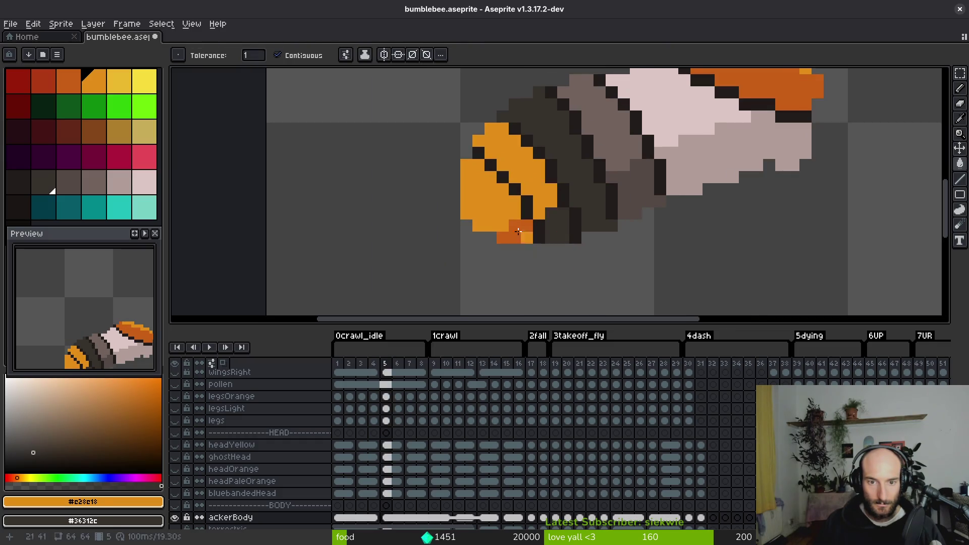
alt+click(527, 236)
click(515, 225)
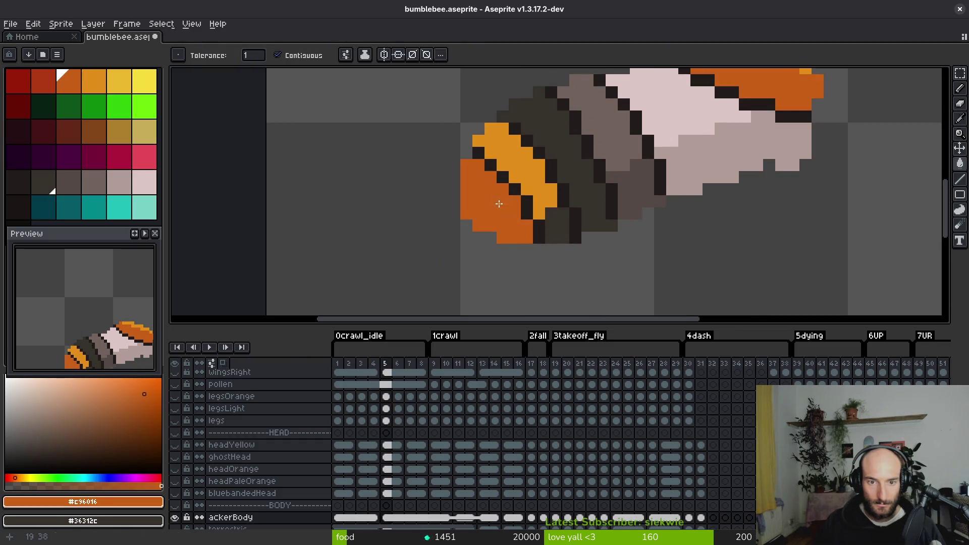
click(502, 225)
- Step forward through the animation to fall frame 17
scroll(562, 261, down, 5)
key(i)
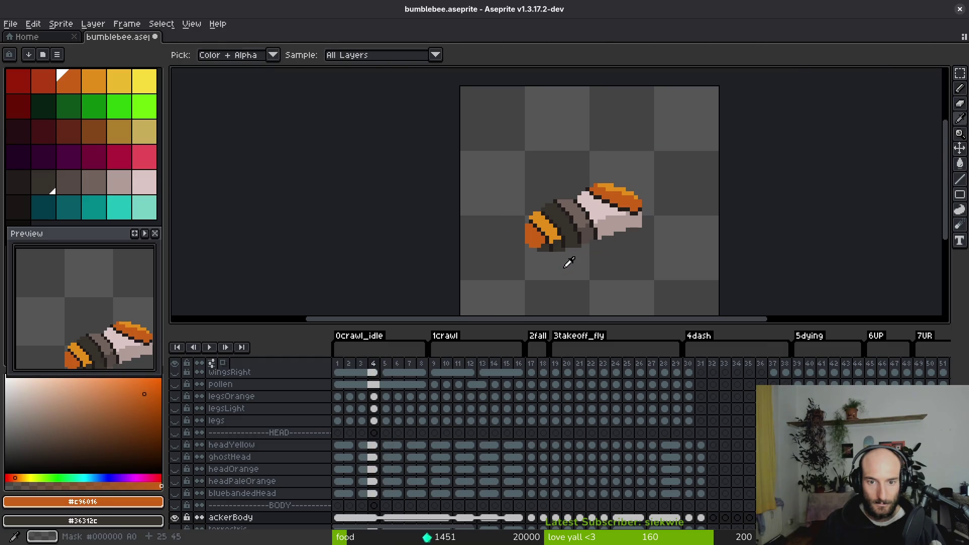
key(g)
key(Left)
key(Right)
key(i)
key(Right)
key(Right)
key(Right)
key(Right)
key(Right)
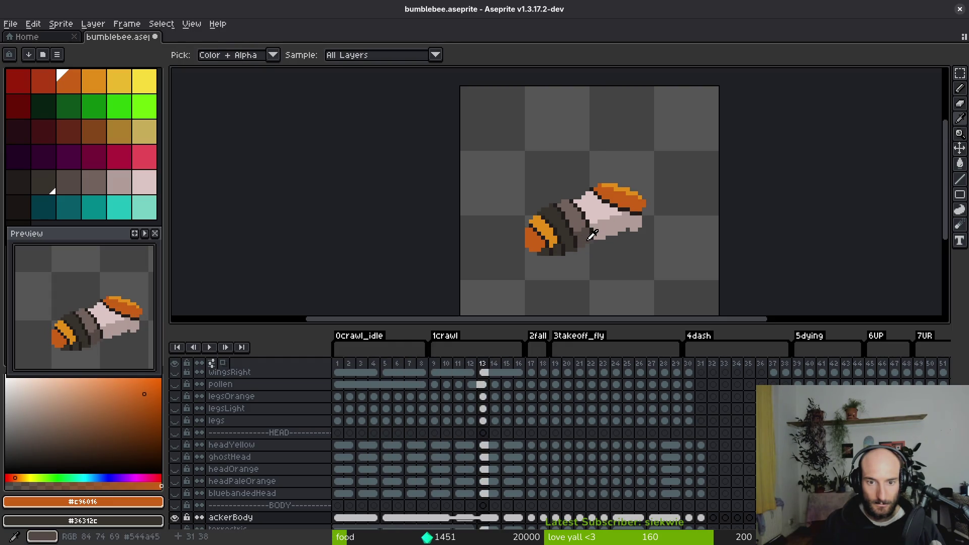
key(Right)
key(Right)
key(g)
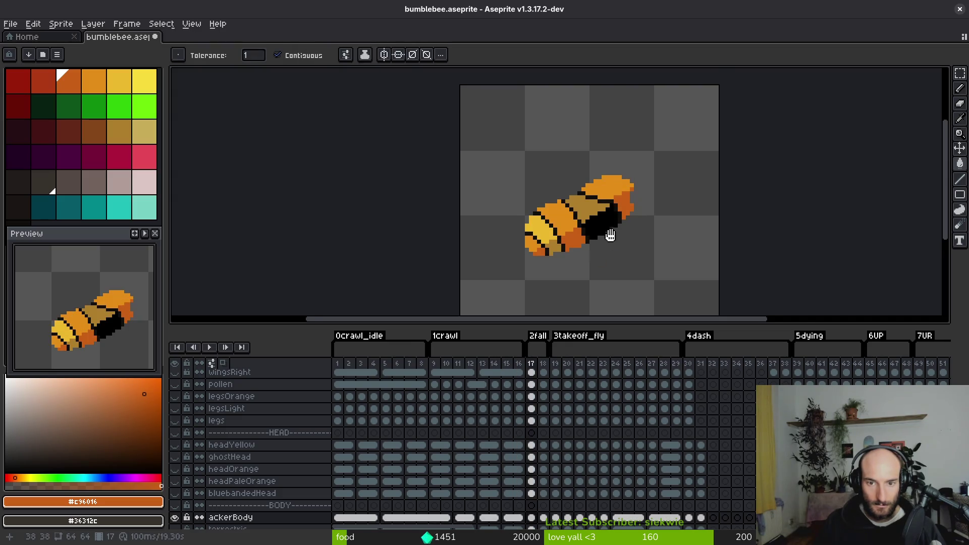
- Compare frame 17 with frame 16 and sample frame 16's light pink
scroll(615, 242, up, 3)
key(i)
key(Left)
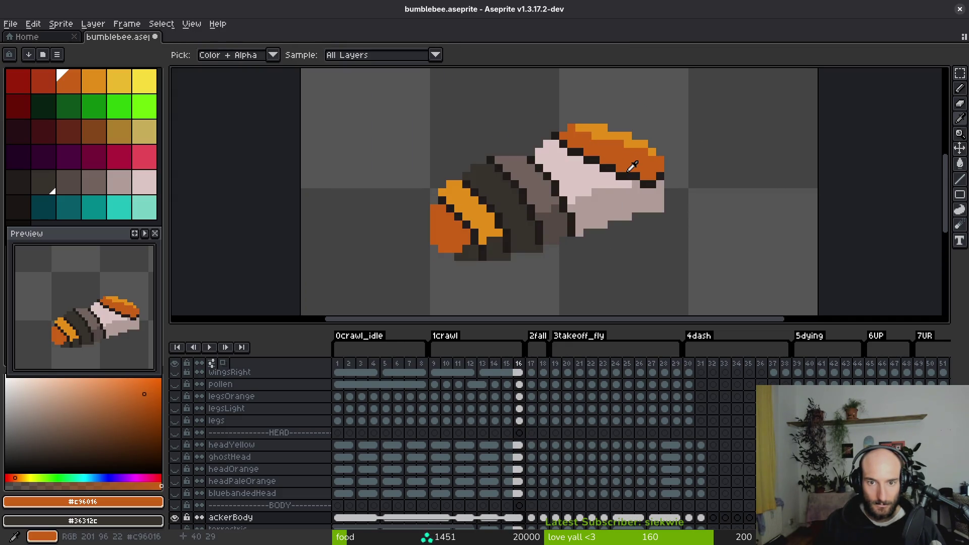
key(Right)
key(Left)
alt+click(581, 186)
key(Right)
- Fill frame 17's head light pink and darker pink, and its remaining orange parts grey
click(565, 175)
key(Left)
alt+click(612, 191)
key(Right)
click(589, 199)
scroll(590, 200, up, 1)
alt+click(588, 199)
click(613, 190)
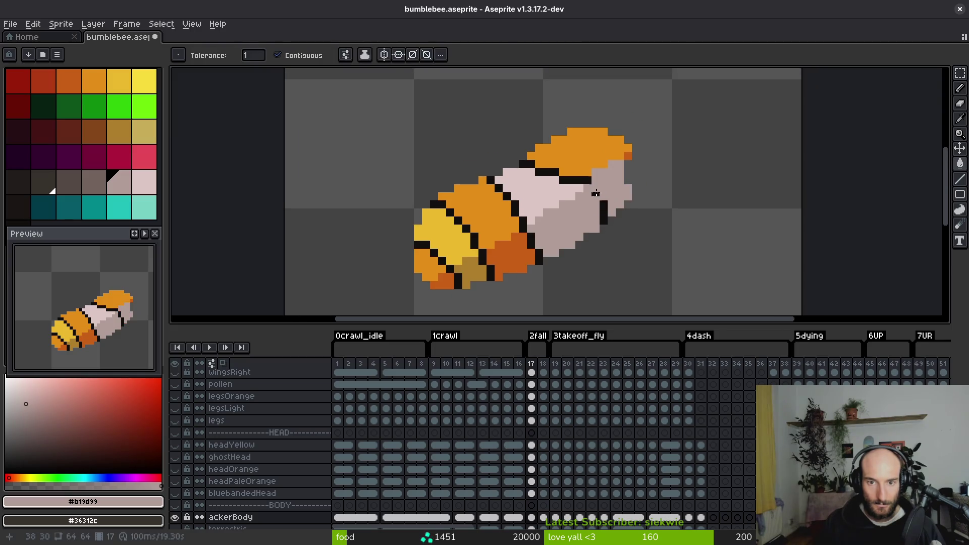
- Draw black pixels along the head stripe, undo the extras, and add one at its lower end
key(b)
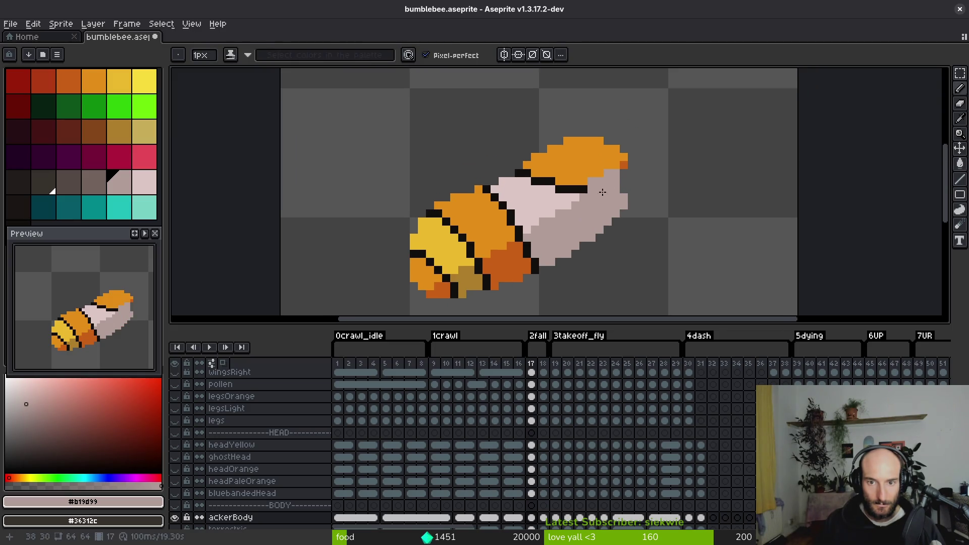
scroll(591, 206, up, 1)
alt+click(566, 192)
drag(581, 180, 606, 181)
key(ctrl+z)
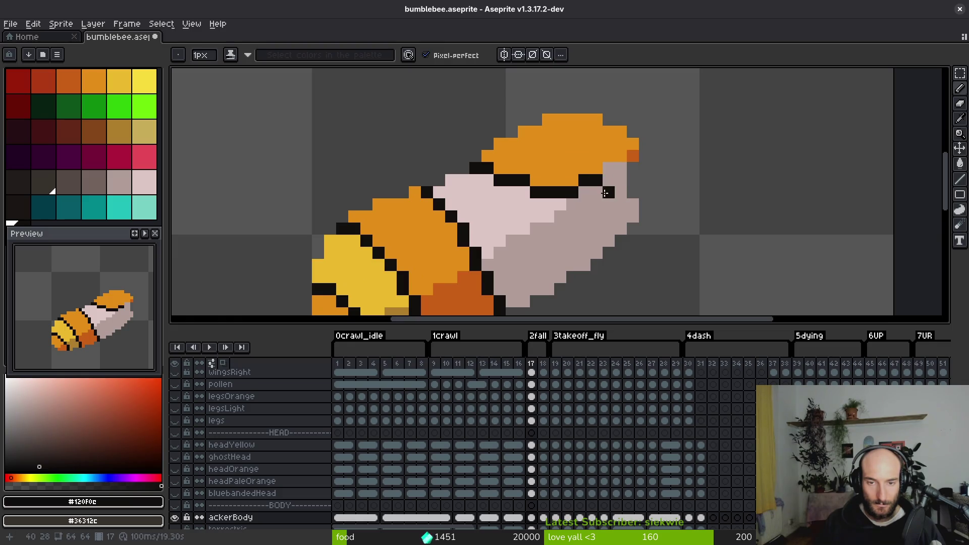
key(Left)
key(Right)
key(ctrl+z)
click(589, 193)
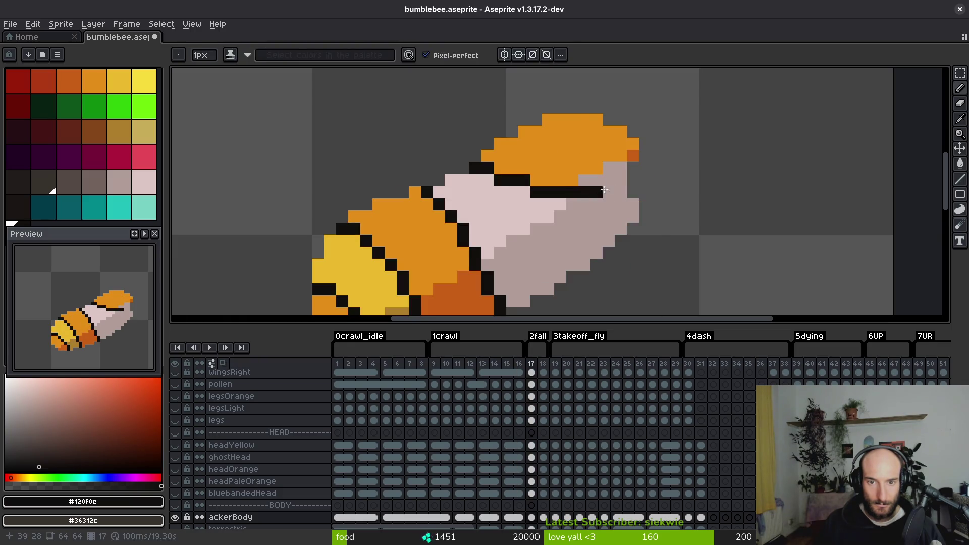
- Compare with the previous frame and sample the bee's black outline colour
key(g)
alt+click(619, 167)
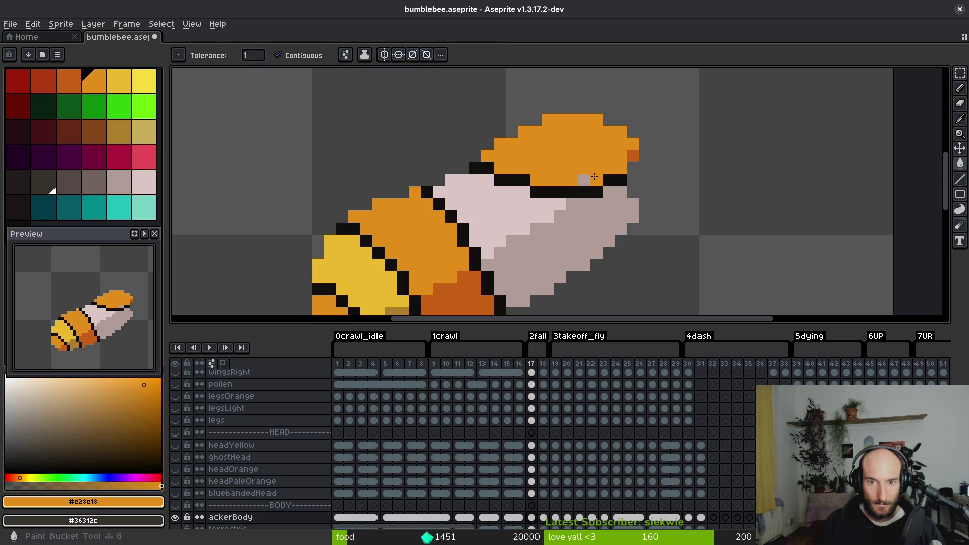
scroll(589, 175, down, 2)
key(i)
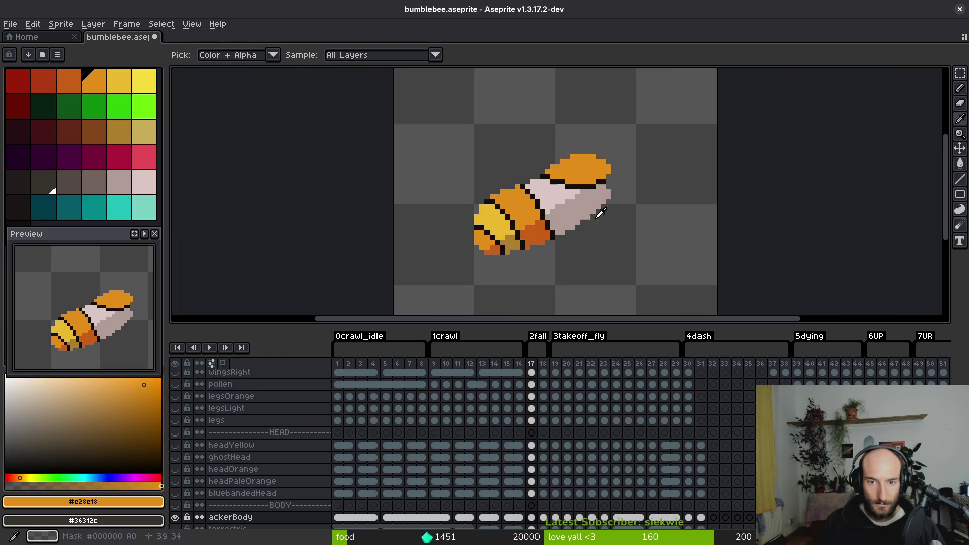
key(Left)
key(Right)
click(547, 181)
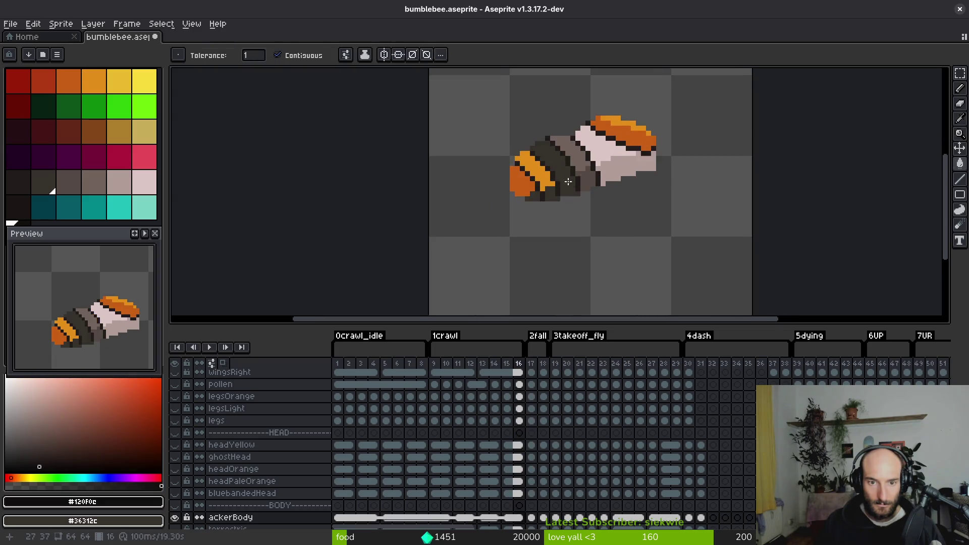
- Place a black eye pixel on the head and draw a diagonal black line across it
scroll(507, 99, up, 4)
key(b)
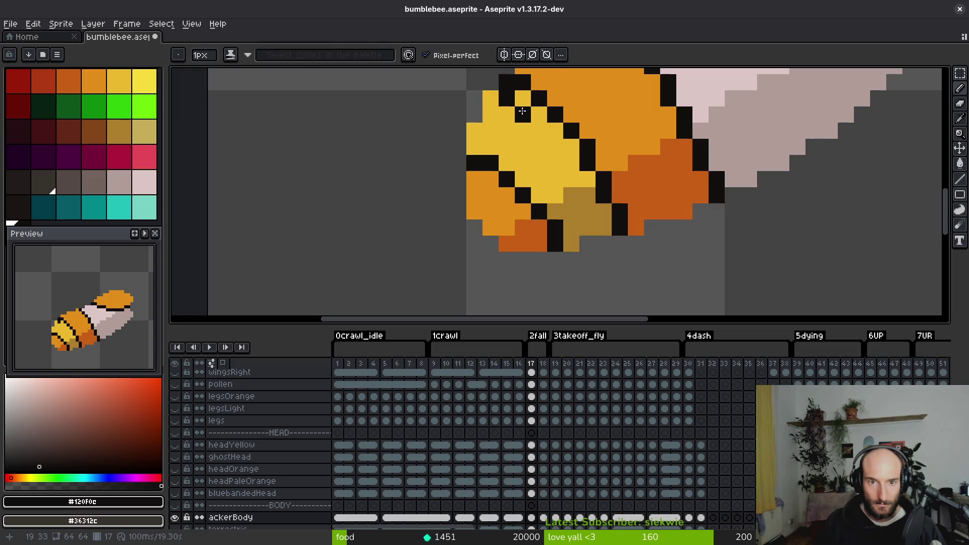
click(506, 108)
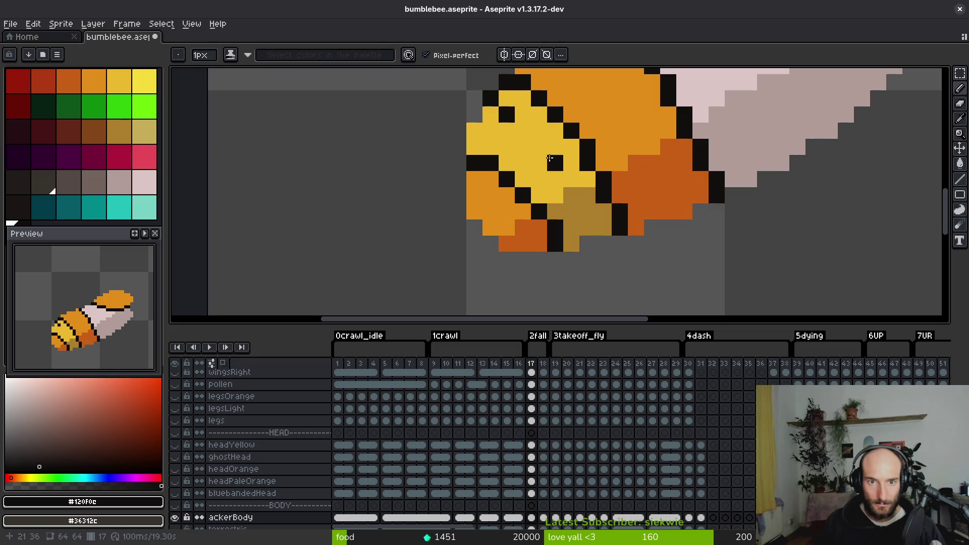
key(ctrl+z)
drag(507, 100, 619, 251)
- Repaint stray black pixels dark orange and paint over the bee's head in light orange
scroll(592, 178, up, 2)
alt+click(628, 202)
click(585, 197)
alt+click(596, 163)
mouse_move(585, 200)
mouse_down()
mouse_move(569, 165)
mouse_move(571, 174)
mouse_move(503, 115)
mouse_up()
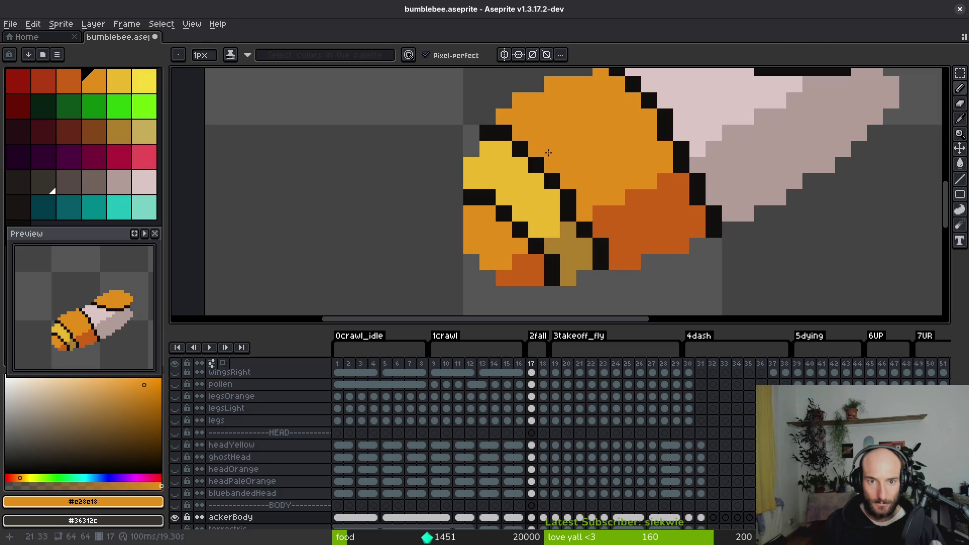
- Draw a diagonal black stripe joining the outline and repaint outline pixels orange
scroll(547, 152, down, 5)
scroll(518, 152, up, 5)
alt+click(518, 153)
mouse_move(518, 153)
mouse_down()
mouse_move(497, 130)
mouse_move(522, 152)
mouse_up()
alt+click(508, 125)
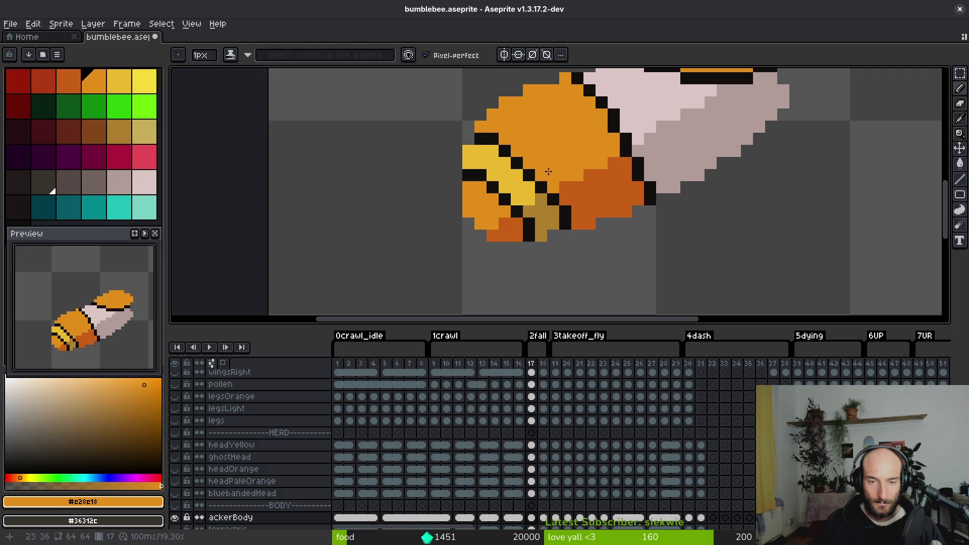
- Sample black and yellow from the bee, then draw black stripe pixels across the head with the Pencil
scroll(548, 172, down, 6)
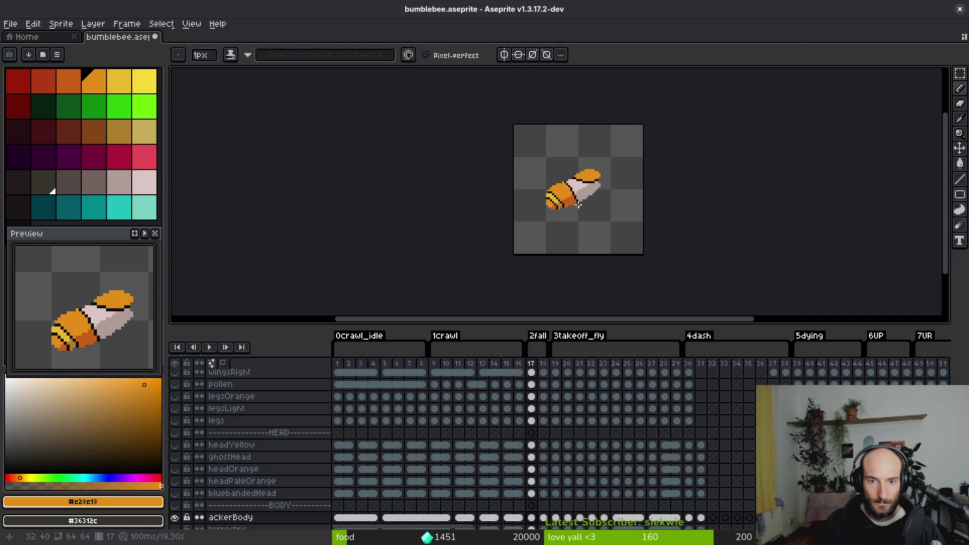
scroll(579, 205, up, 6)
alt+click(503, 188)
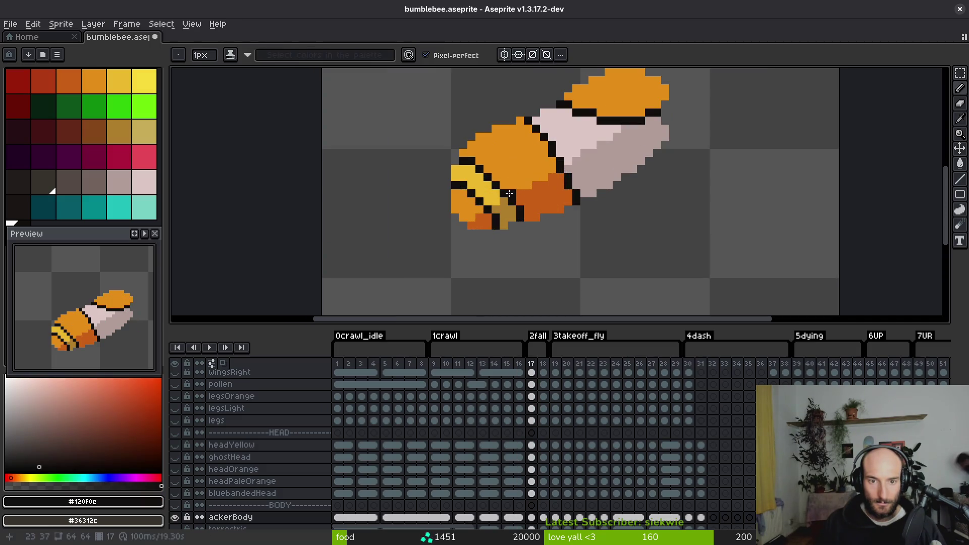
alt+click(488, 179)
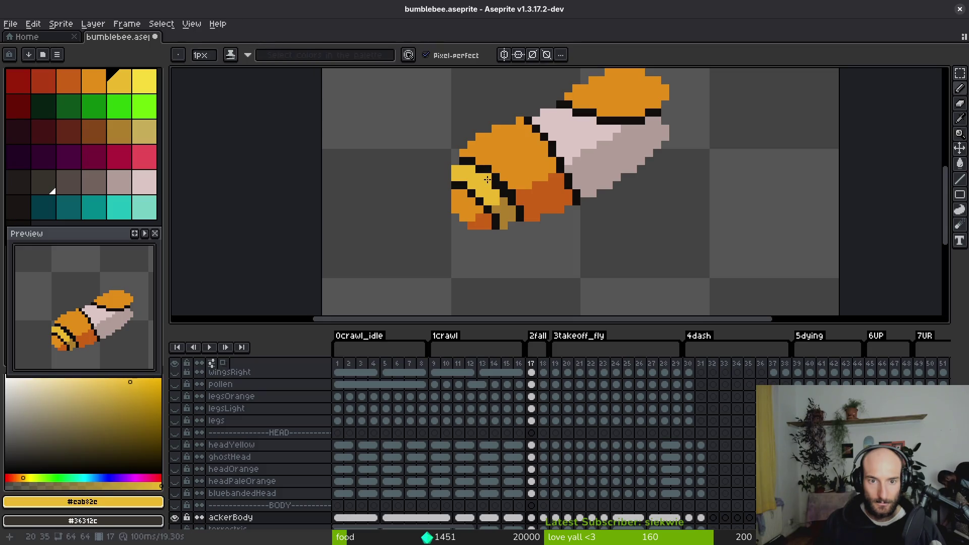
scroll(527, 211, down, 5)
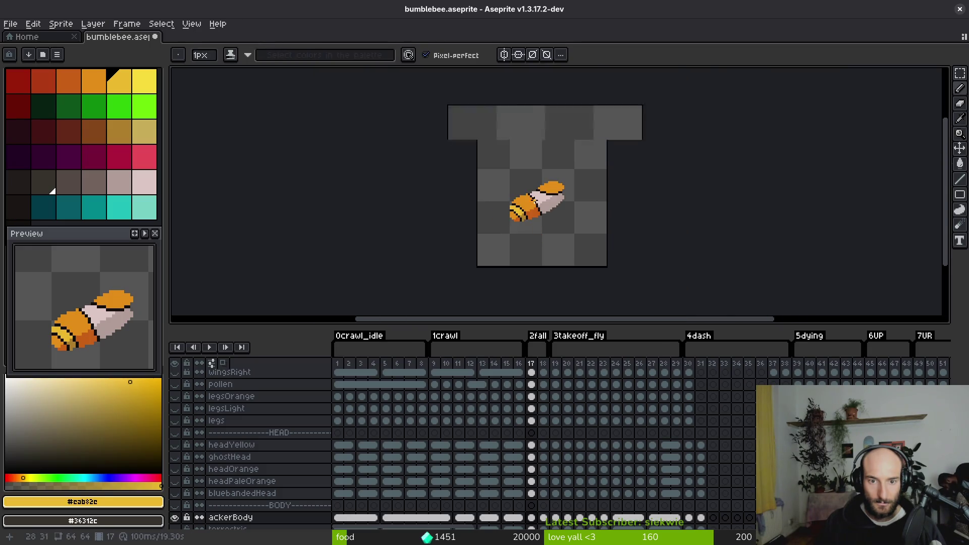
scroll(534, 200, up, 5)
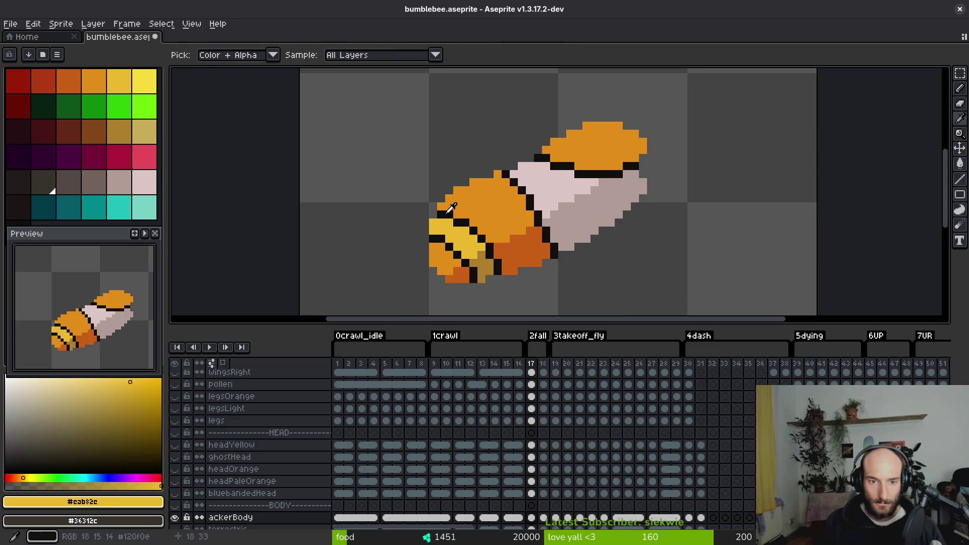
alt+click(458, 222)
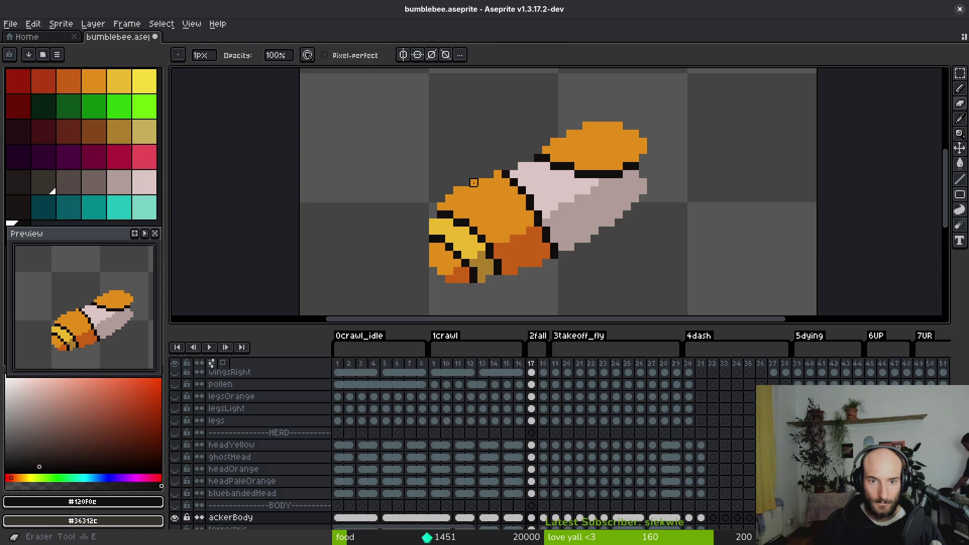
key(Left)
key(b)
drag(472, 191, 483, 191)
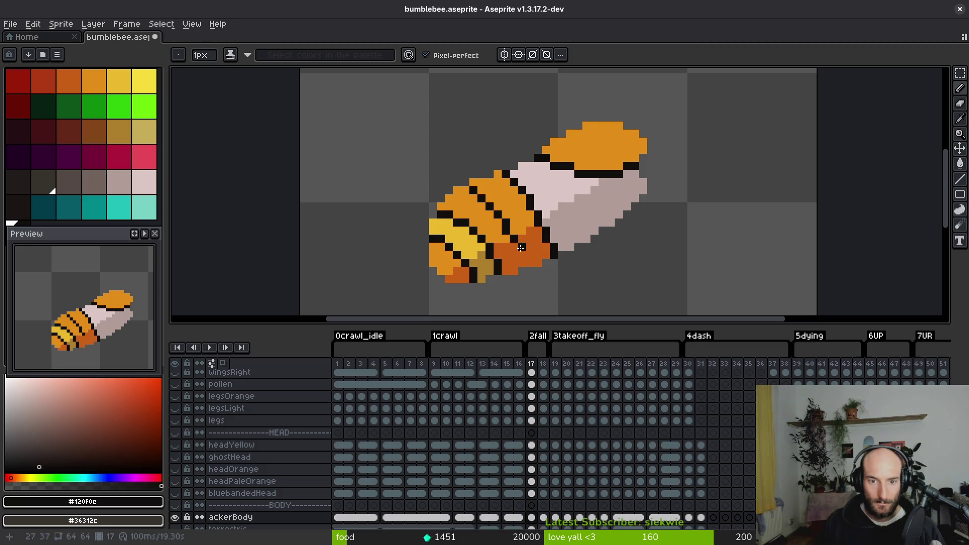
- Set yellow as the secondary colour, add a yellow pixel beside the stripe and touch up black stripe pixels
scroll(523, 259, down, 7)
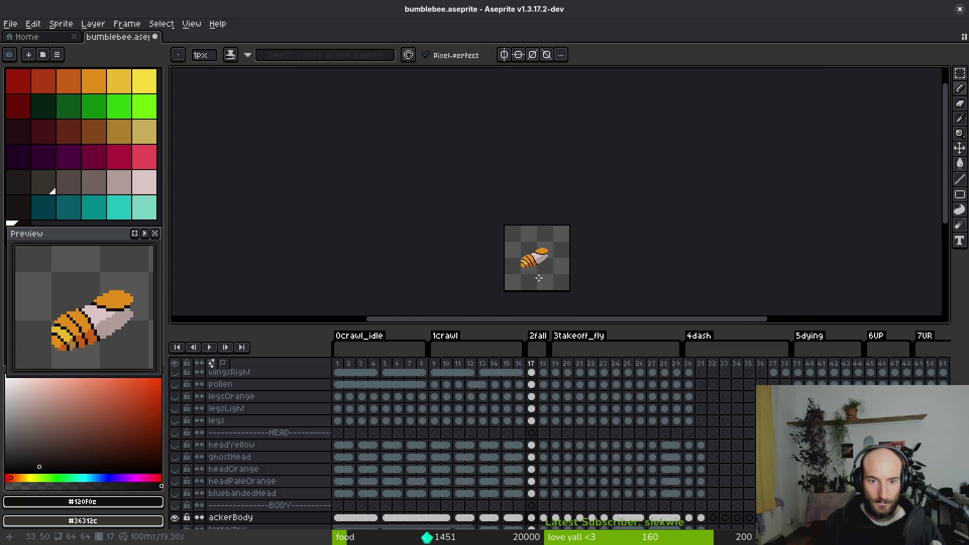
scroll(539, 281, up, 7)
key(alt)
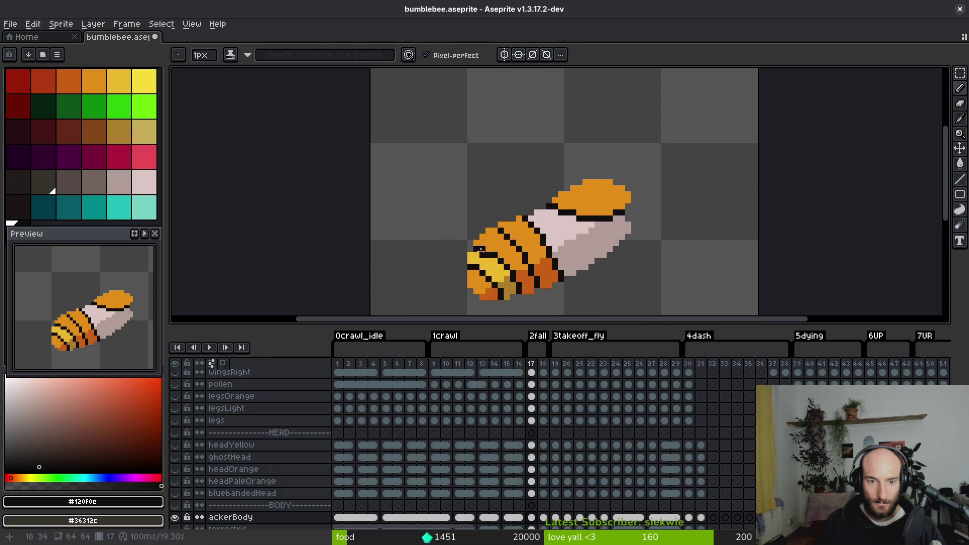
scroll(480, 250, up, 3)
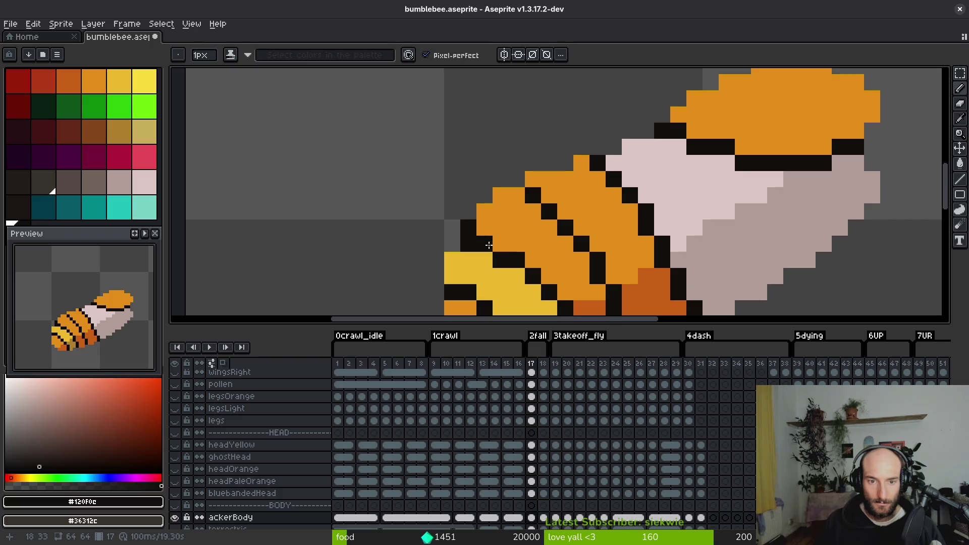
alt+right_click(467, 242)
right_click(467, 242)
click(500, 244)
click(484, 228)
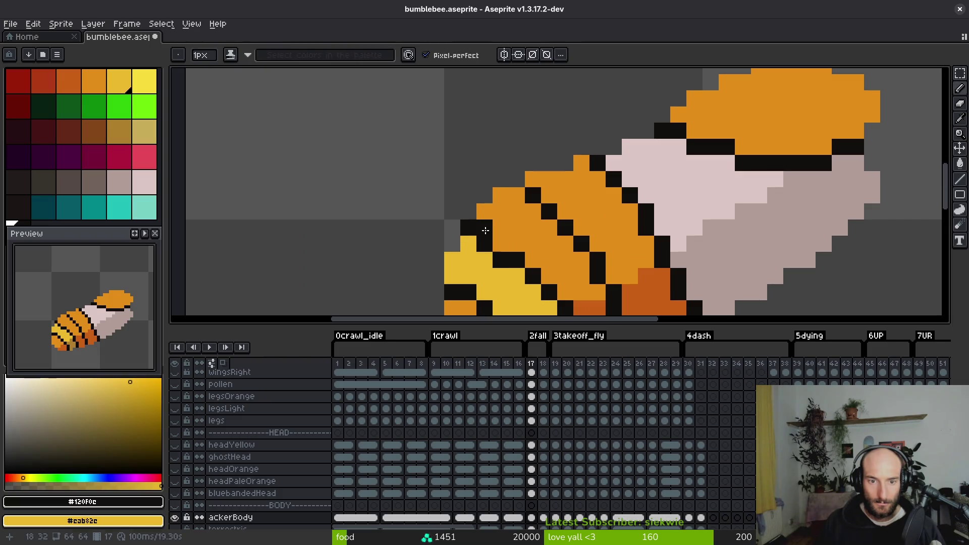
scroll(545, 237, down, 3)
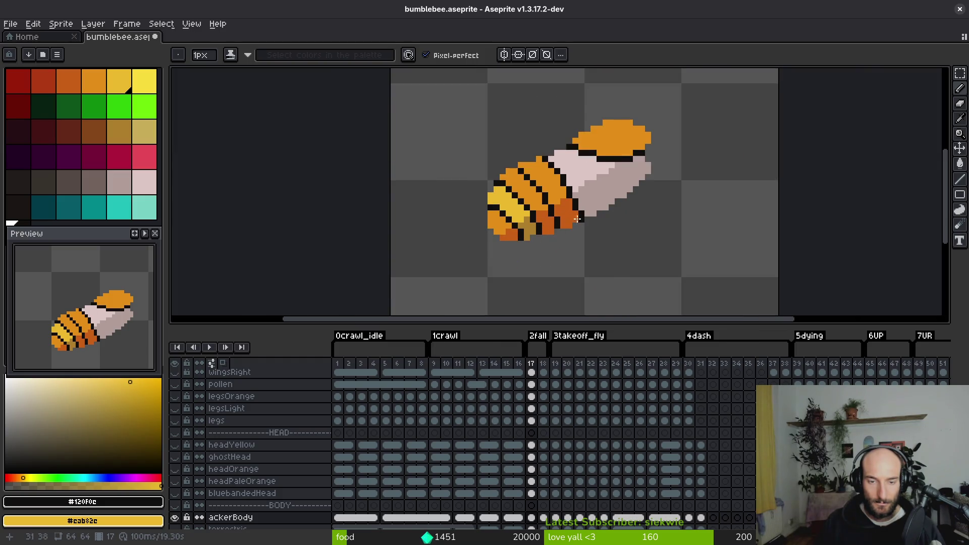
- Flip between the previous frame and fall frame 17 to compare the bee
key(Left)
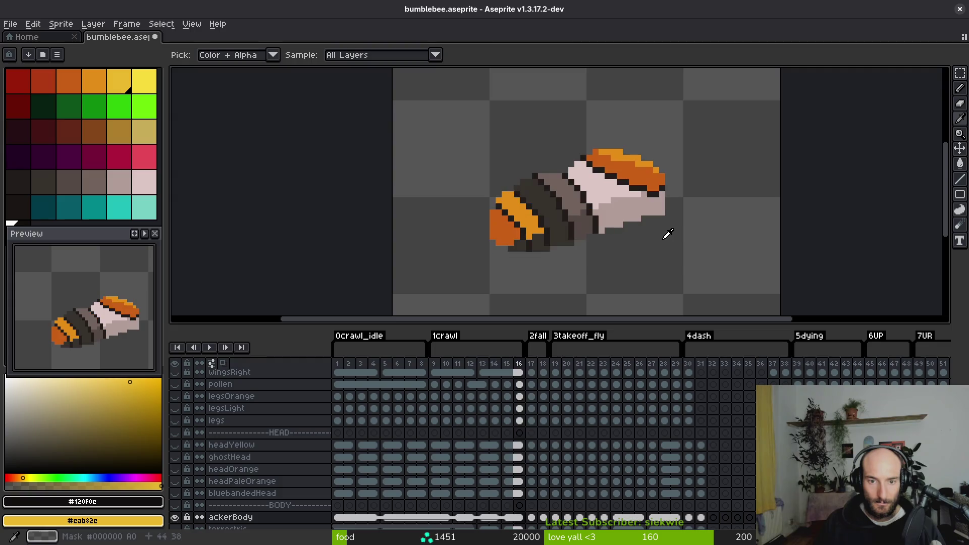
key(Right)
key(Left)
key(Right)
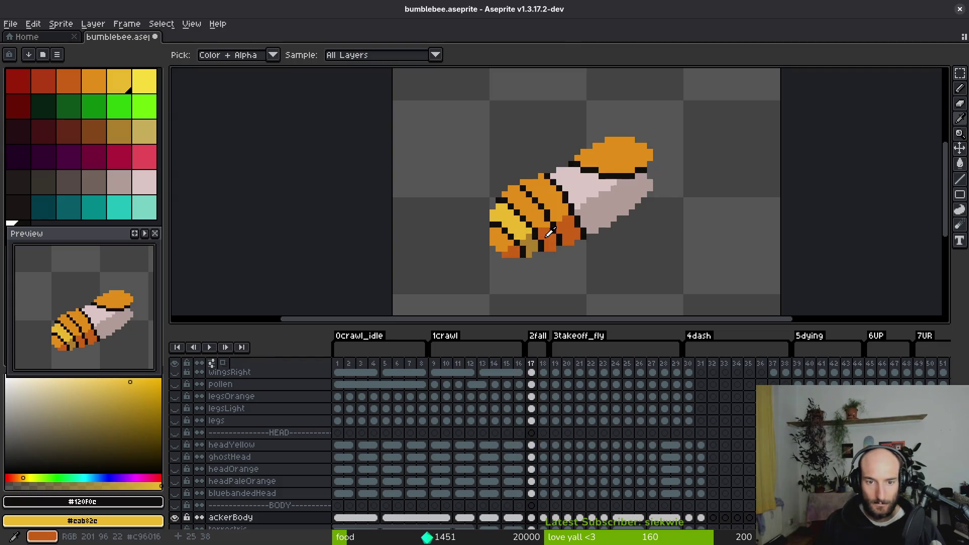
key(Left)
key(Right)
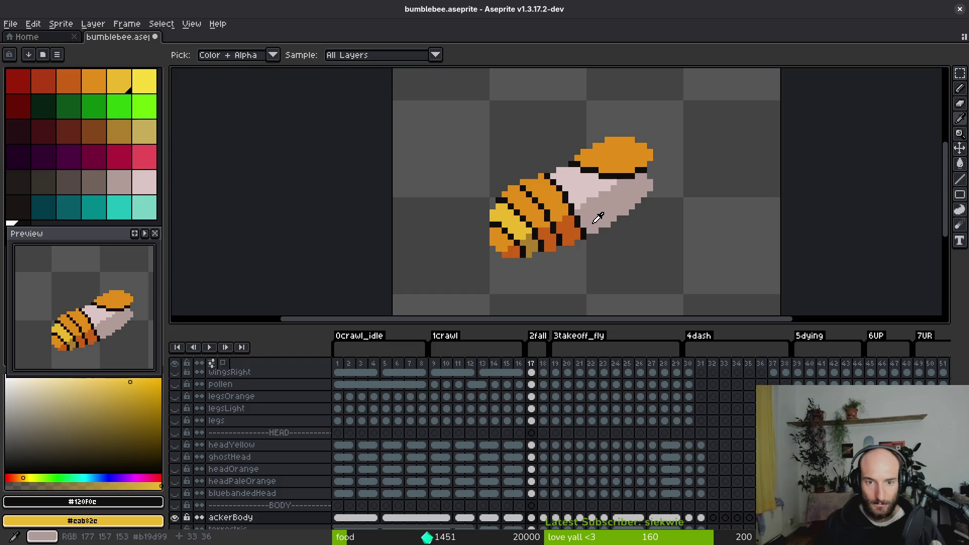
key(Left)
key(Right)
key(b)
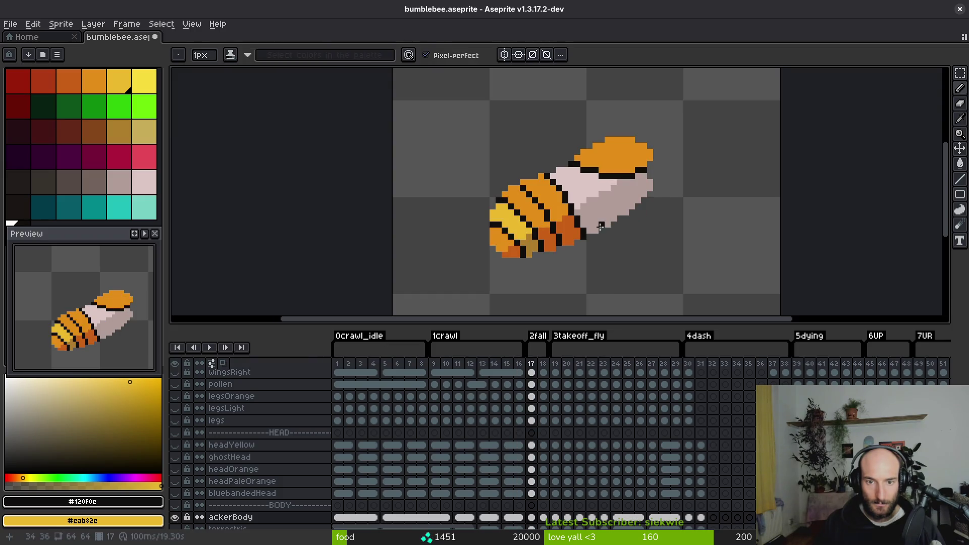
- Add a black pixel to the stripe and cover a stray black pixel with dark orange
scroll(596, 206, up, 3)
key(Left)
key(i)
key(Right)
key(b)
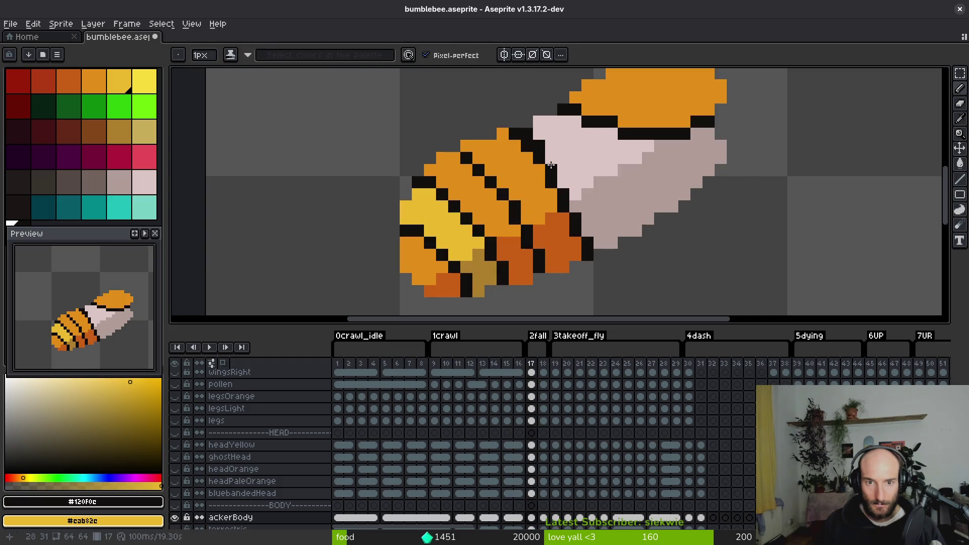
right_click(588, 231)
alt+click(574, 251)
click(584, 255)
click(564, 230)
- Paint stripe outline pixels light orange and extend the stripe with black pixels
alt+click(551, 206)
click(564, 206)
click(552, 182)
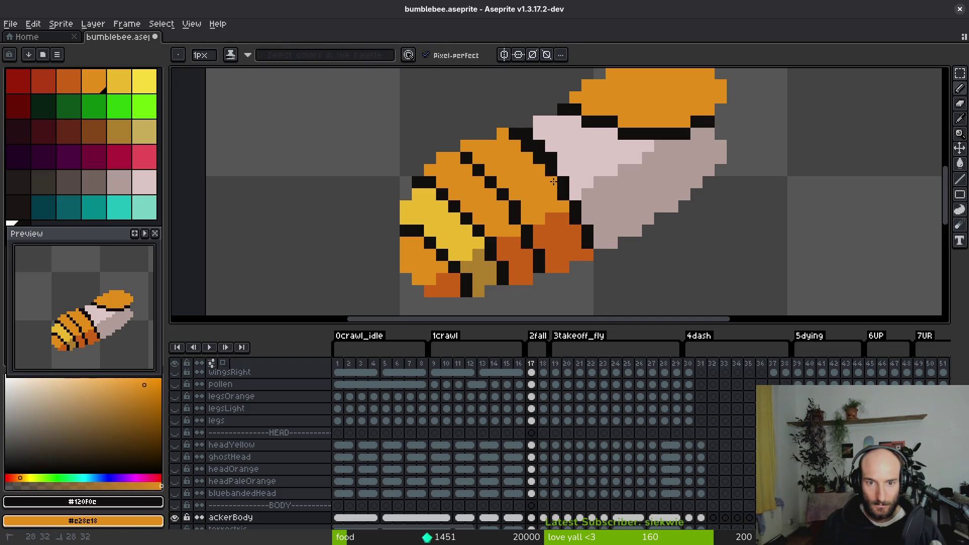
click(533, 152)
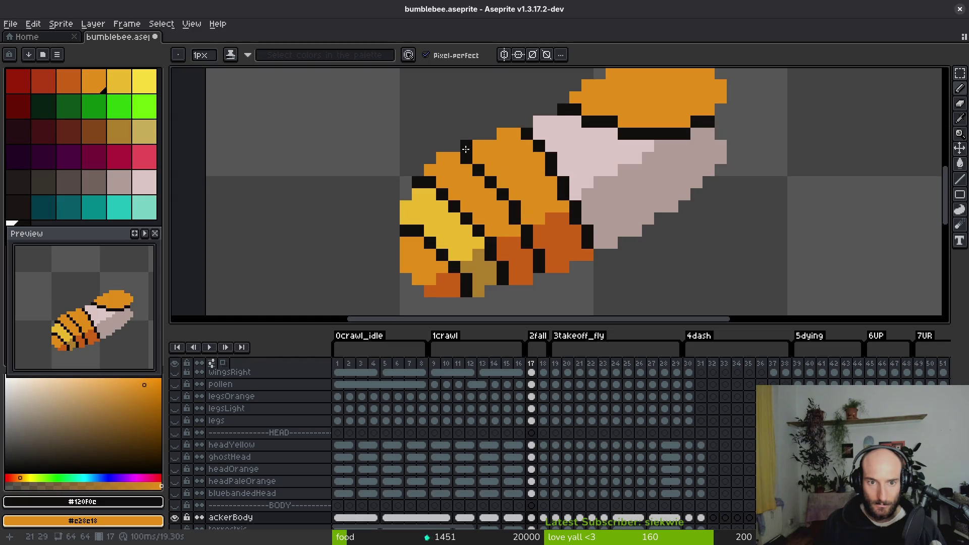
right_click(481, 155)
click(472, 164)
right_click(492, 167)
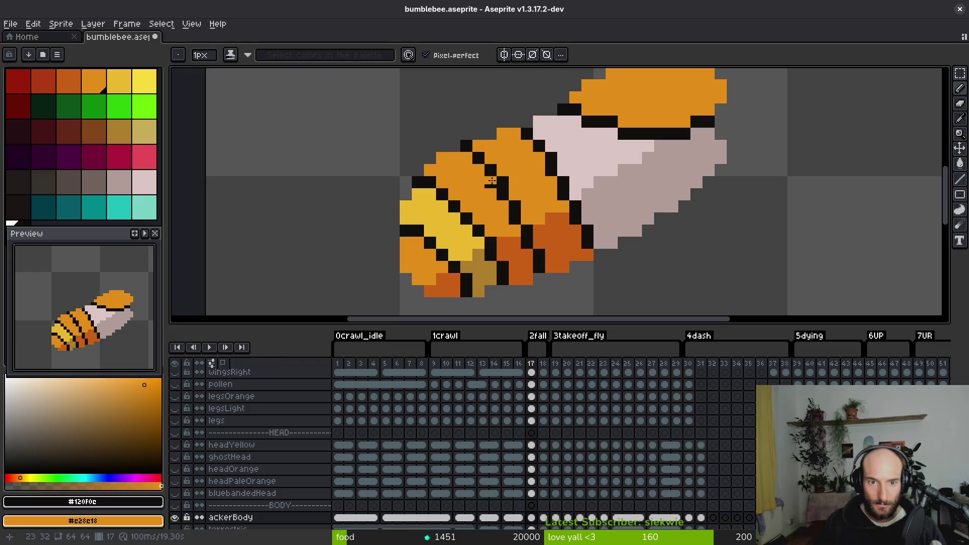
- Zoom out to view the whole bee on frame 17 and save bumblebee.aseprite
scroll(520, 217, down, 6)
scroll(541, 236, up, 2)
scroll(540, 236, up, 2)
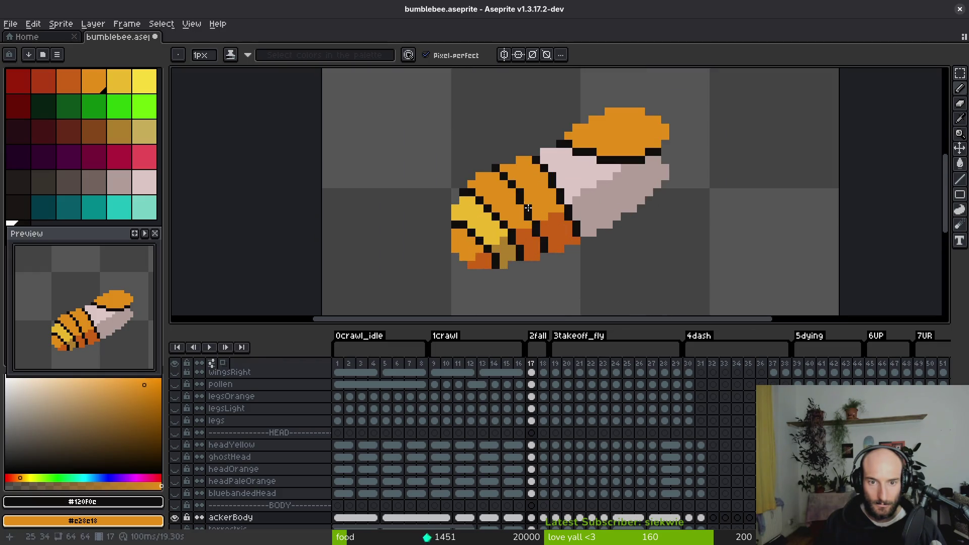
scroll(533, 217, down, 4)
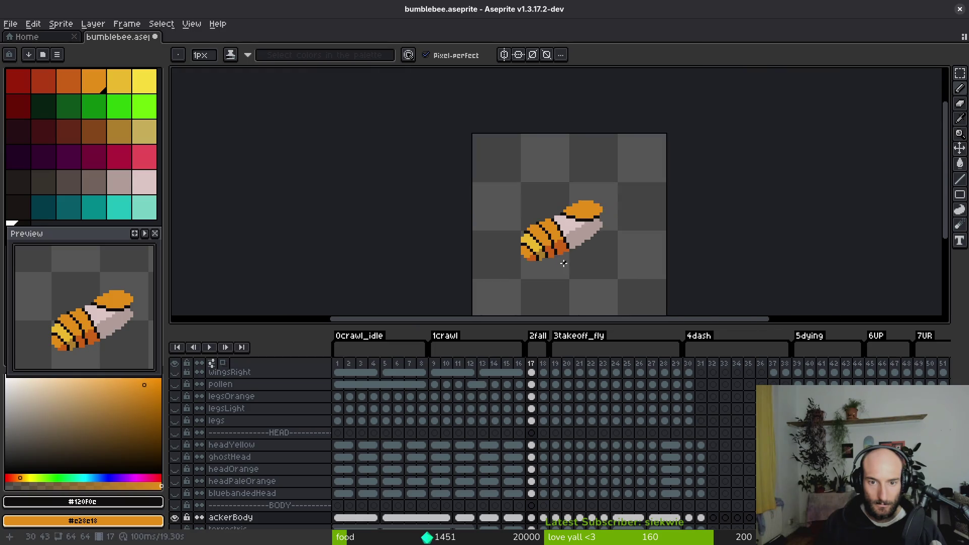
scroll(534, 207, up, 5)
alt+click(546, 224)
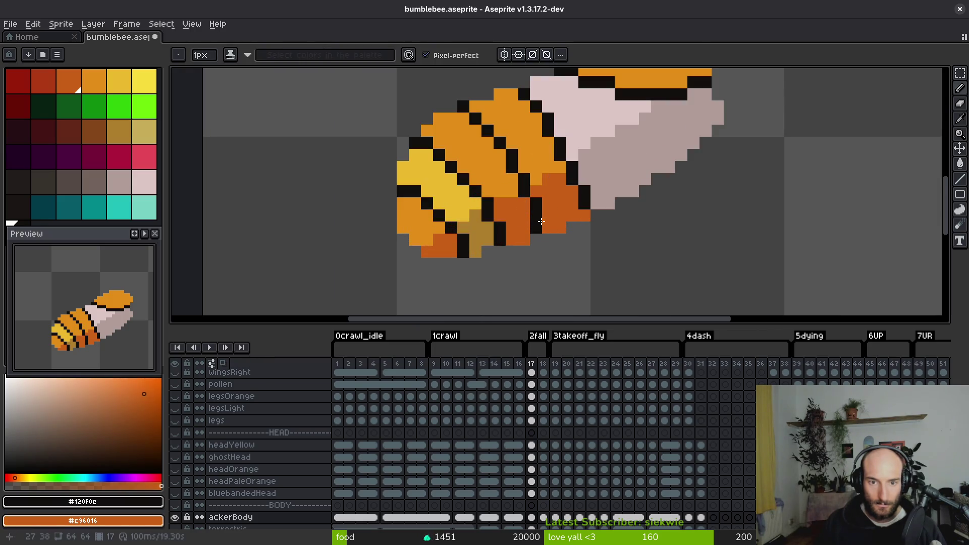
scroll(550, 252, down, 5)
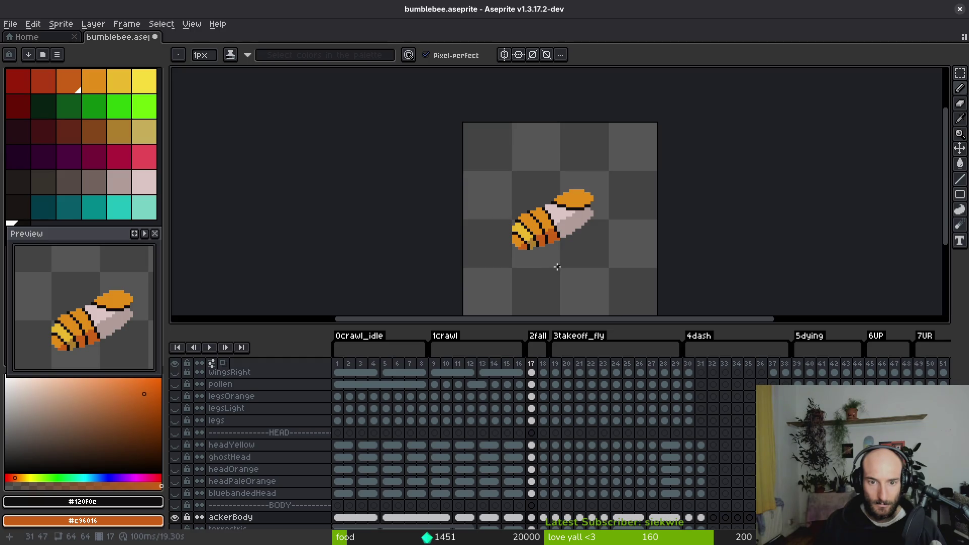
scroll(556, 221, up, 5)
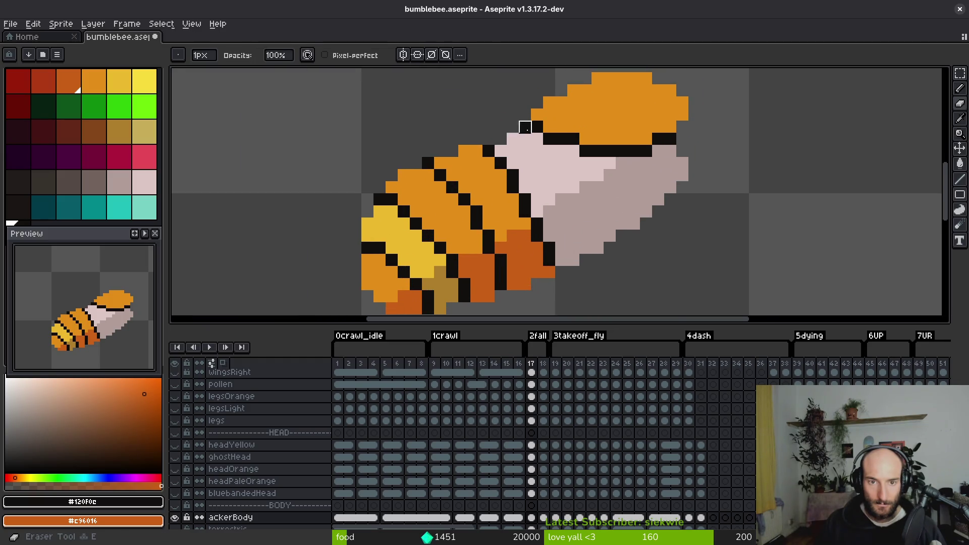
scroll(543, 203, down, 3)
key(ctrl+s)
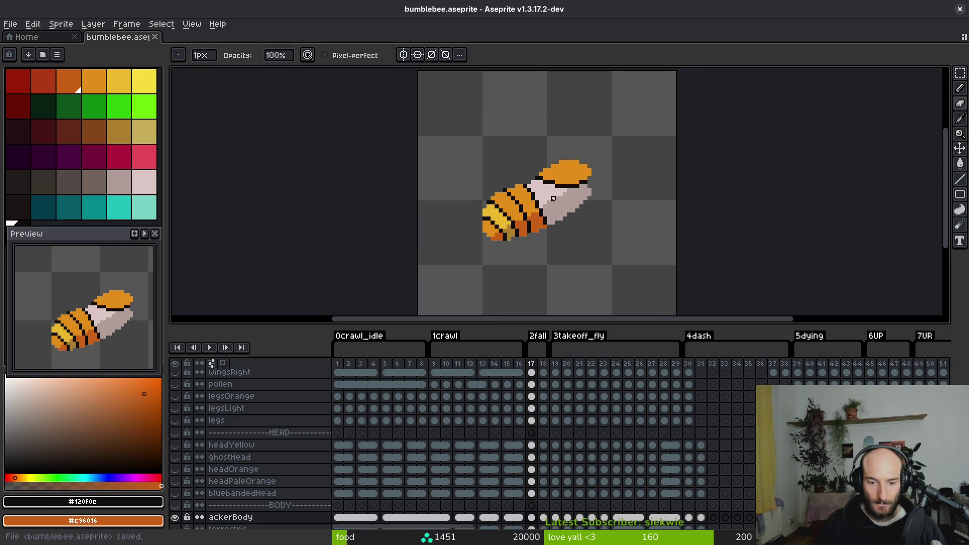
key(alt)
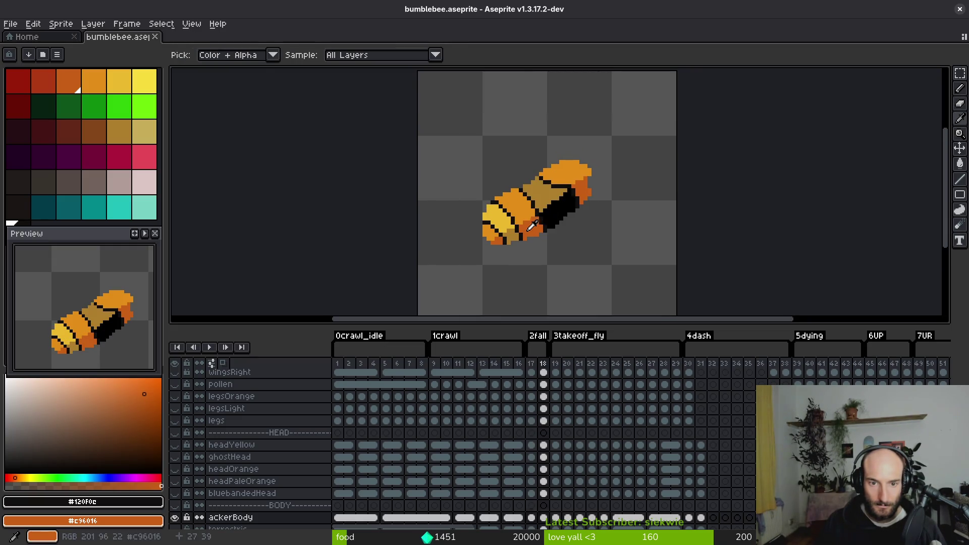
- On frame 18, pick the near-black outline colour and draw black stripe pixels across the yellow head
scroll(507, 196, up, 5)
alt+click(507, 196)
key(period)
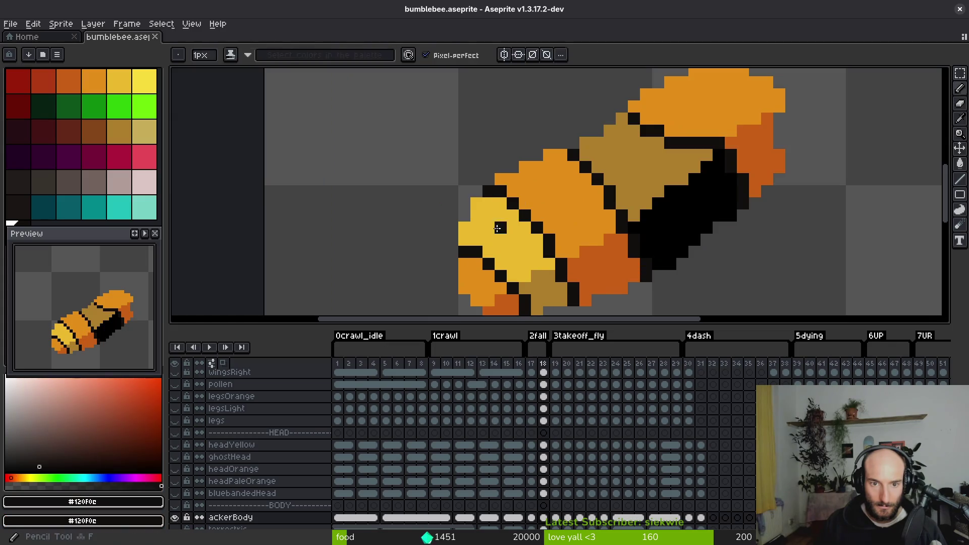
key(comma)
key(period)
drag(502, 217, 511, 220)
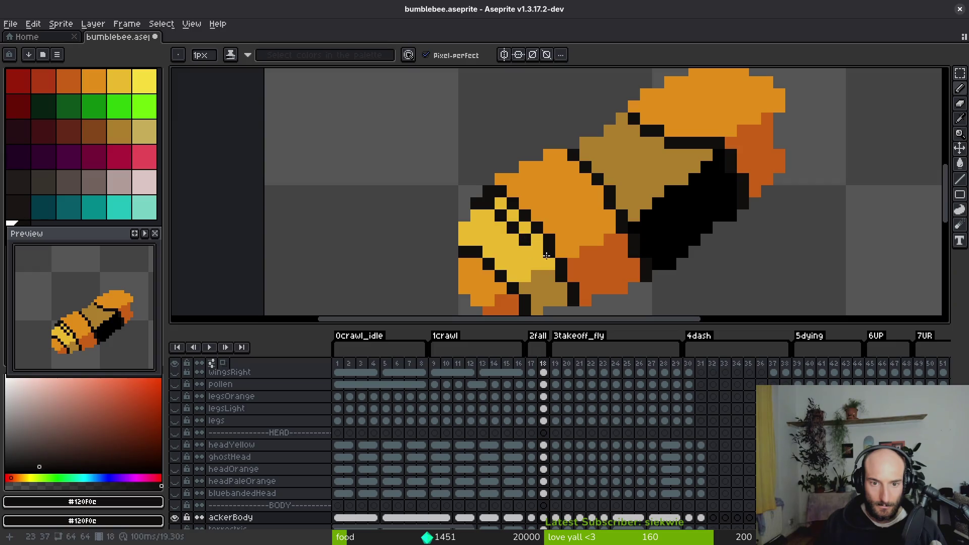
drag(537, 264, 552, 272)
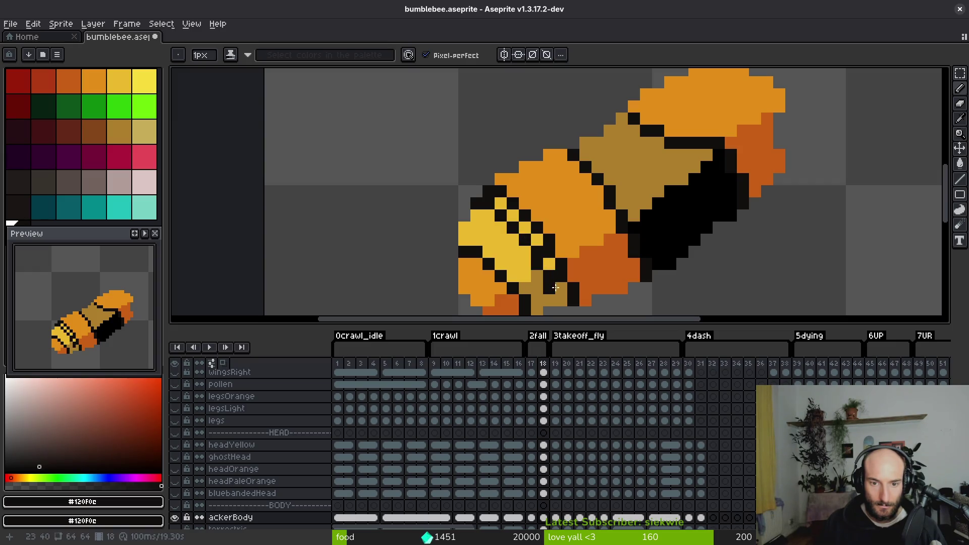
- Extend the black stripe on the lower body and cover stray black pixels with dark and light orange
key(comma)
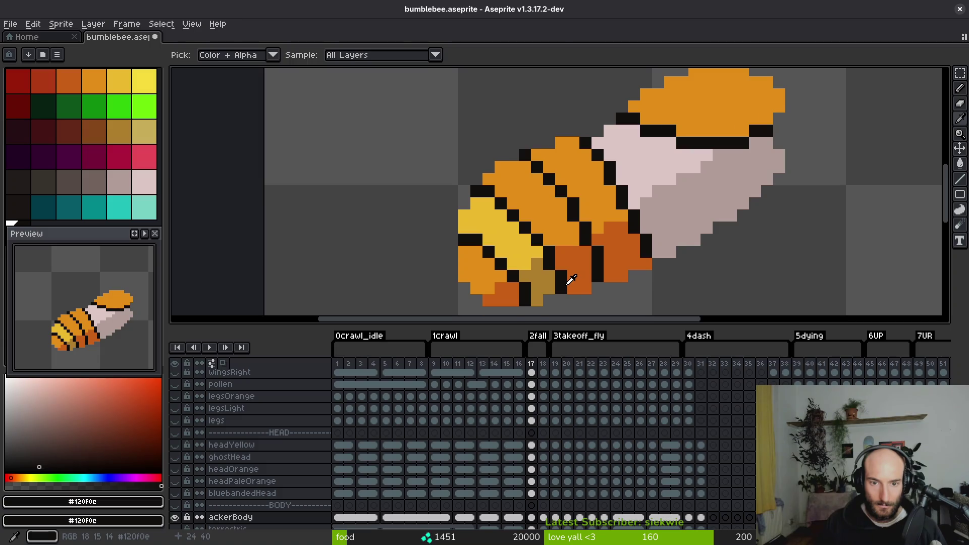
key(period)
mouse_move(559, 286)
mouse_down()
mouse_move(562, 300)
mouse_move(562, 263)
mouse_move(497, 188)
mouse_move(548, 234)
mouse_up()
alt+click(593, 268)
alt+click(570, 238)
- Draw a diagonal black stripe across the body, one pixel at a time
scroll(549, 233, down, 5)
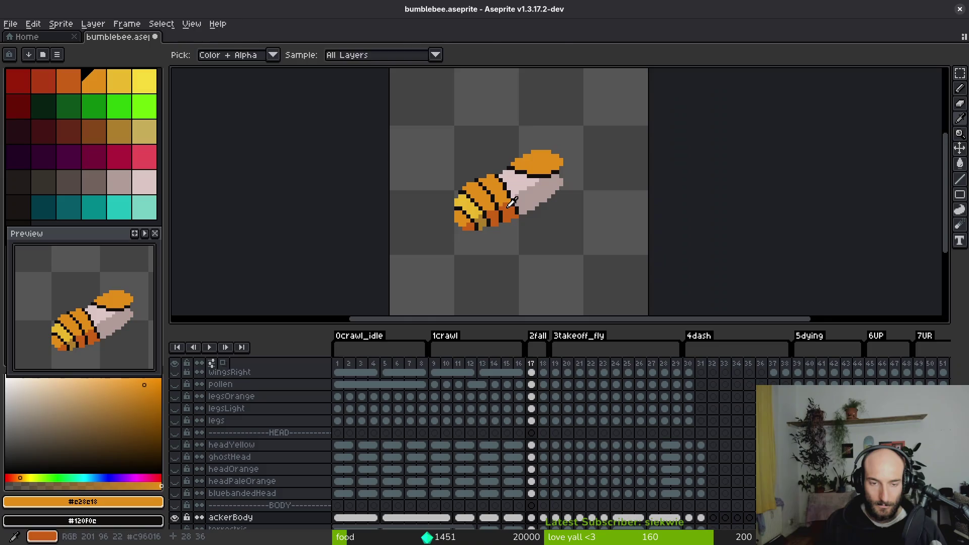
scroll(584, 258, up, 2)
alt+click(493, 160)
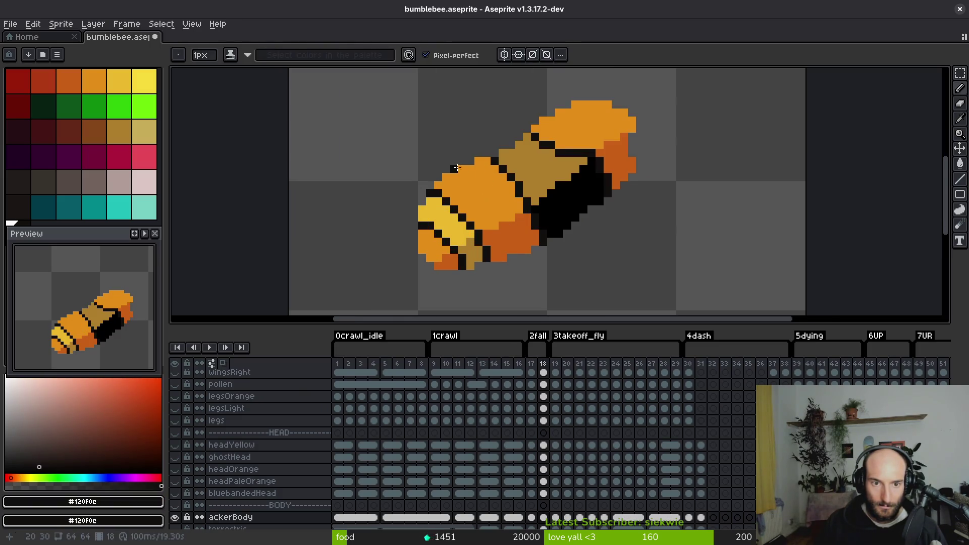
click(469, 176)
shift+click(485, 193)
click(495, 204)
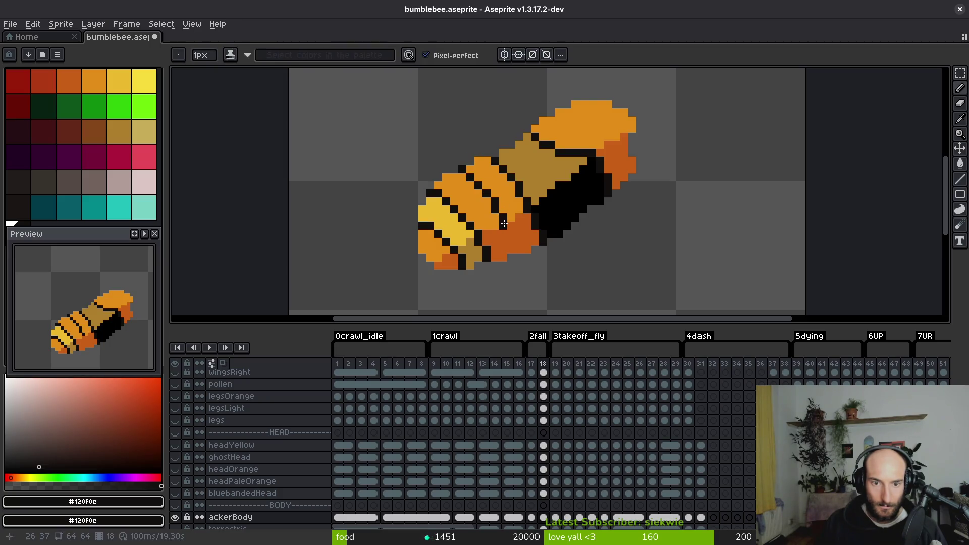
- Sample the light and dark orange colours from the sprite and compare with the other fall frame
key(alt)
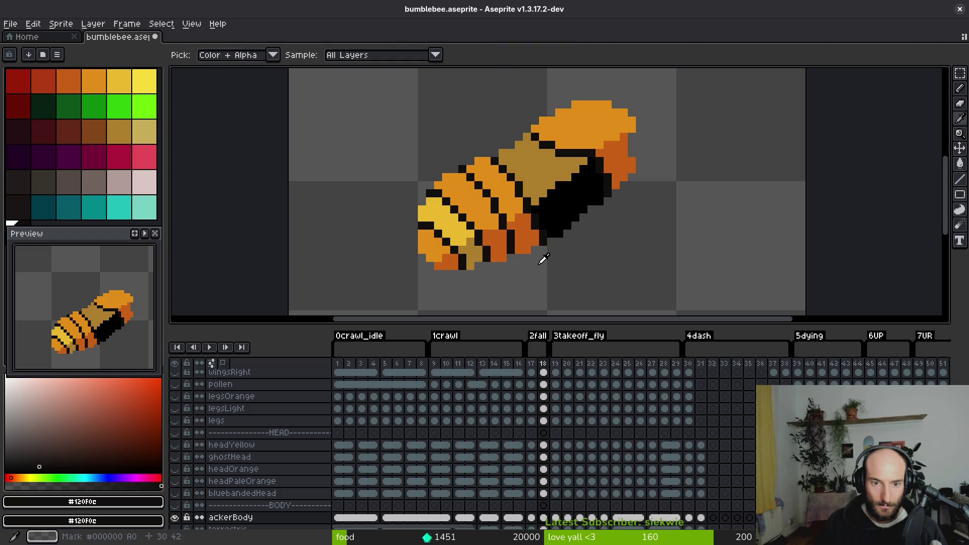
scroll(532, 242, up, 1)
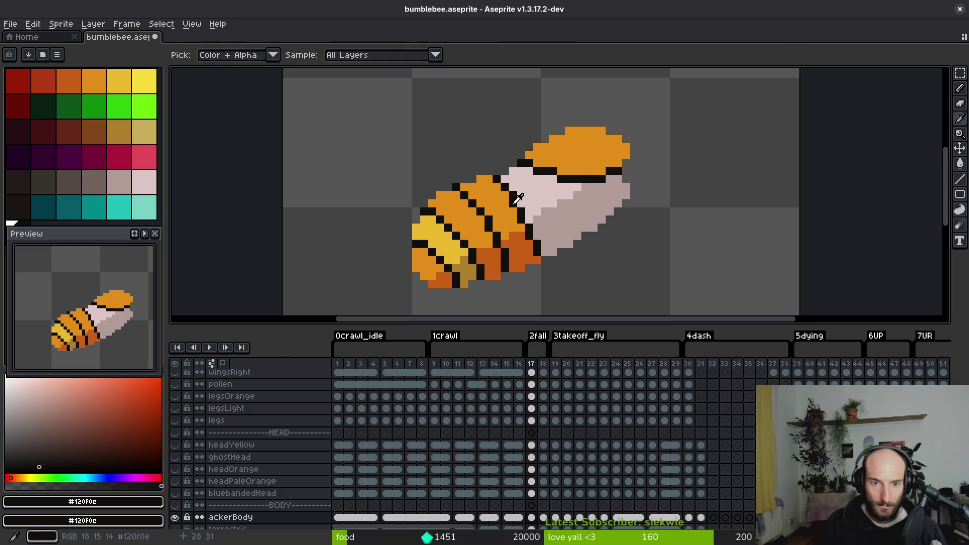
alt+click(482, 189)
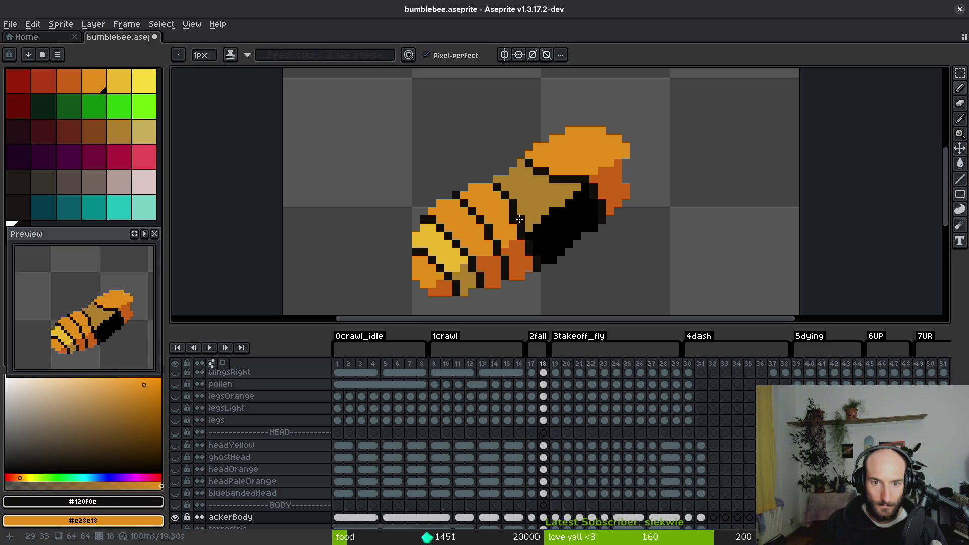
scroll(544, 246, right, 1)
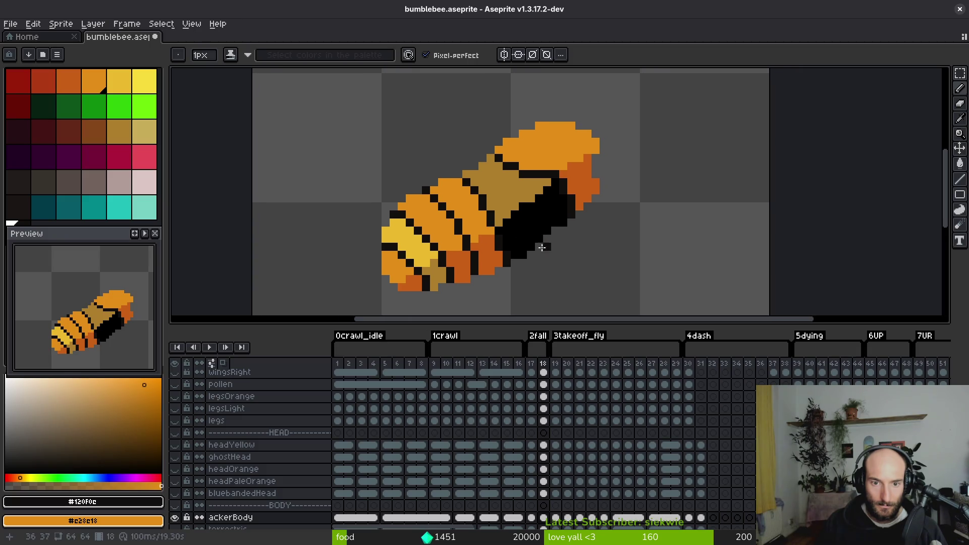
alt+click(496, 247)
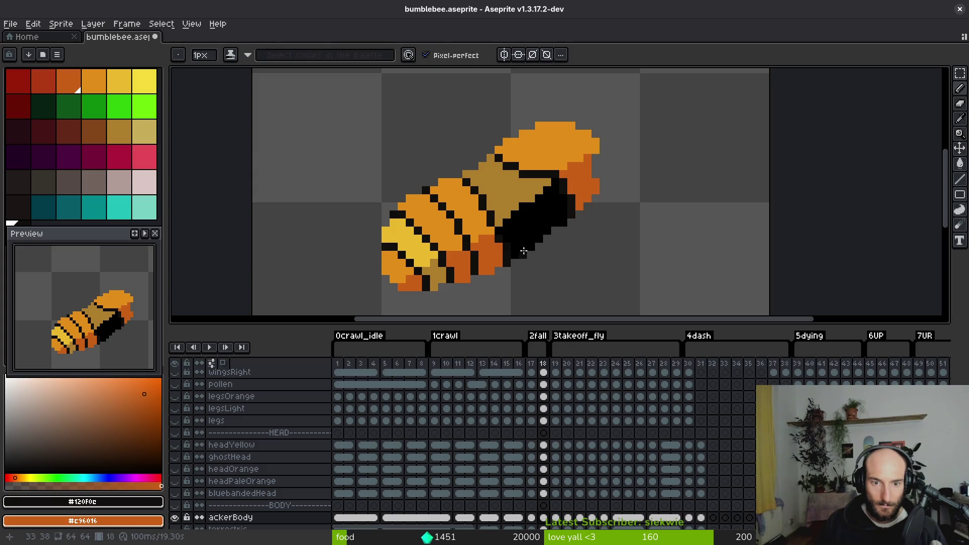
scroll(500, 256, up, 2)
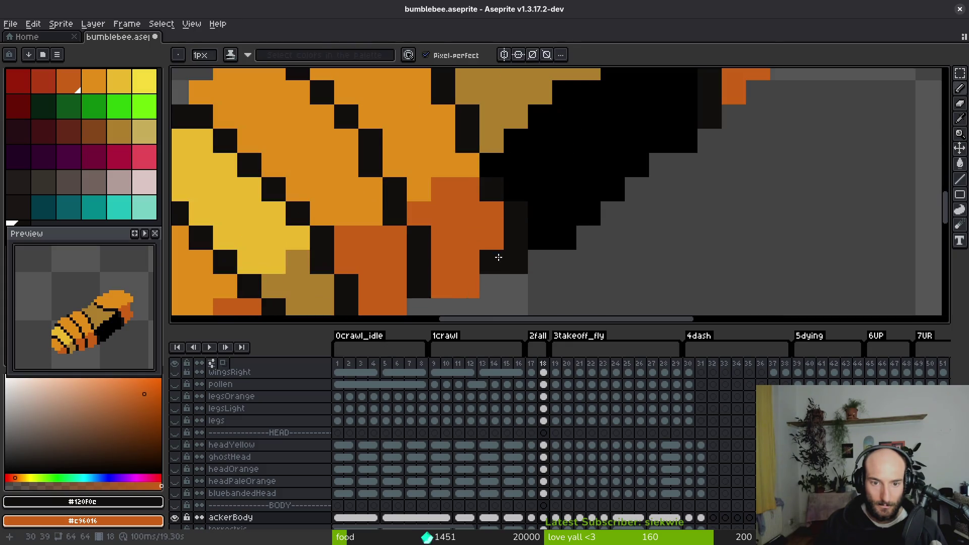
scroll(574, 252, down, 4)
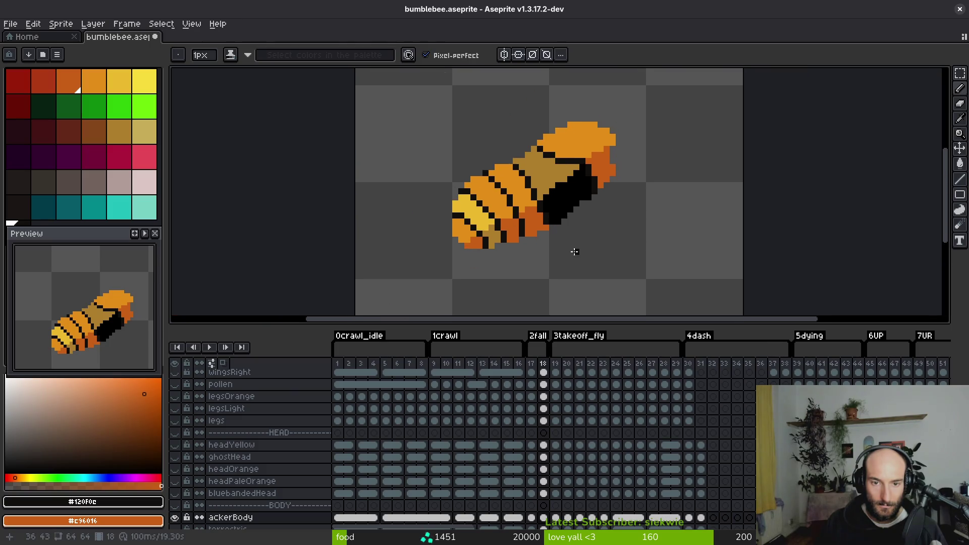
key(Return)
drag(576, 185, 567, 215)
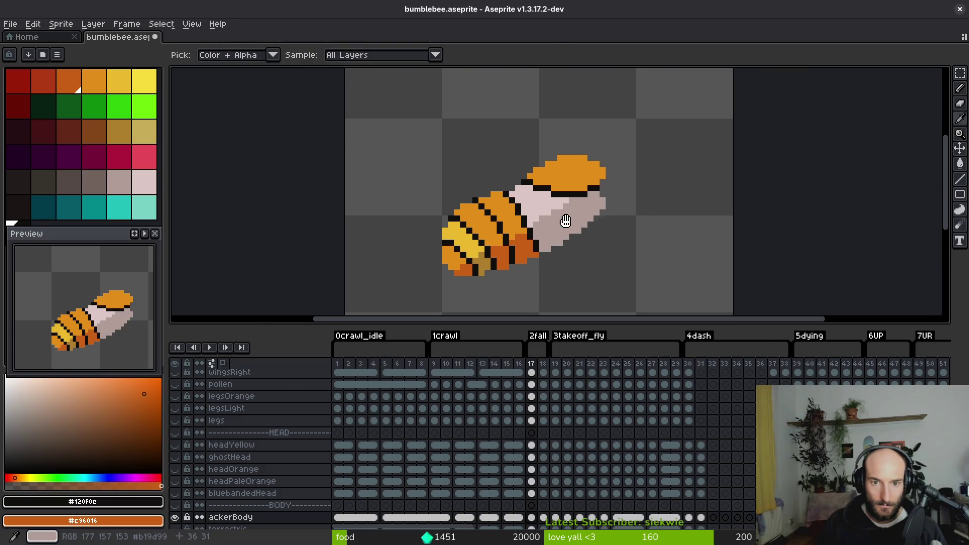
key(Right)
- On frame 17, sample the pale pink body colour and undo the last pencil stroke
scroll(527, 194, up, 3)
scroll(528, 194, down, 2)
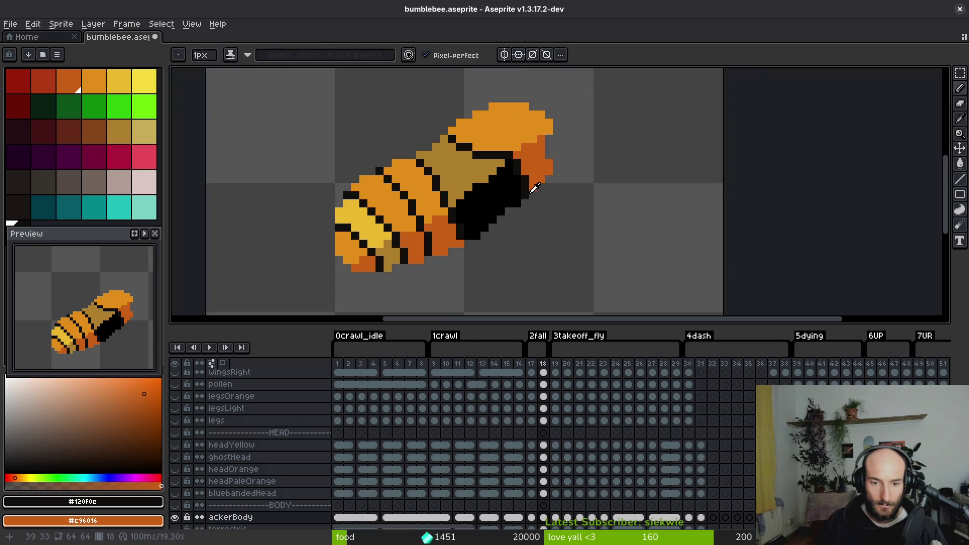
key(Left)
scroll(447, 154, up, 3)
alt+click(442, 132)
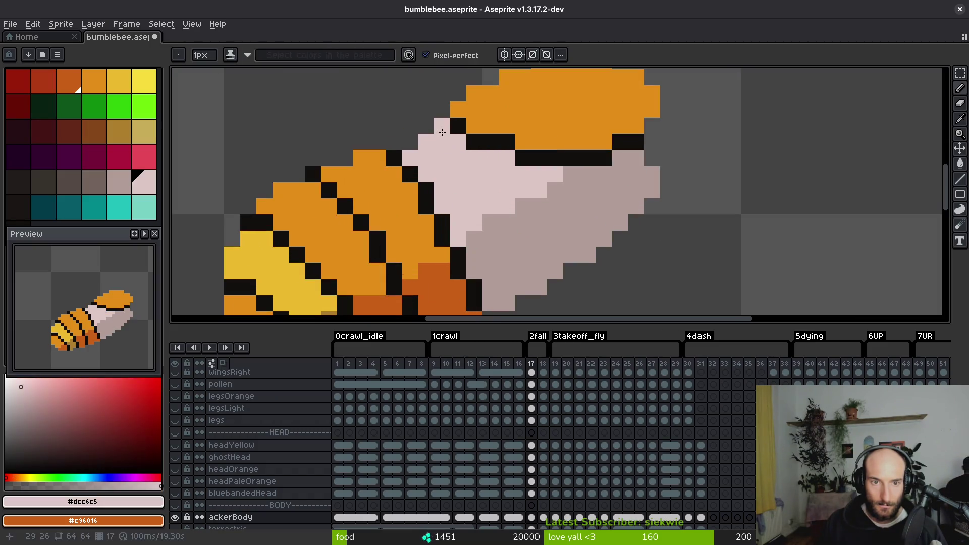
scroll(515, 212, down, 5)
scroll(515, 212, down, 1)
key(Left)
key(Right)
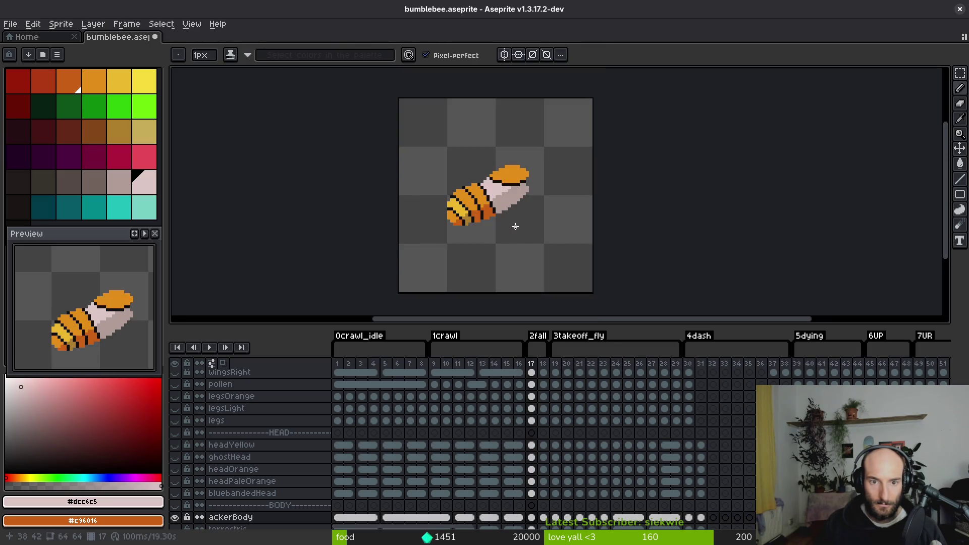
key(ctrl+z)
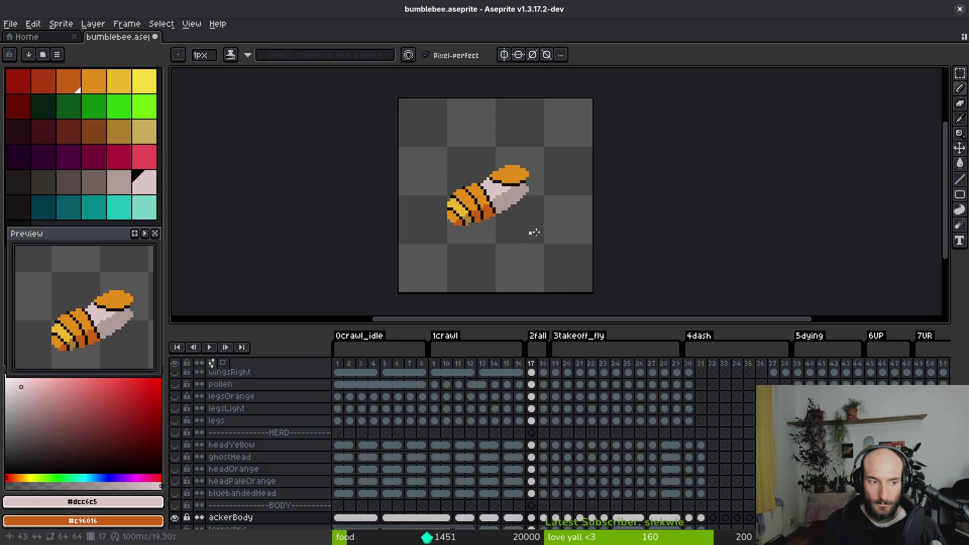
- Flip between frames 17 and 18 to compare the stripes, sampling black from the sprite
key(Right)
key(Left)
key(Right)
key(Left)
key(Right)
key(Left)
key(Right)
scroll(505, 184, up, 4)
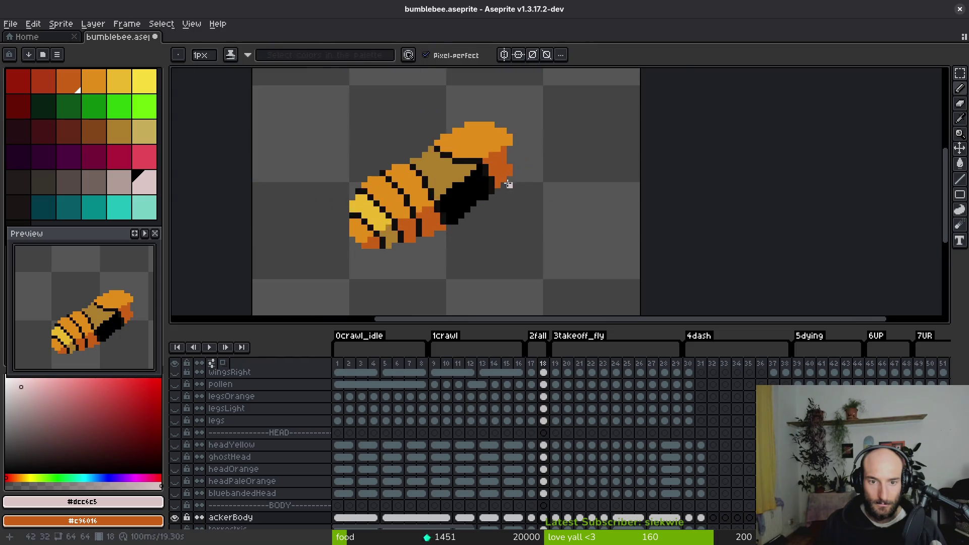
click(445, 226)
key(Left)
key(Right)
- Pencil a black pixel on the body and touch up the stripe pixels in orange
key(b)
click(469, 237)
mouse_move(493, 237)
mouse_down()
mouse_move(485, 221)
mouse_move(516, 108)
mouse_up()
click(517, 221)
alt+click(501, 204)
click(484, 221)
click(485, 237)
- Bucket-fill the black body areas with the dark orange sampled from the sprite
alt+click(536, 141)
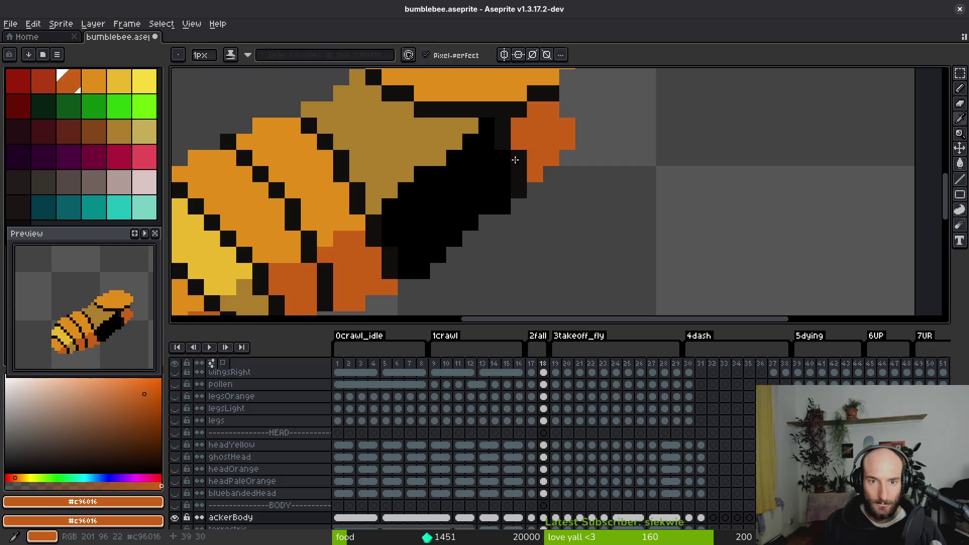
key(g)
click(483, 194)
click(515, 131)
click(524, 170)
click(523, 170)
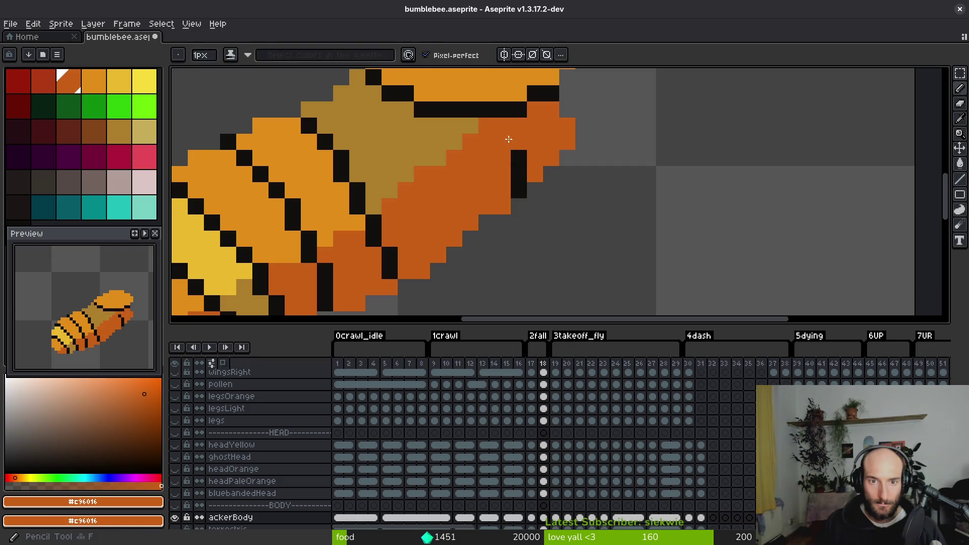
- Fill the olive body area pale pink and the orange area greyish #b19d99
scroll(528, 207, down, 1)
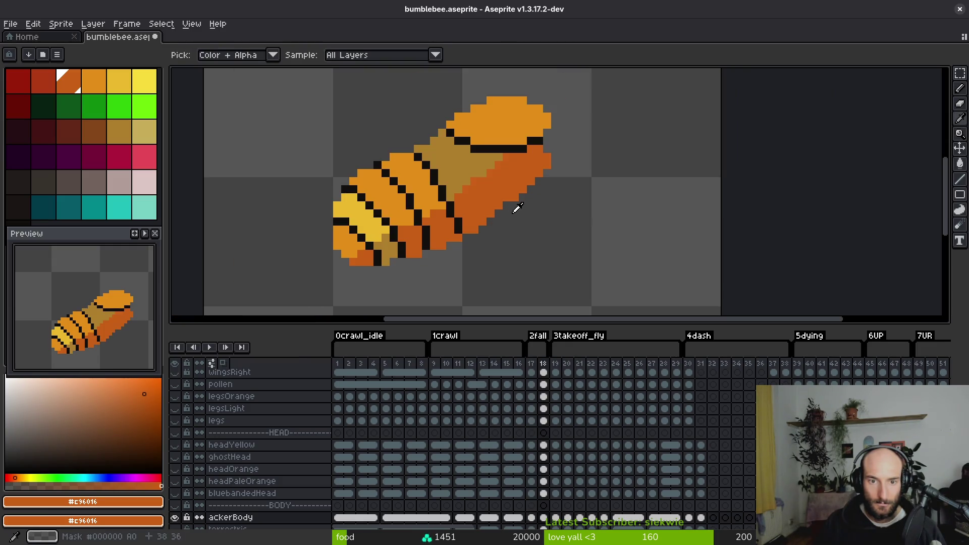
alt+click(474, 181)
click(475, 180)
right_click(499, 199)
drag(524, 188, 560, 245)
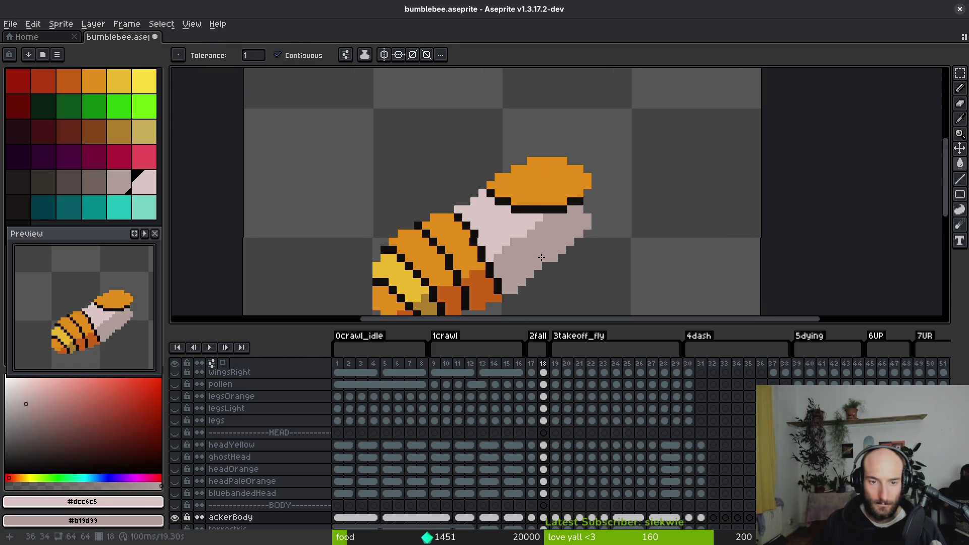
scroll(560, 246, down, 1)
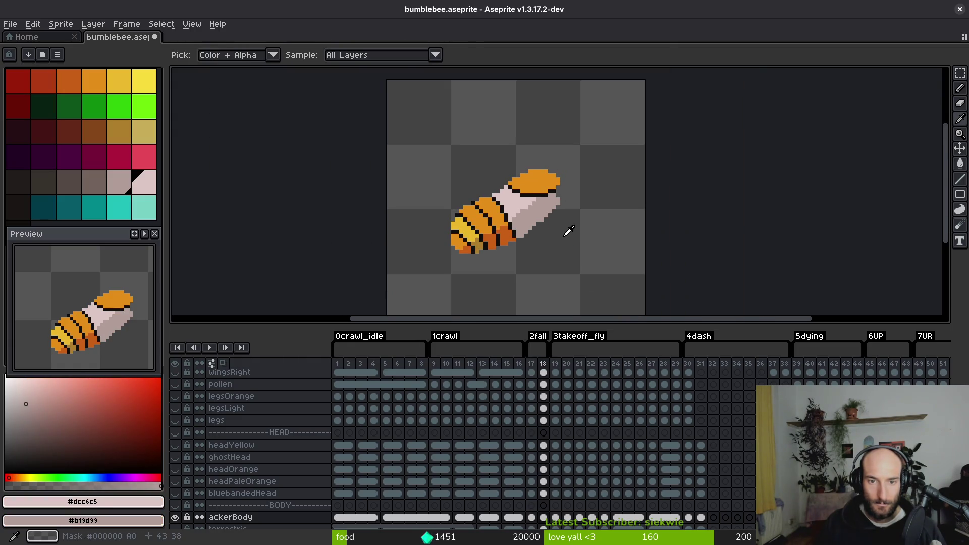
- Compare neighbouring frames and settle on takeoff frame 19
key(Left)
key(Right)
key(Right)
key(Left)
key(Left)
key(Right)
key(Right)
- Paint a row of yellow pixels black and repaint the lower body's black pixels orange
key(g)
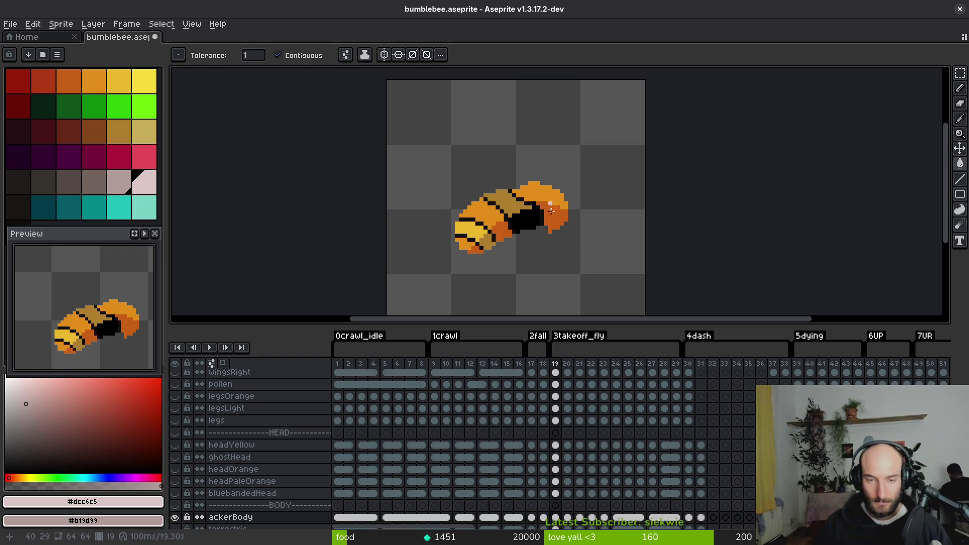
scroll(536, 240, up, 5)
alt+click(424, 158)
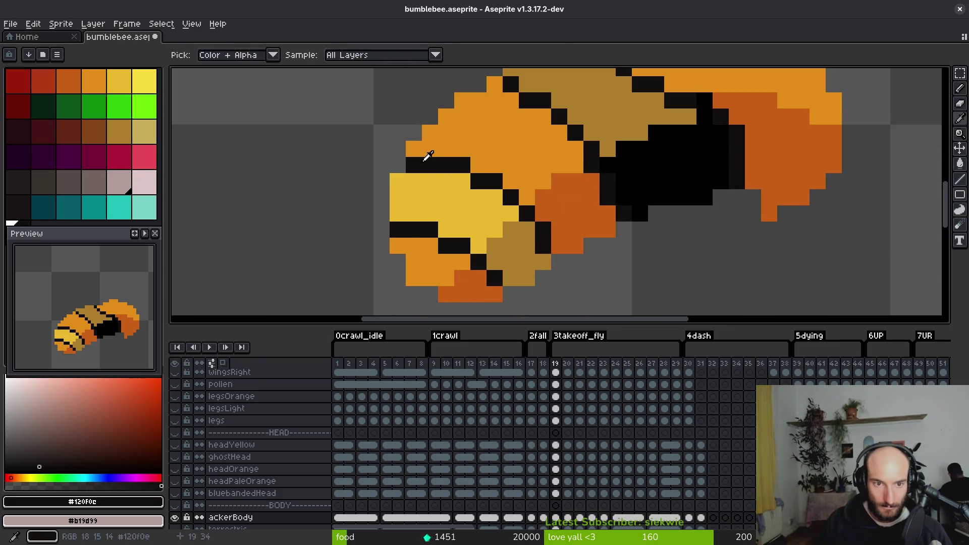
mouse_move(413, 182)
mouse_down()
mouse_move(485, 200)
mouse_move(533, 240)
mouse_up()
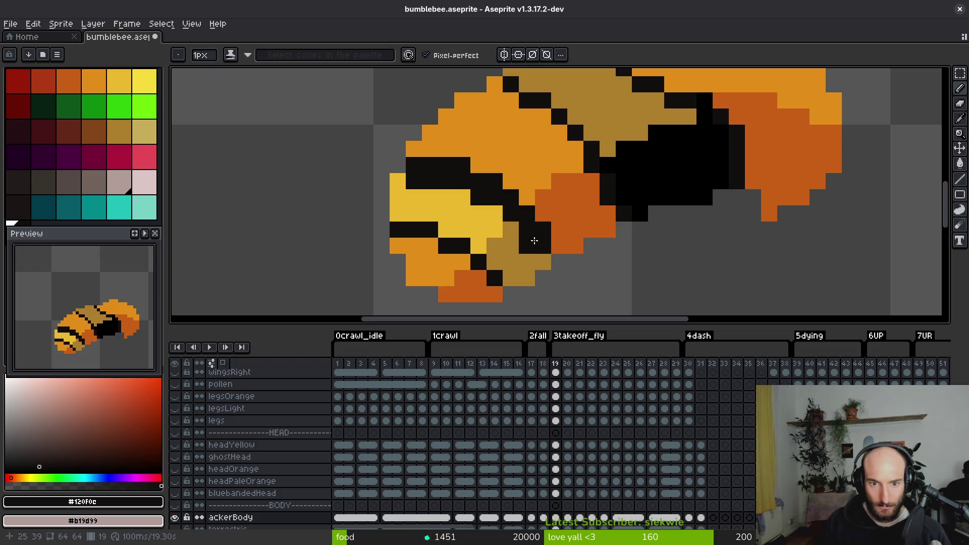
alt+right_click(566, 228)
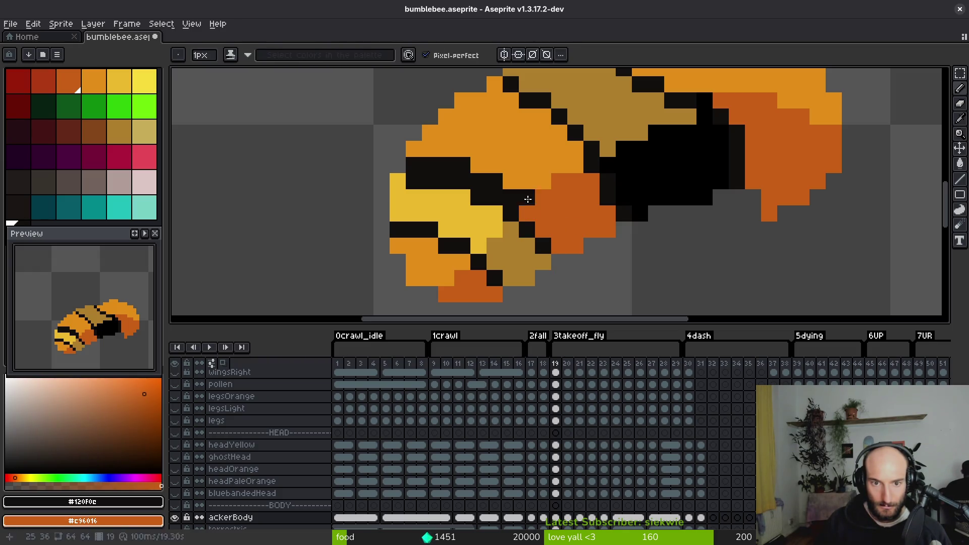
alt+click(514, 194)
mouse_move(467, 165)
mouse_down()
mouse_move(424, 165)
mouse_move(447, 189)
mouse_up()
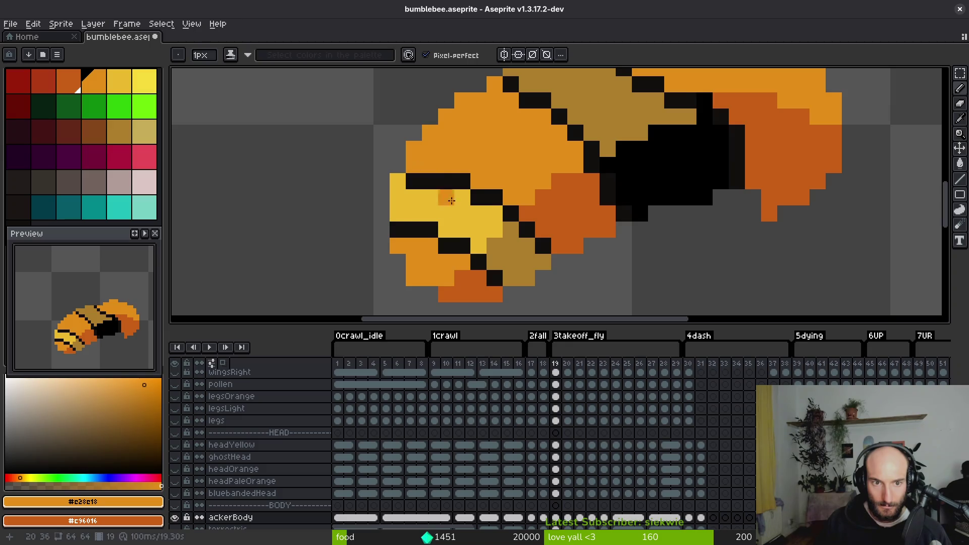
- Sample the near-black stripe colour and try a diagonal stripe one row lower, then undo it
scroll(457, 242, down, 5)
scroll(474, 250, up, 7)
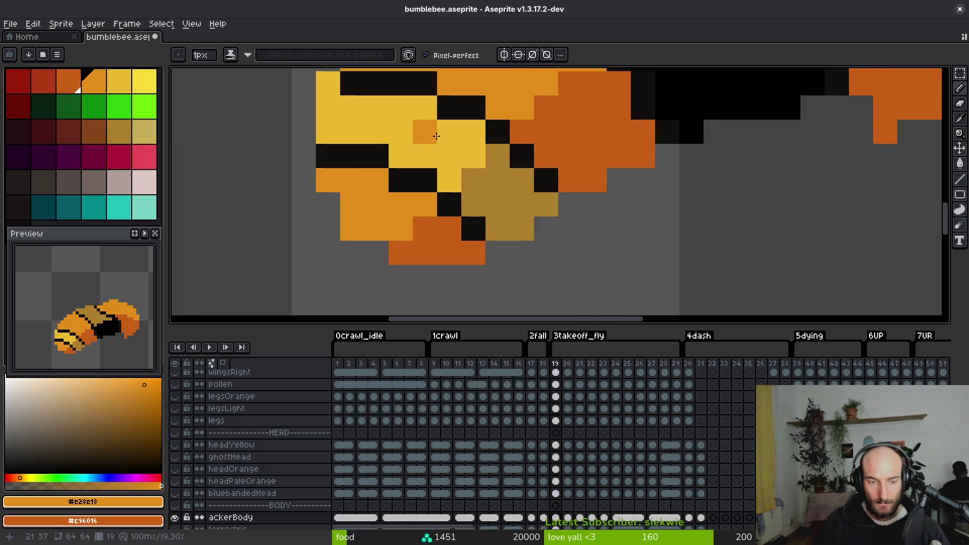
scroll(394, 232, down, 6)
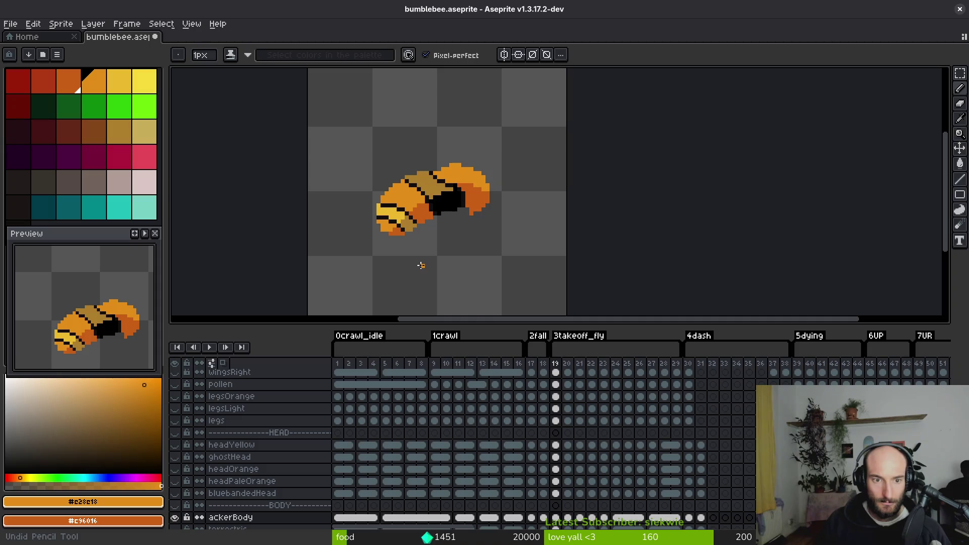
scroll(406, 242, up, 2)
alt+click(408, 199)
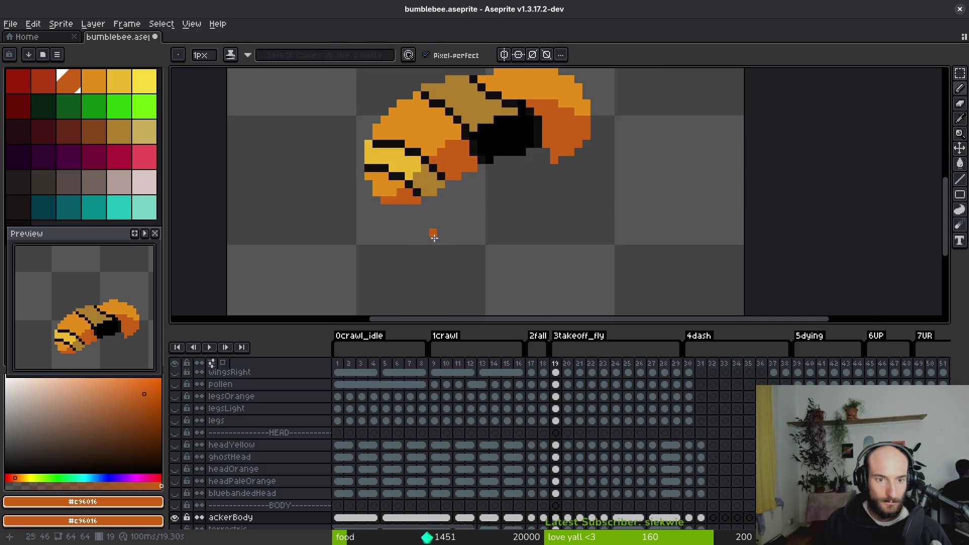
scroll(429, 232, down, 3)
scroll(436, 220, up, 1)
scroll(436, 220, up, 5)
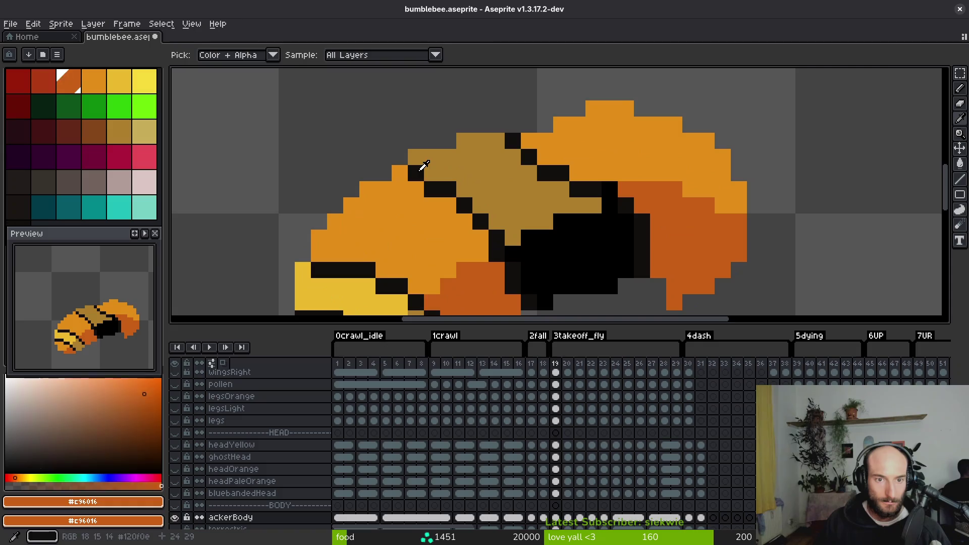
alt+click(422, 167)
scroll(353, 126, up, 1)
mouse_move(353, 125)
mouse_down()
mouse_move(449, 210)
mouse_move(461, 240)
mouse_up()
key(ctrl+z)
- Draw dark stripe pixels across the bee's back and repaint the side's dark pixels orange
scroll(276, 92, down, 1)
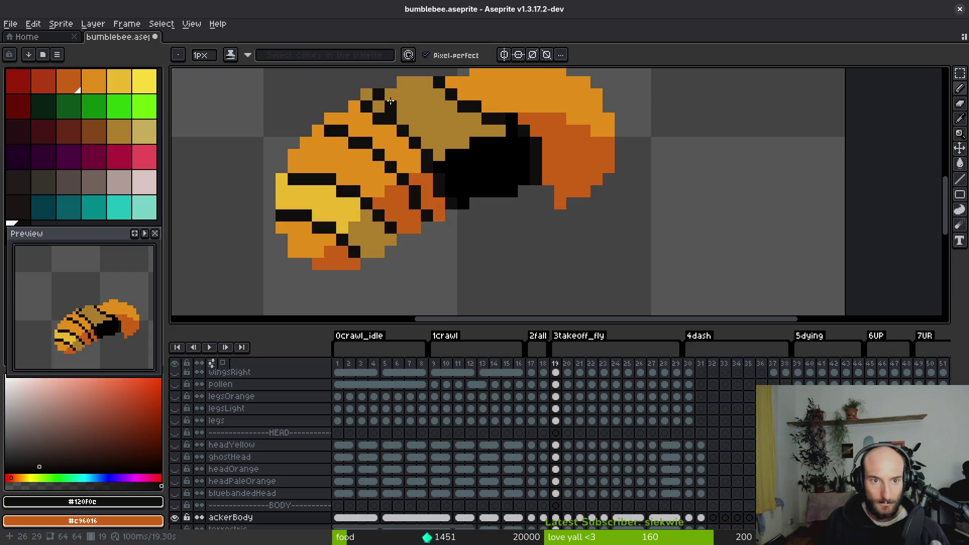
drag(391, 102, 405, 110)
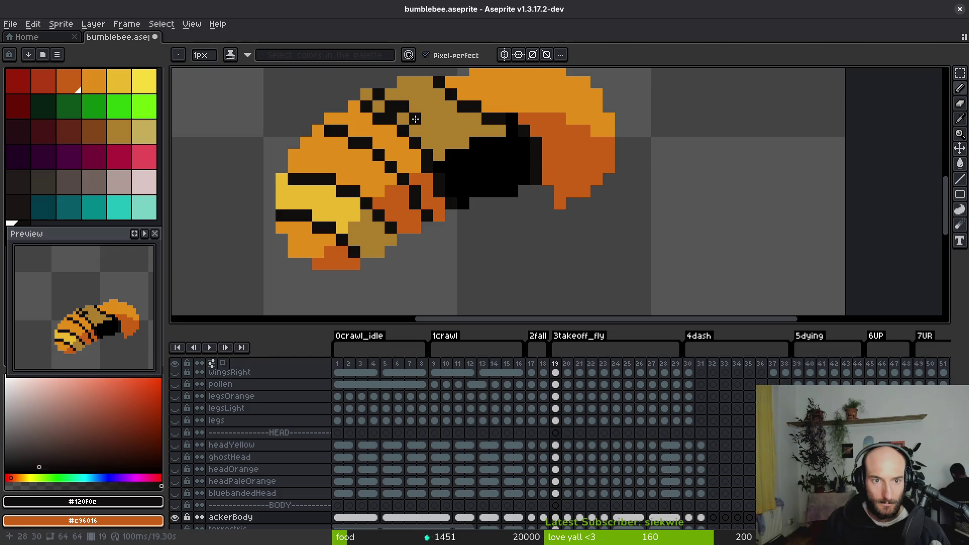
click(438, 149)
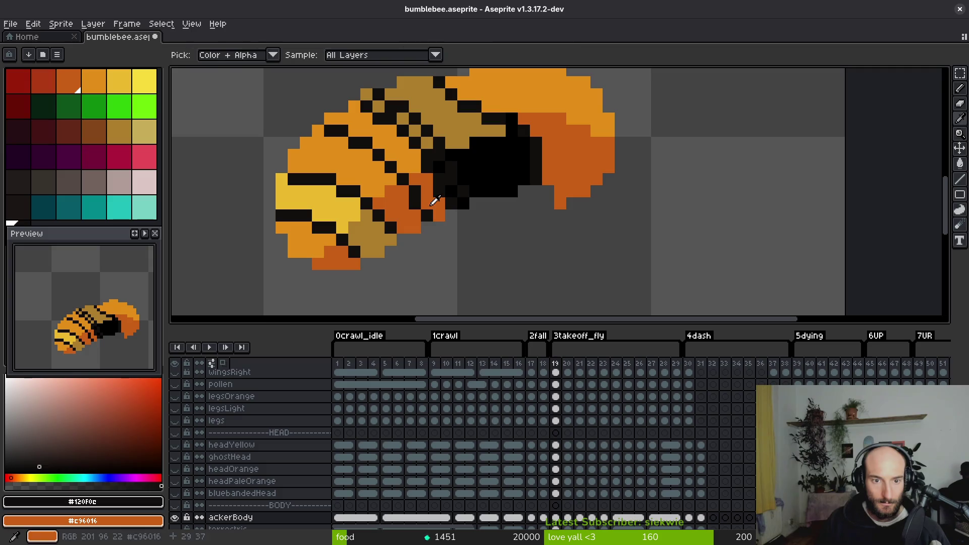
alt+click(440, 202)
mouse_move(440, 167)
mouse_down()
mouse_move(440, 192)
mouse_move(453, 199)
mouse_up()
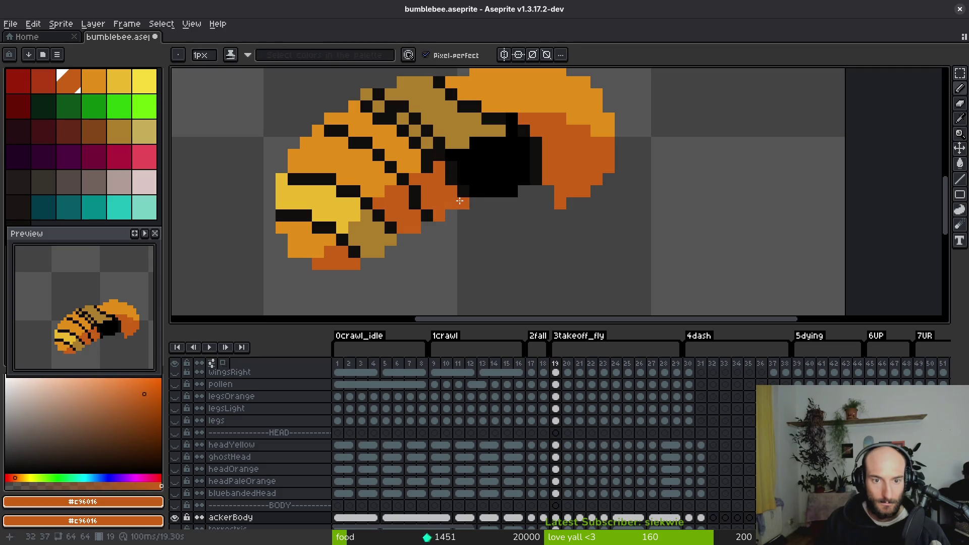
- Repaint the upper body's dark pixels and a stray black pixel in light orange
scroll(428, 186, up, 3)
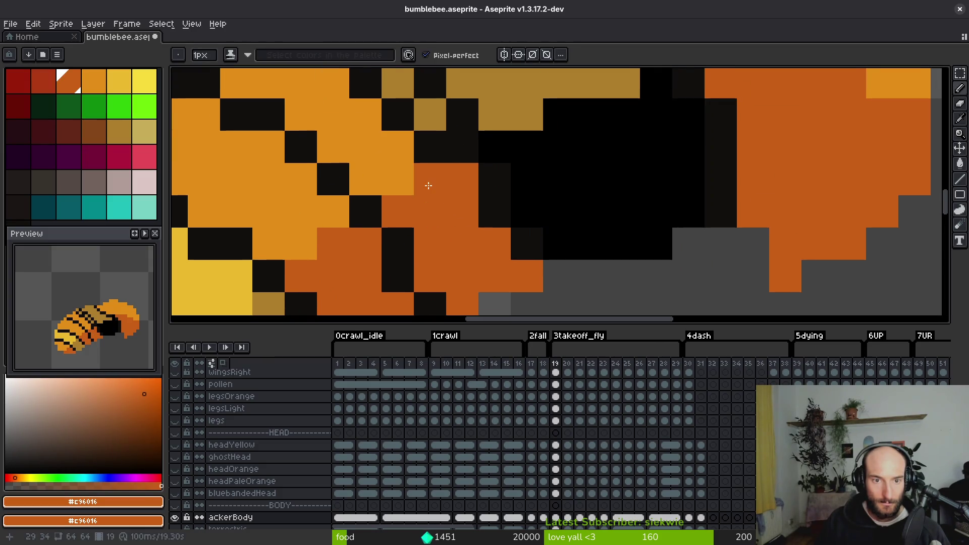
scroll(428, 186, up, 2)
alt+click(392, 231)
click(430, 200)
mouse_move(399, 166)
mouse_down()
mouse_move(325, 134)
mouse_move(364, 146)
mouse_up()
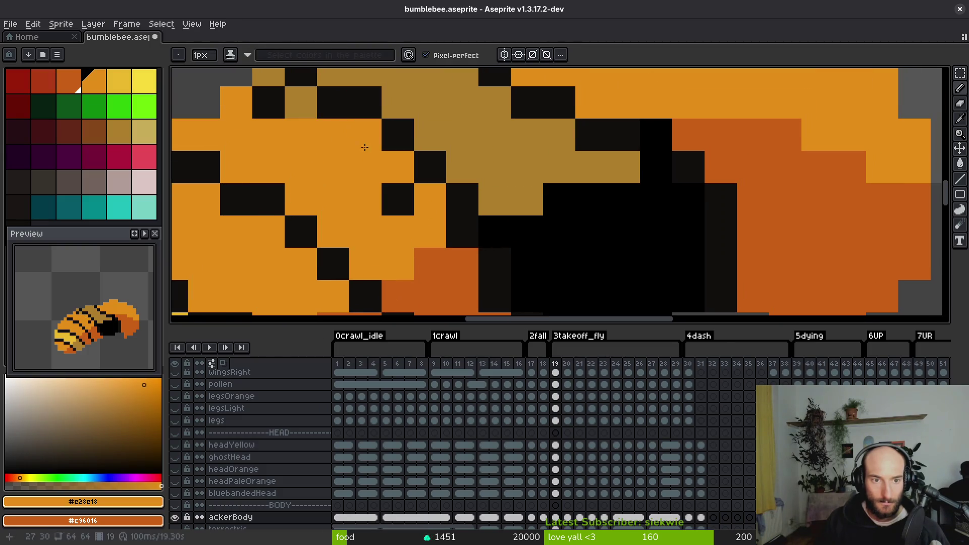
click(397, 200)
- Reselect the black stripe colour and zoom in and out to inspect the bee
scroll(366, 212, up, 3)
scroll(303, 120, down, 4)
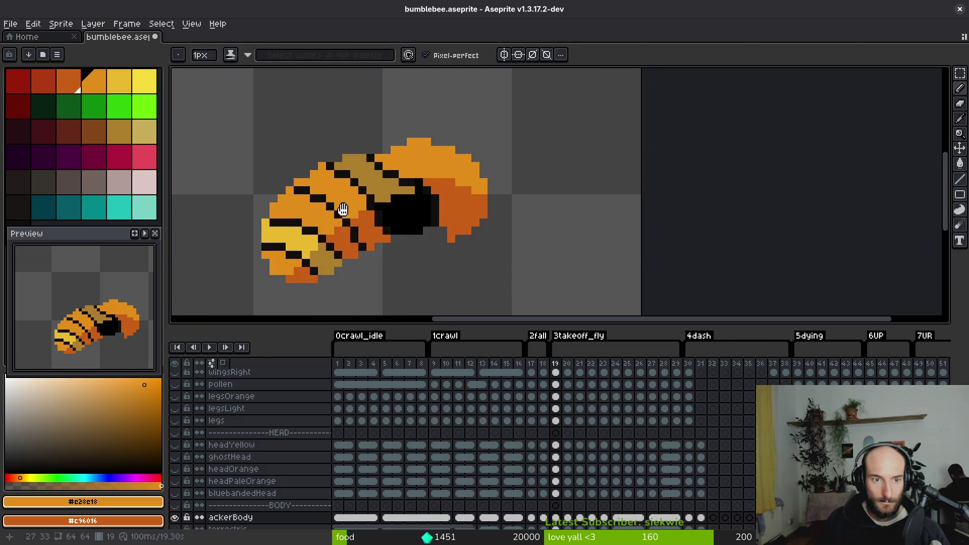
scroll(323, 119, up, 3)
alt+click(338, 117)
scroll(337, 118, down, 5)
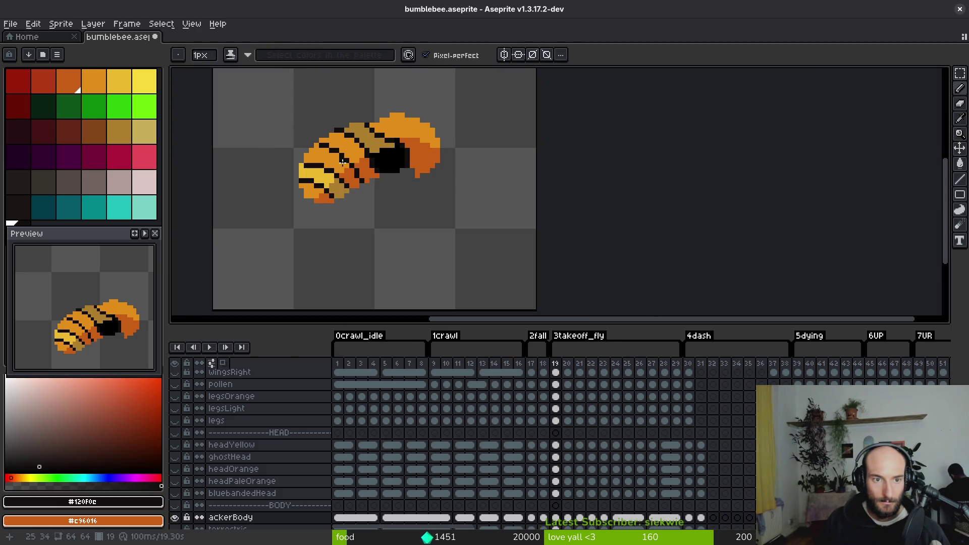
scroll(332, 145, up, 3)
scroll(383, 217, down, 4)
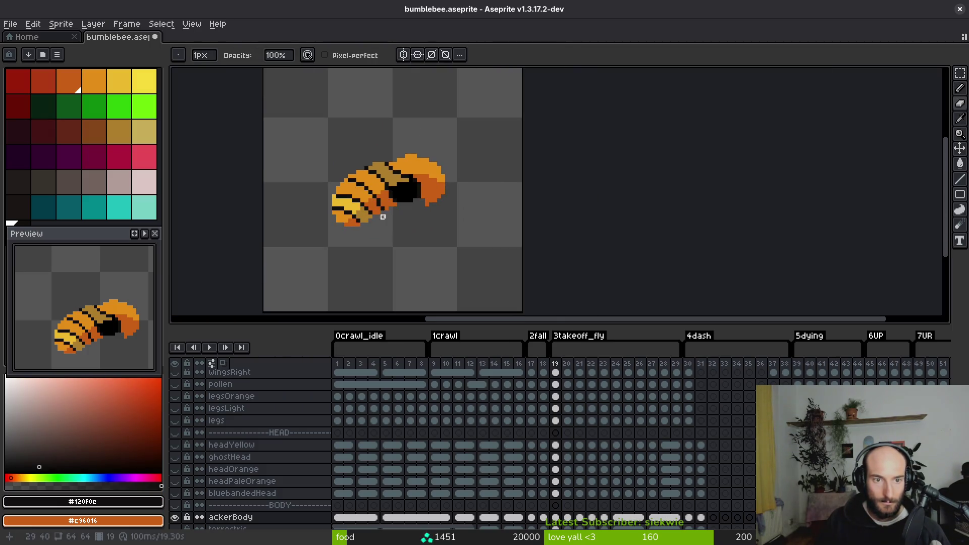
scroll(383, 201, up, 4)
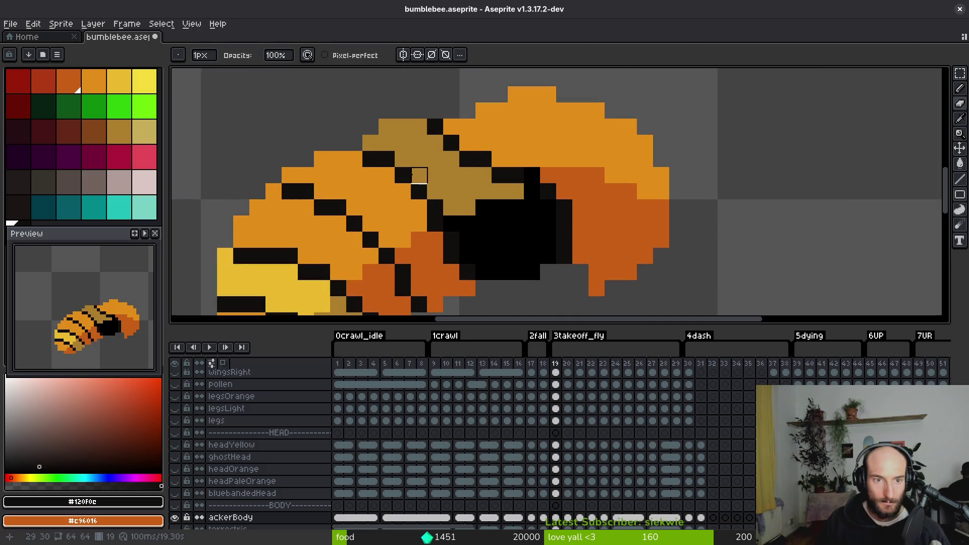
scroll(420, 176, down, 4)
scroll(395, 116, up, 4)
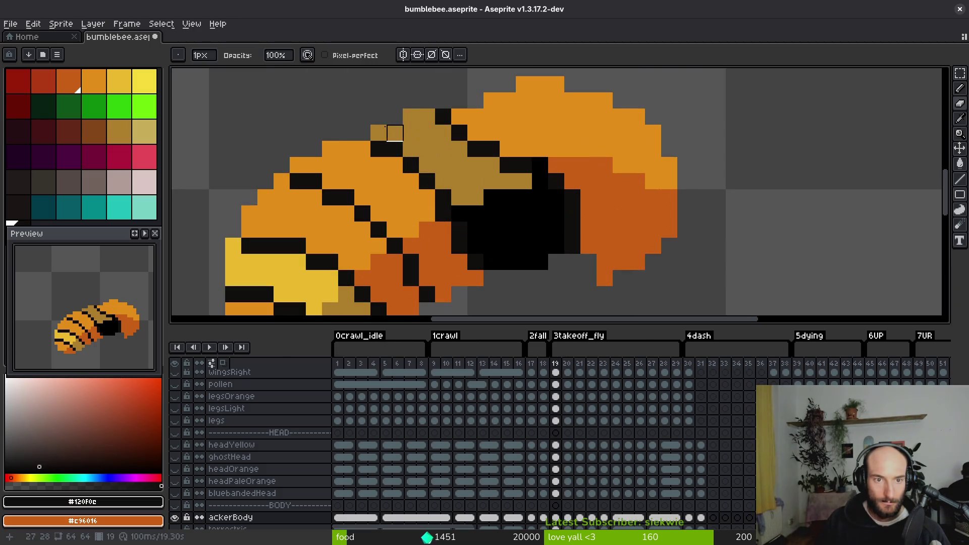
scroll(411, 117, down, 4)
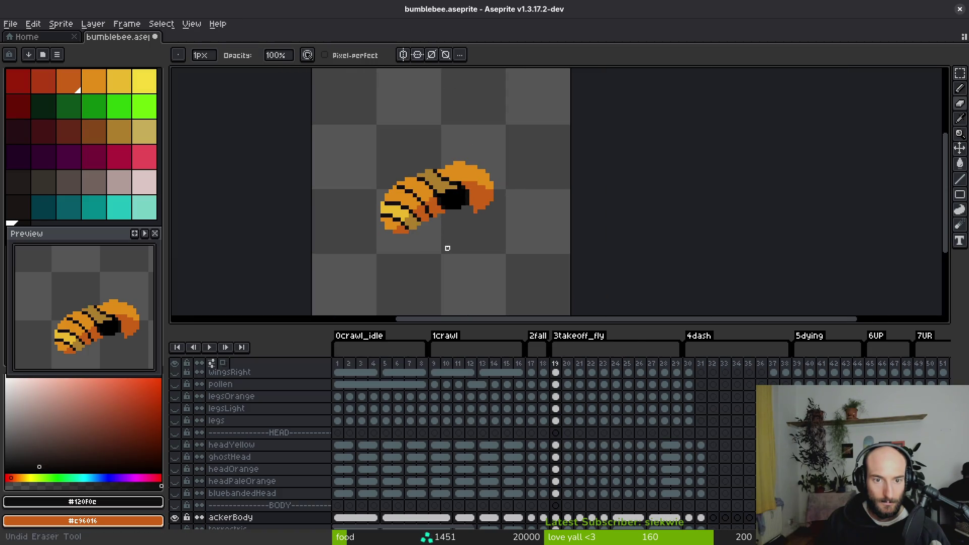
scroll(452, 207, up, 4)
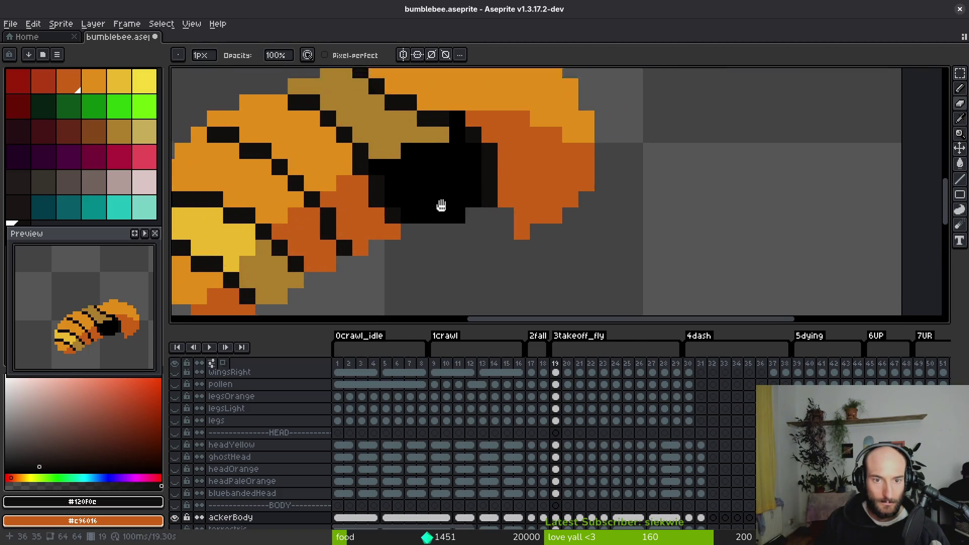
- Bucket-fill the black underbody blob with the dark orange sampled from the bee
key(i)
click(390, 179)
click(457, 174)
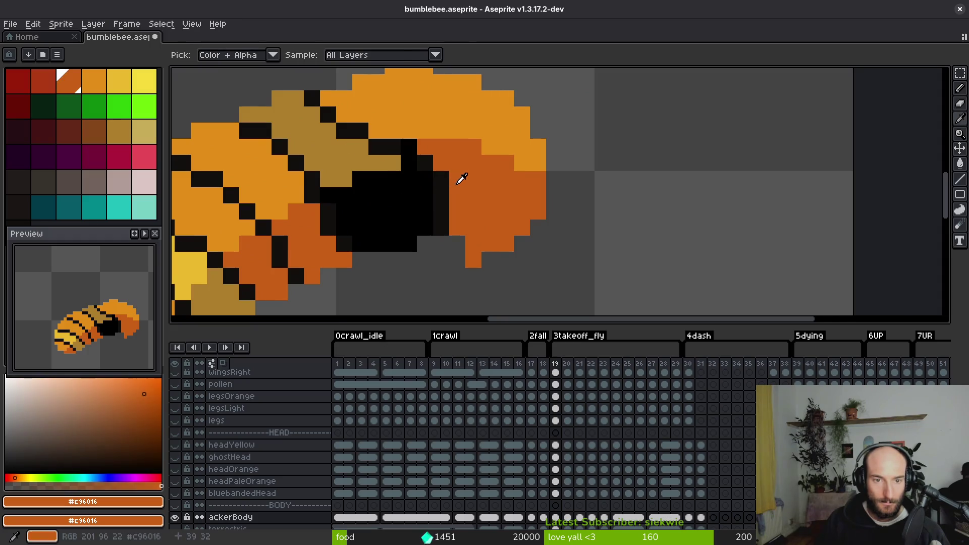
key(g)
click(424, 192)
click(448, 209)
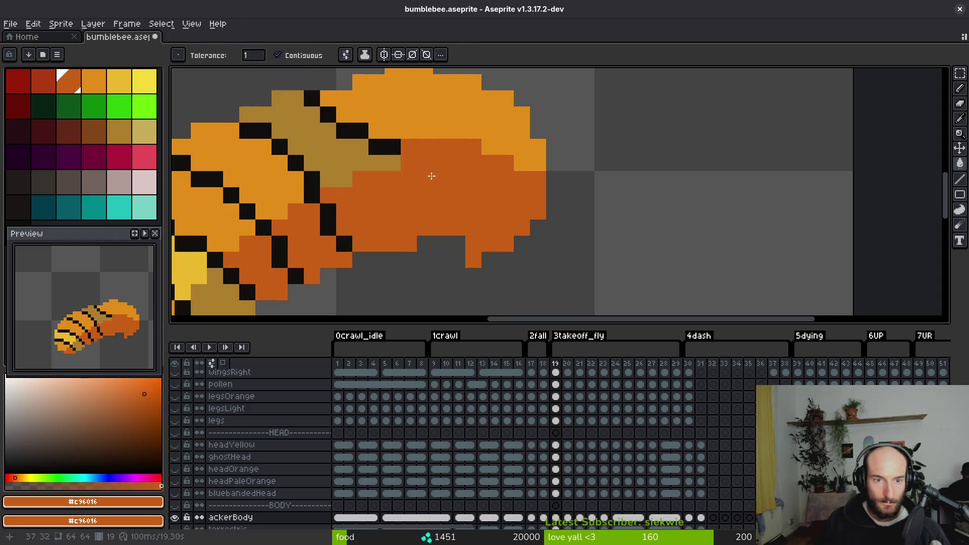
- Add a black pixel at the stripe's end and try a tan stroke, which is undone
key(f)
alt+click(410, 146)
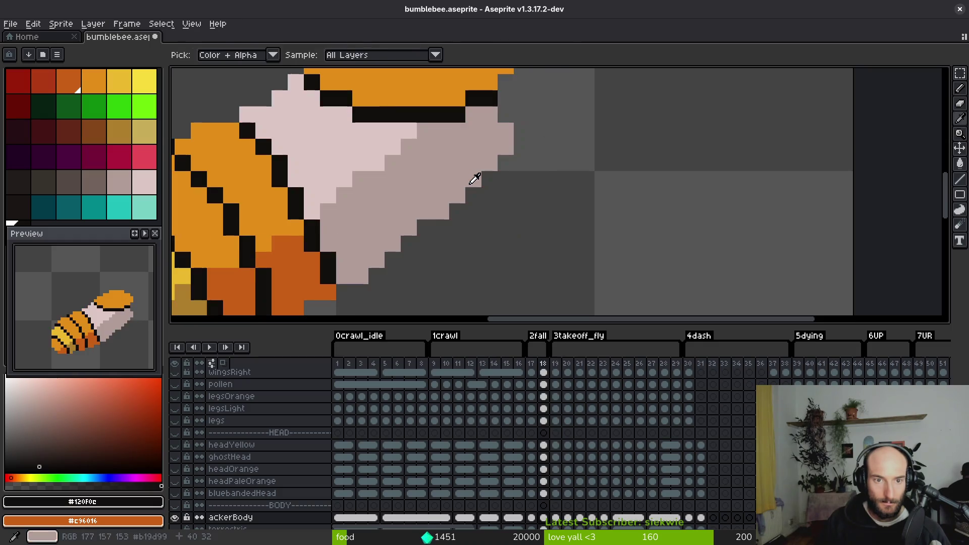
click(477, 248)
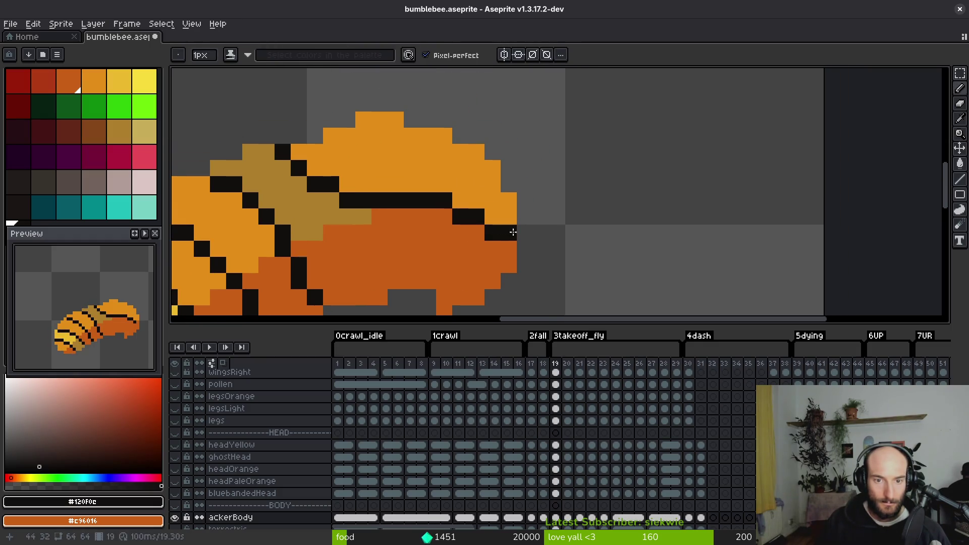
scroll(511, 232, down, 4)
scroll(425, 218, up, 2)
alt+click(425, 218)
scroll(425, 218, up, 3)
mouse_move(531, 228)
mouse_down()
mouse_move(474, 243)
mouse_move(444, 235)
mouse_move(544, 230)
mouse_up()
key(ctrl+z)
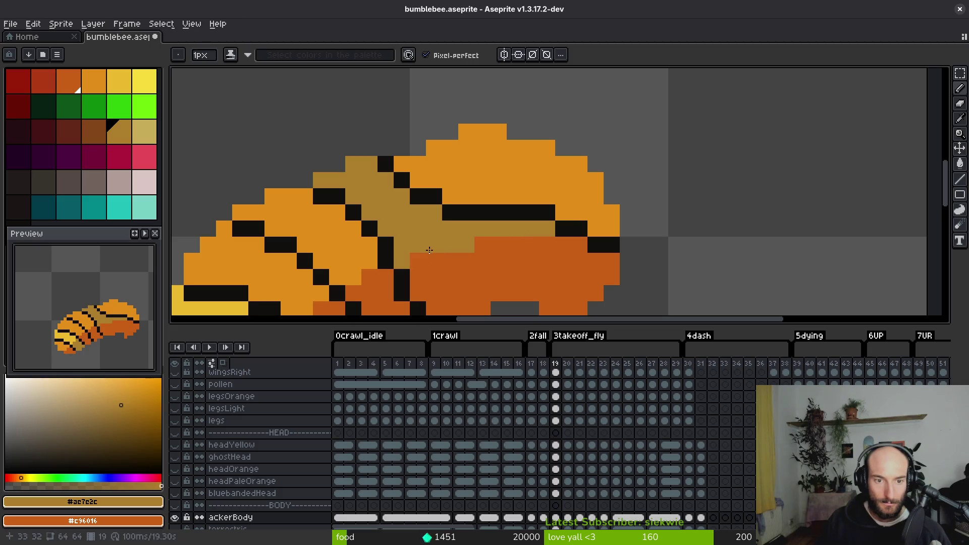
- Sample the light pink and greyish pink from fall frame 18's body, then return to frame 19
scroll(415, 257, down, 4)
drag(408, 280, 409, 260)
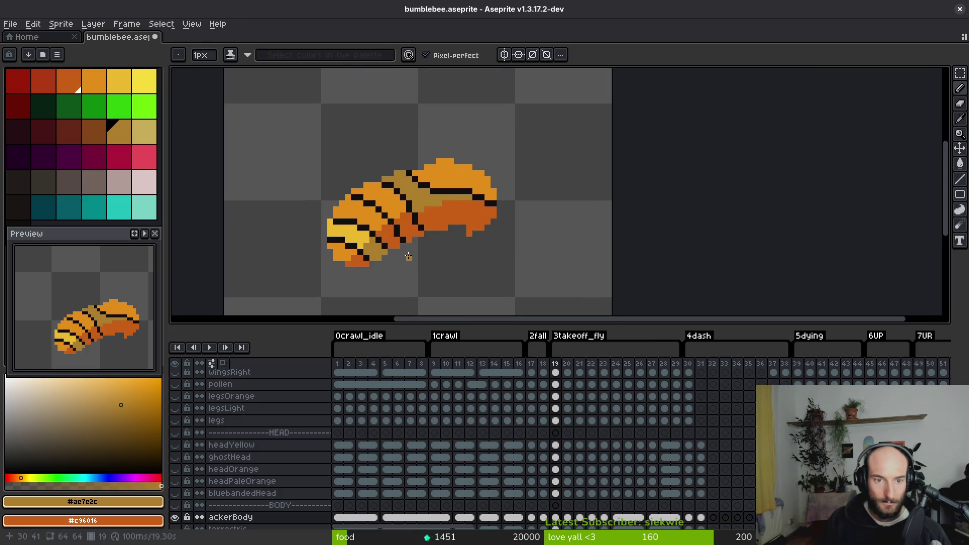
key(alt+comma)
key(alt+period)
key(alt+comma)
click(404, 184)
right_click(440, 202)
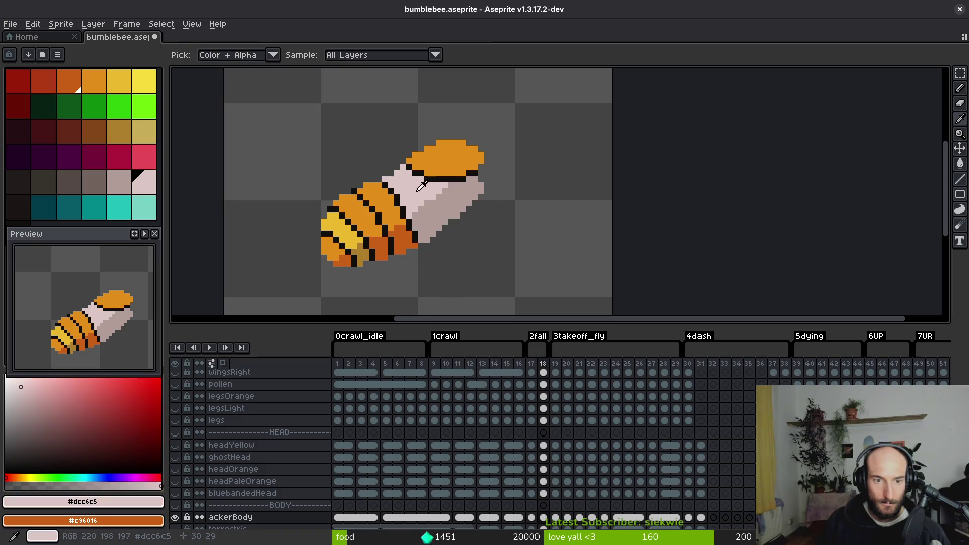
key(alt+period)
- Fill frame 19's upper body light pink and the underbody greyish pink
key(g)
click(430, 192)
right_click(462, 238)
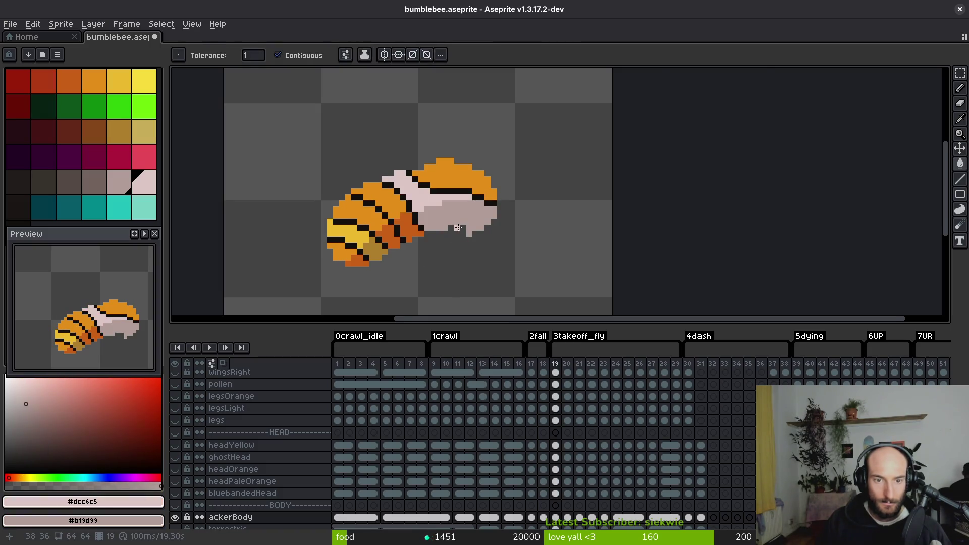
scroll(457, 228, up, 1)
key(b)
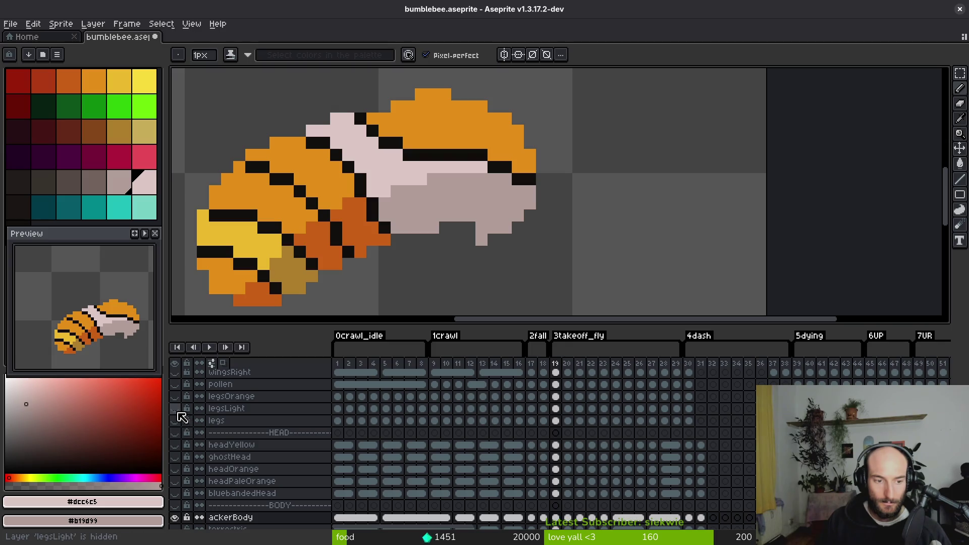
- Toggle the legs and headYellow layers, leaving legs hidden and headYellow visible
click(175, 421)
click(175, 420)
click(176, 420)
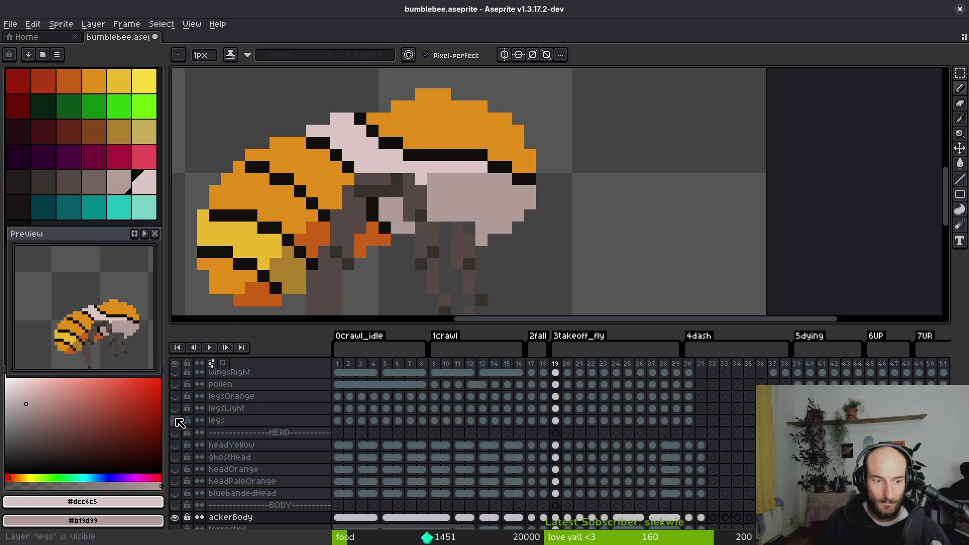
click(176, 446)
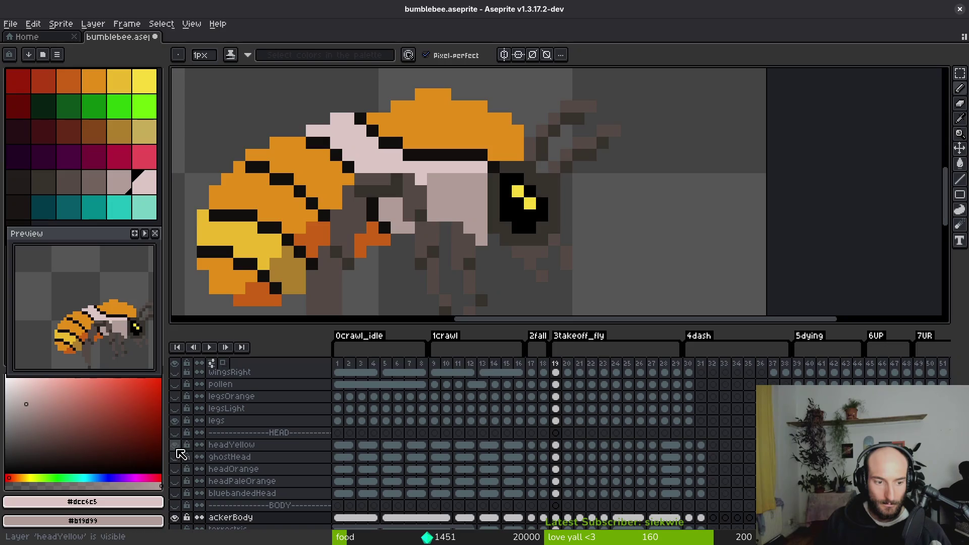
click(175, 445)
click(174, 421)
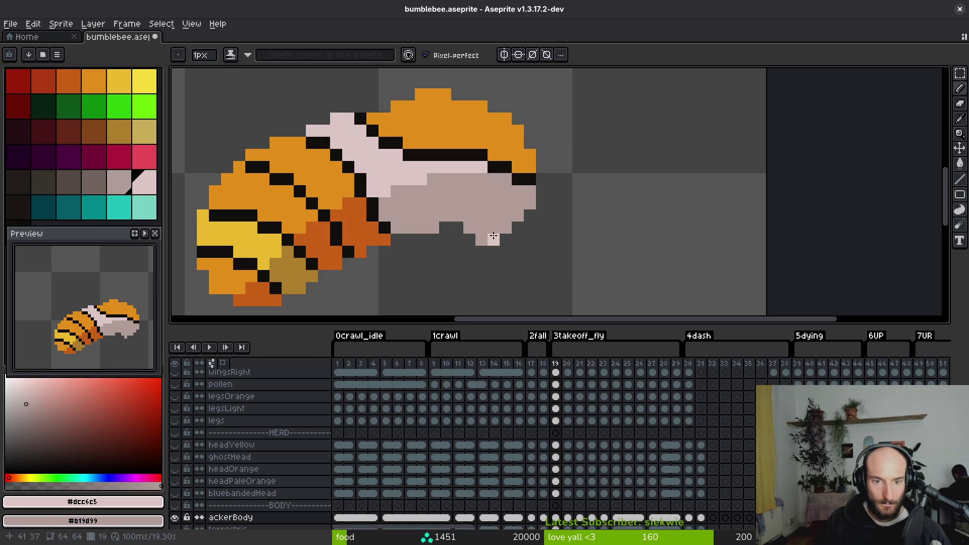
click(175, 421)
click(175, 421)
click(176, 446)
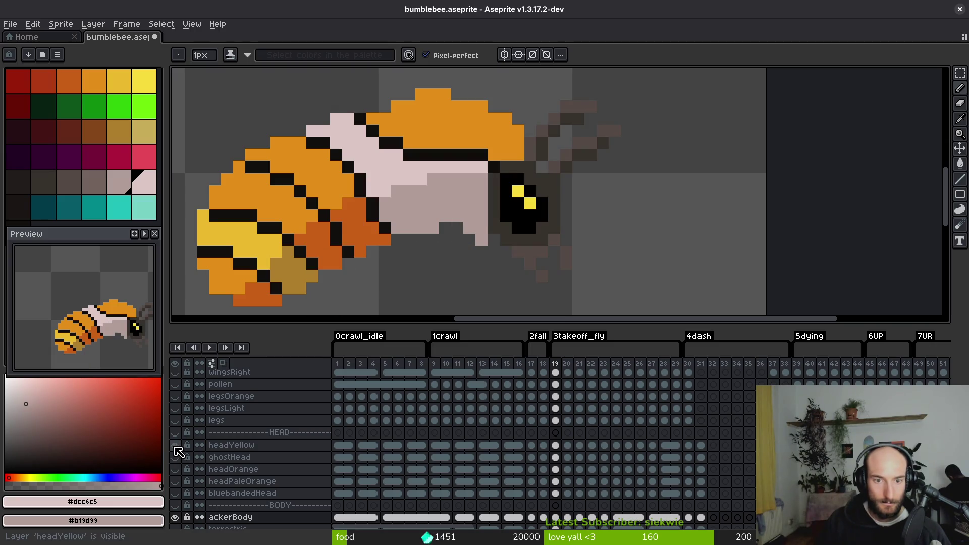
click(175, 421)
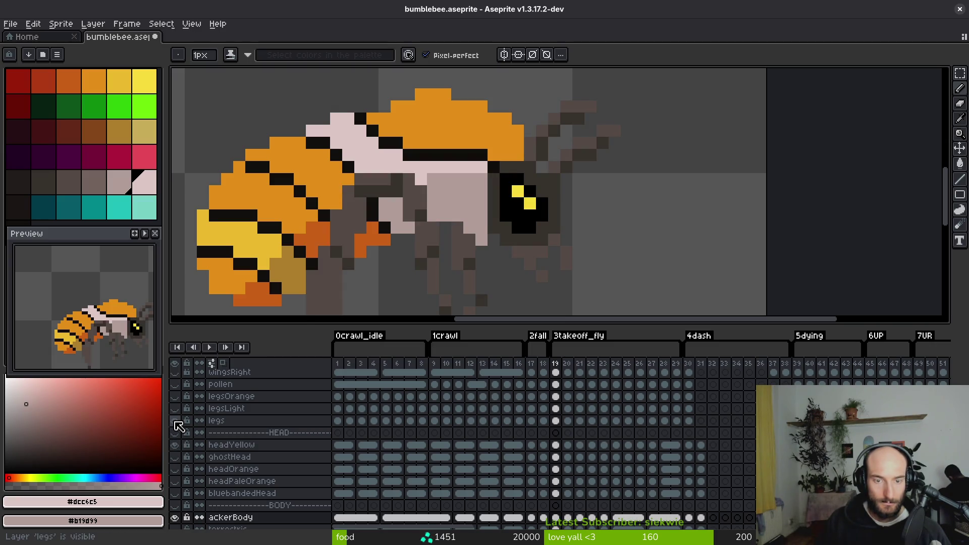
click(176, 422)
- On frame 19, try an orange pixel extending the head leftward, then undo it
key(e)
scroll(482, 240, down, 4)
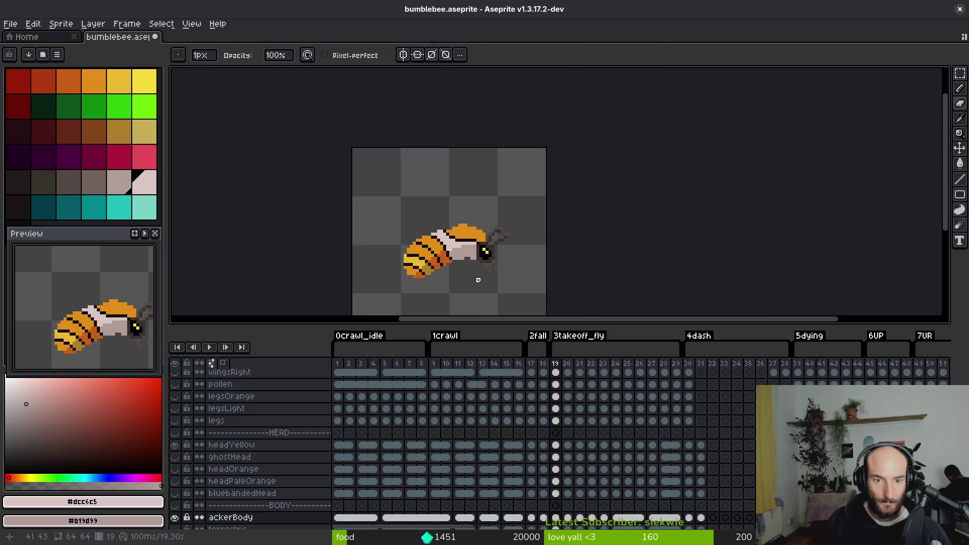
key(b)
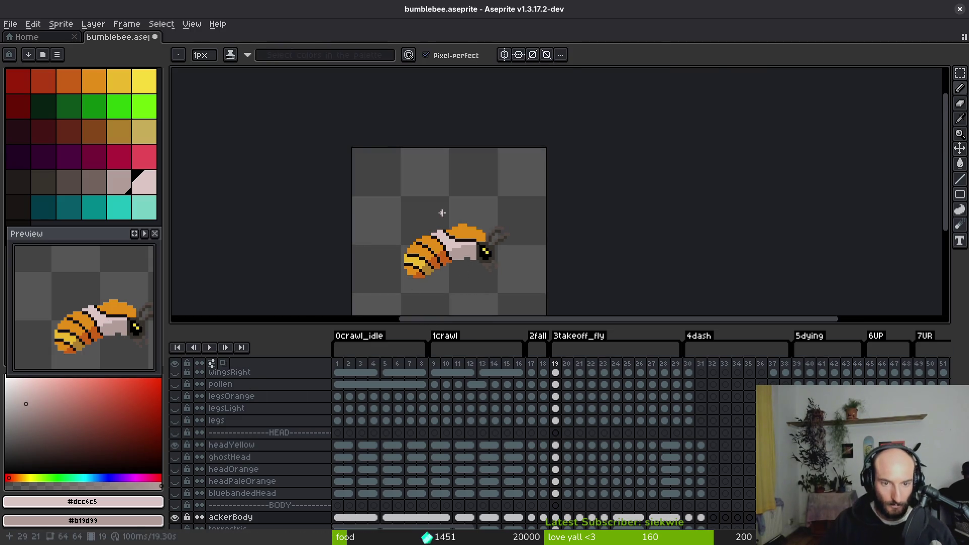
scroll(442, 212, up, 3)
key(Right)
key(Left)
scroll(511, 188, up, 4)
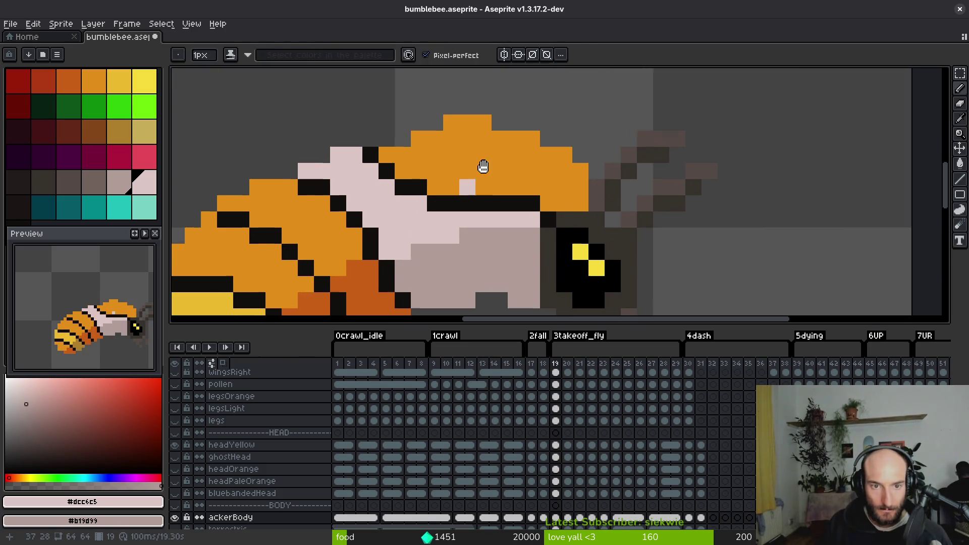
alt+click(469, 178)
click(401, 168)
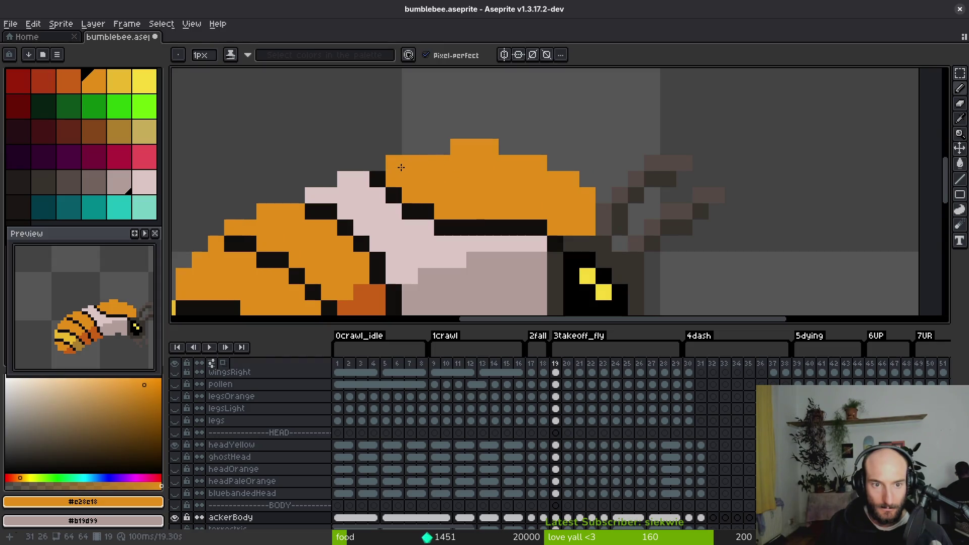
key(ctrl+z)
- Save bumblebee.aseprite
scroll(500, 201, down, 5)
scroll(504, 203, up, 4)
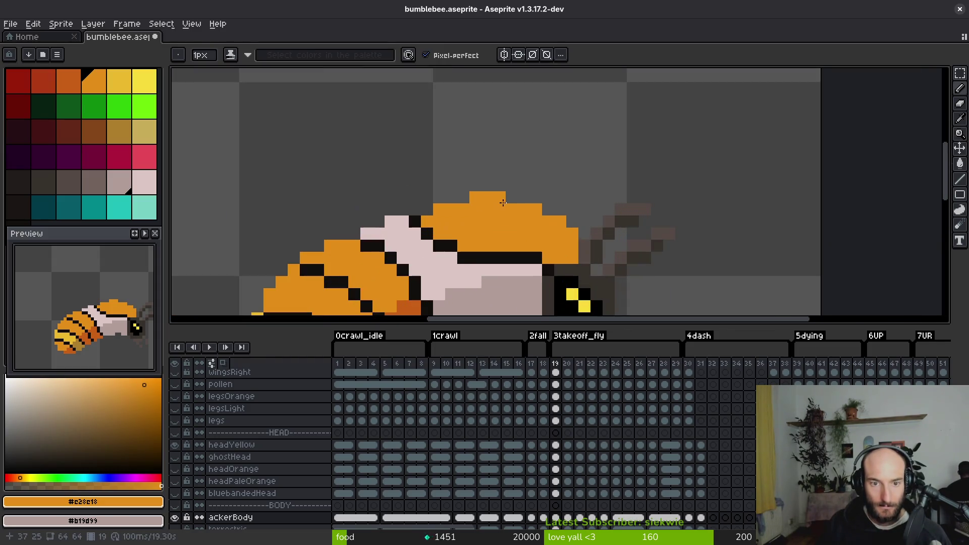
scroll(508, 200, down, 4)
scroll(507, 255, up, 3)
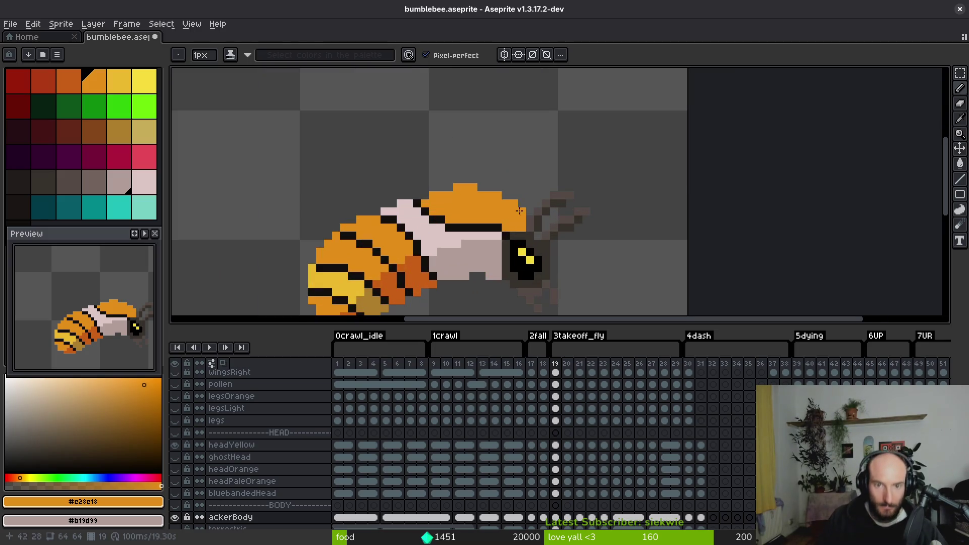
key(e)
scroll(547, 246, down, 2)
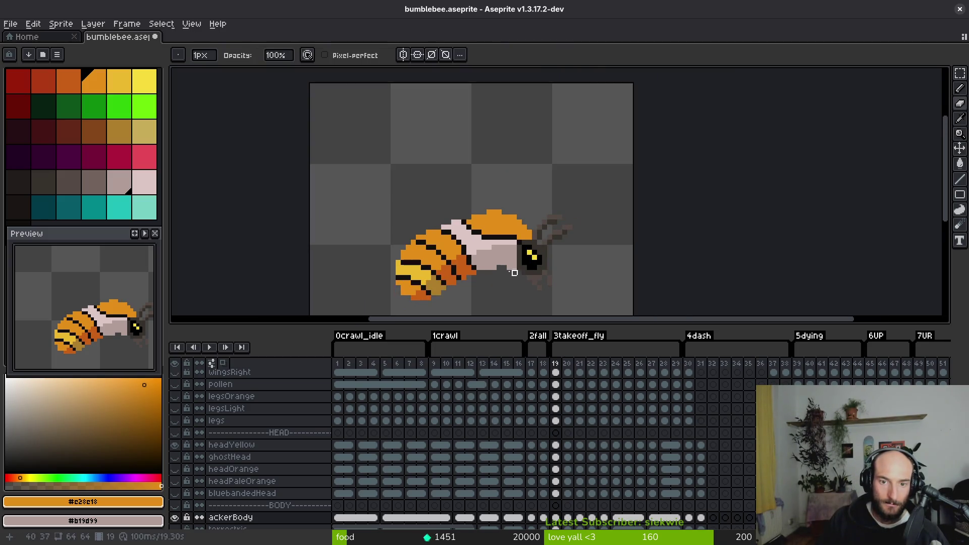
scroll(509, 258, down, 2)
key(ctrl+s)
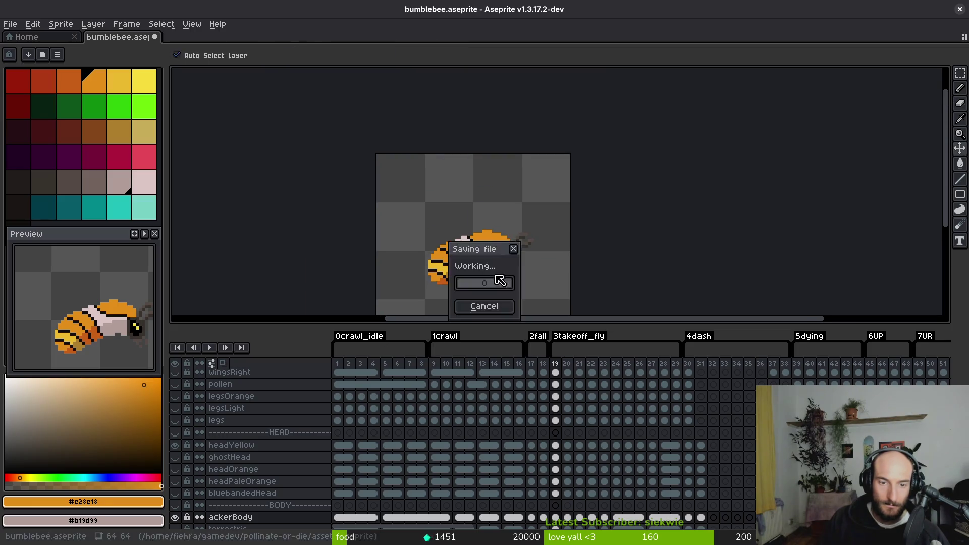
- Sample the dark stripe colour #120f0c and the bee's yellow #cab82e
scroll(411, 224, up, 3)
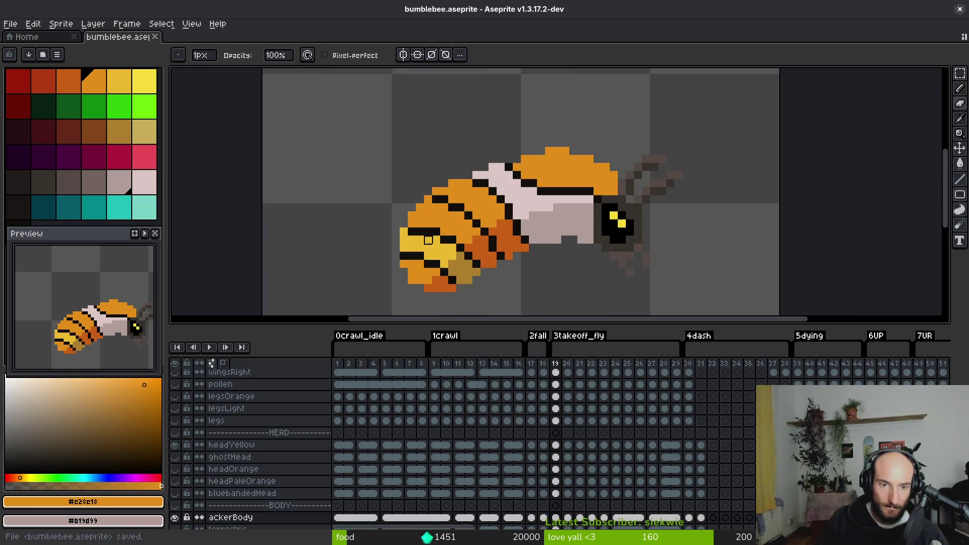
alt+click(411, 224)
key(f)
scroll(411, 223, up, 2)
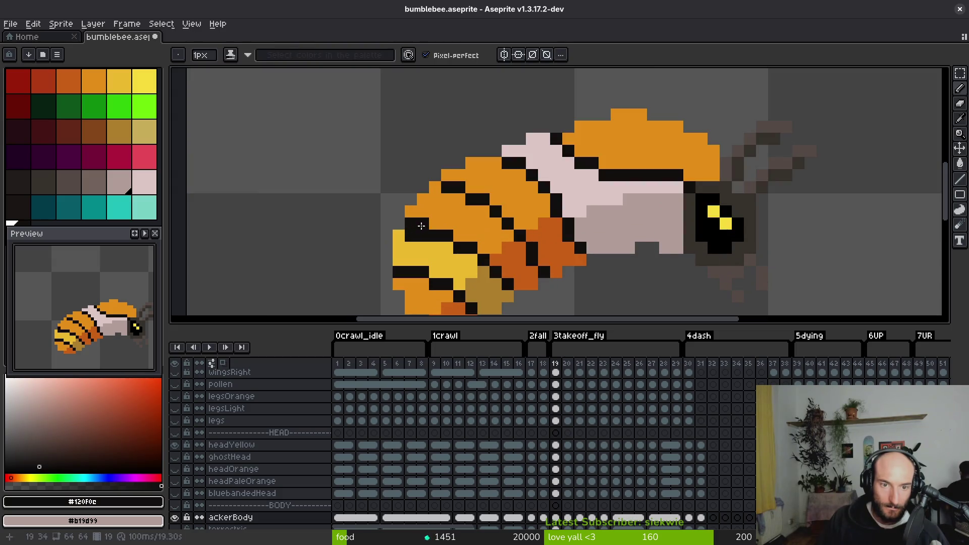
alt+click(409, 237)
scroll(451, 276, down, 3)
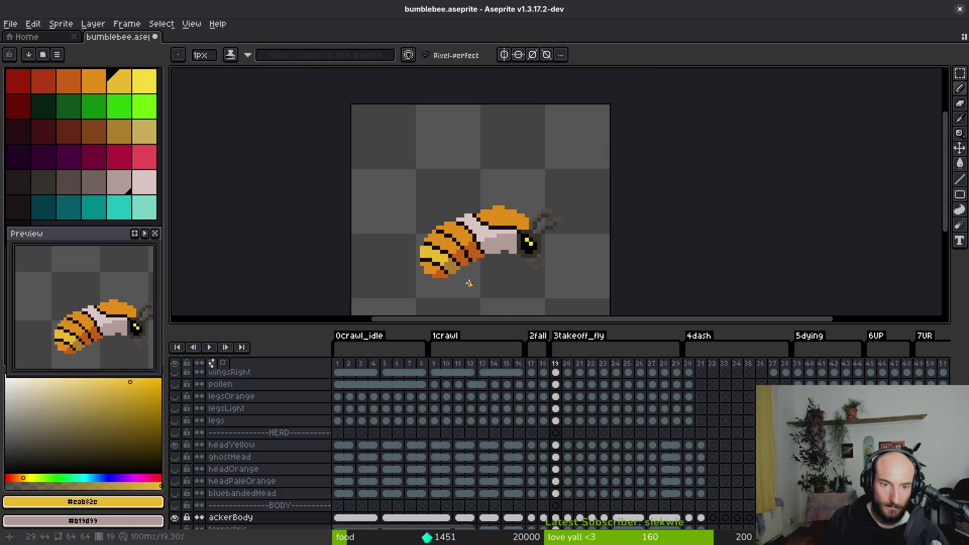
scroll(469, 283, down, 1)
scroll(442, 282, down, 2)
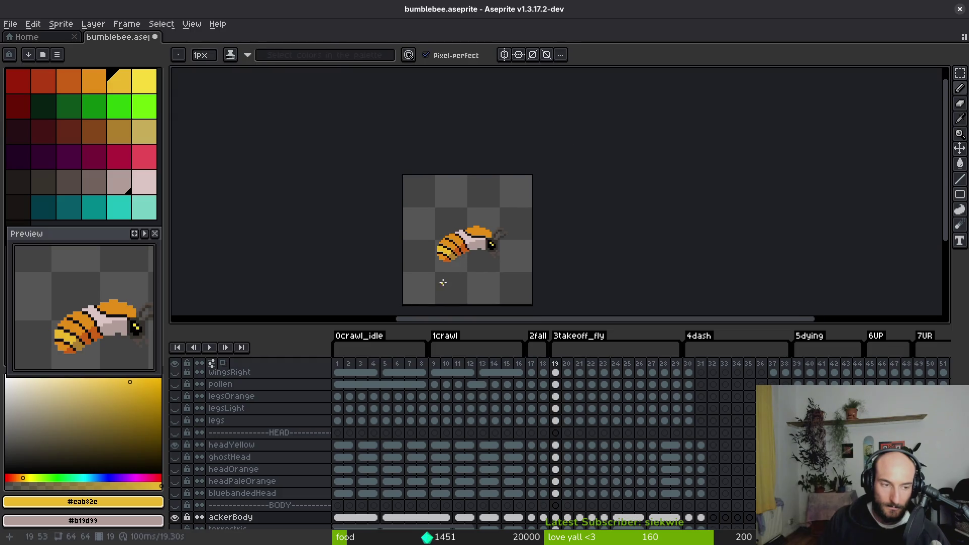
- Save the bumblebee sprite and compare frames 16 and 17
key(ctrl+s)
scroll(444, 252, down, 1)
key(Left)
key(Left)
key(Left)
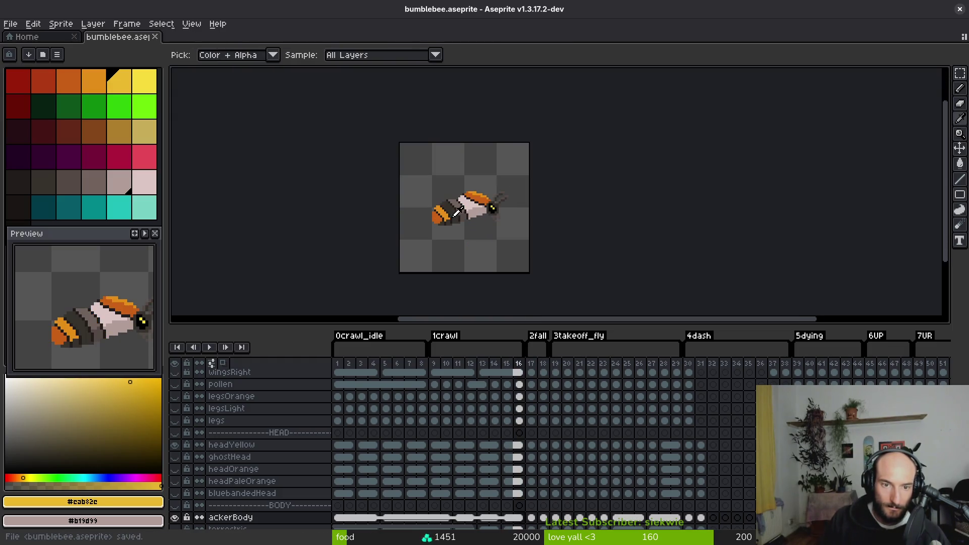
key(Right)
scroll(469, 207, up, 5)
key(Left)
- Fill the bee's head with dark orange on frames 17 and 19, undoing the frame 20 fill
alt+click(489, 196)
key(Right)
key(g)
click(489, 195)
key(Right)
key(Right)
click(490, 201)
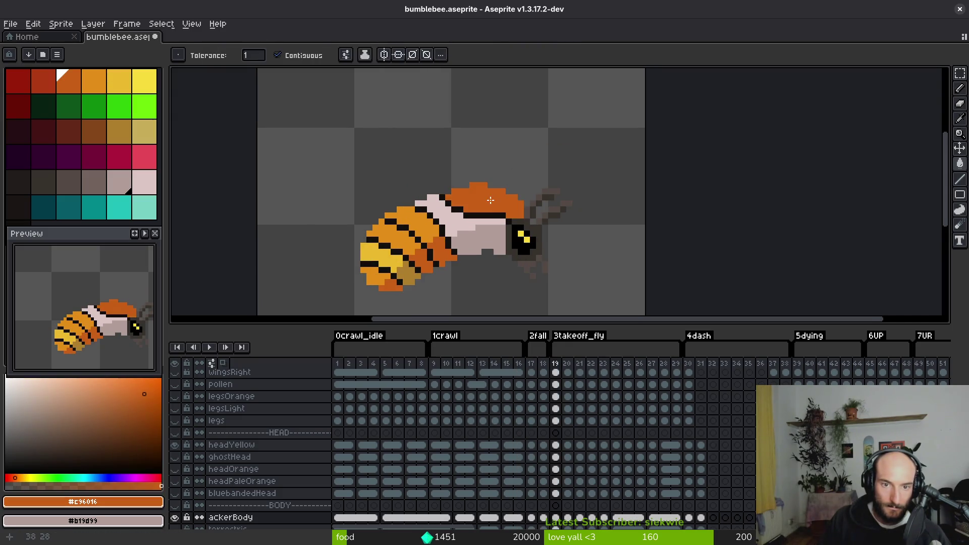
key(Right)
key(Left)
key(Right)
click(490, 207)
key(ctrl+z)
- Paint a light orange #e28e18 highlight along the top of frame 17's head
key(i)
key(Left)
key(Left)
key(Left)
key(Left)
click(399, 229)
key(Right)
key(b)
scroll(420, 176, up, 2)
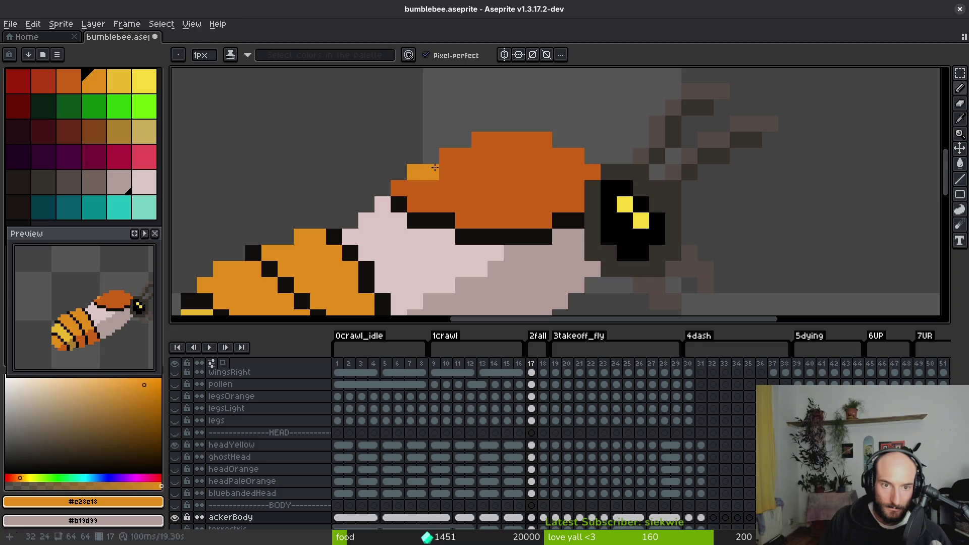
drag(468, 153, 528, 137)
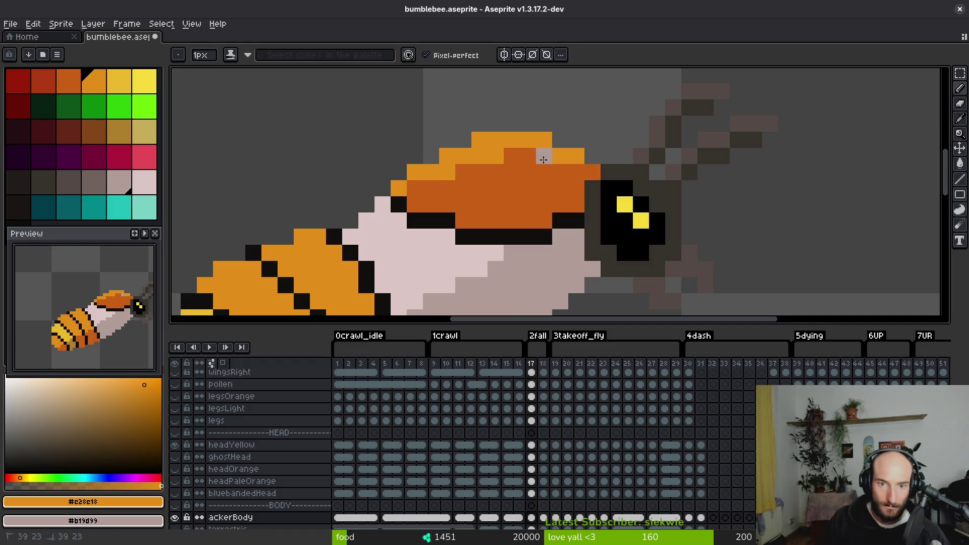
- Recolour frame 17's lower orange areas dark brown #36312c and its upper band grey-brown #71625d
alt+right_click(543, 159)
scroll(516, 155, down, 6)
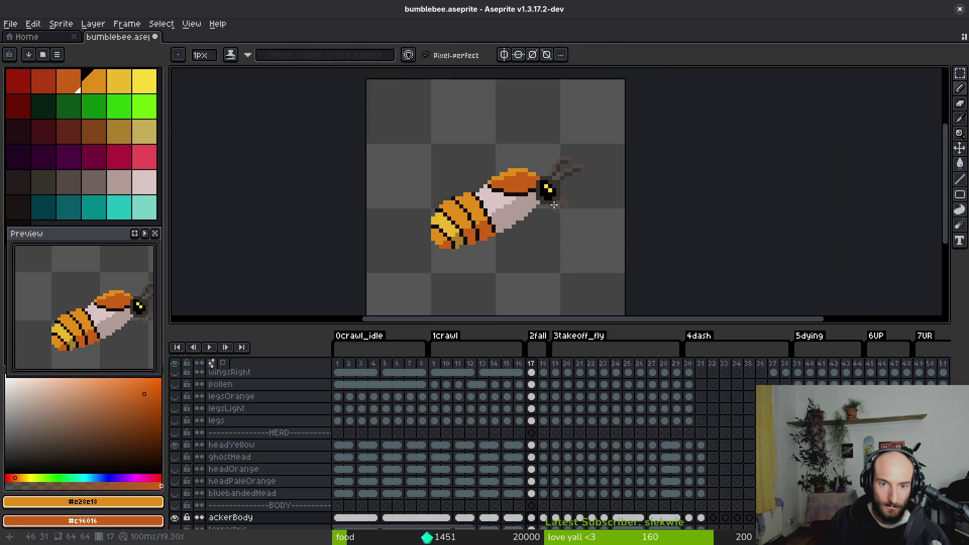
scroll(507, 193, up, 2)
key(Left)
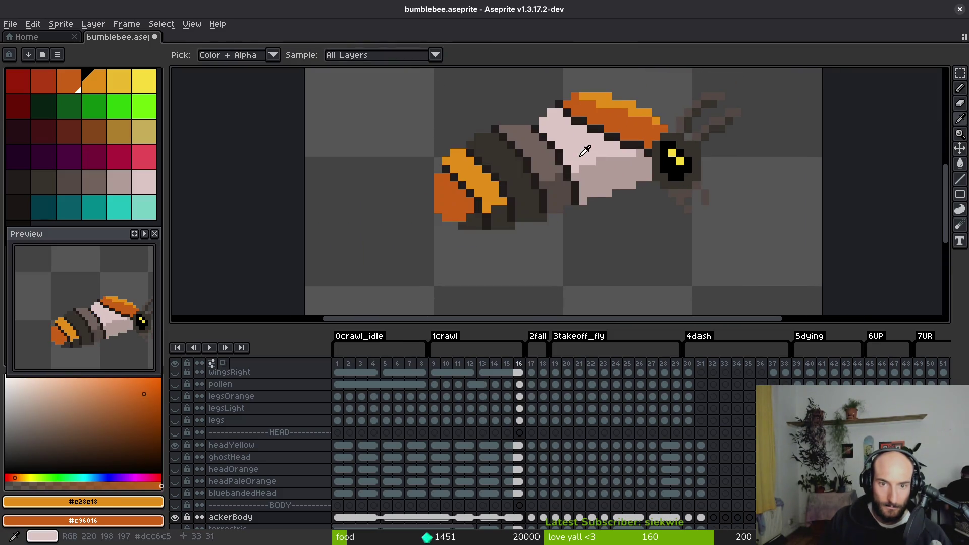
click(540, 147)
right_click(510, 180)
key(Right)
key(g)
right_click(510, 186)
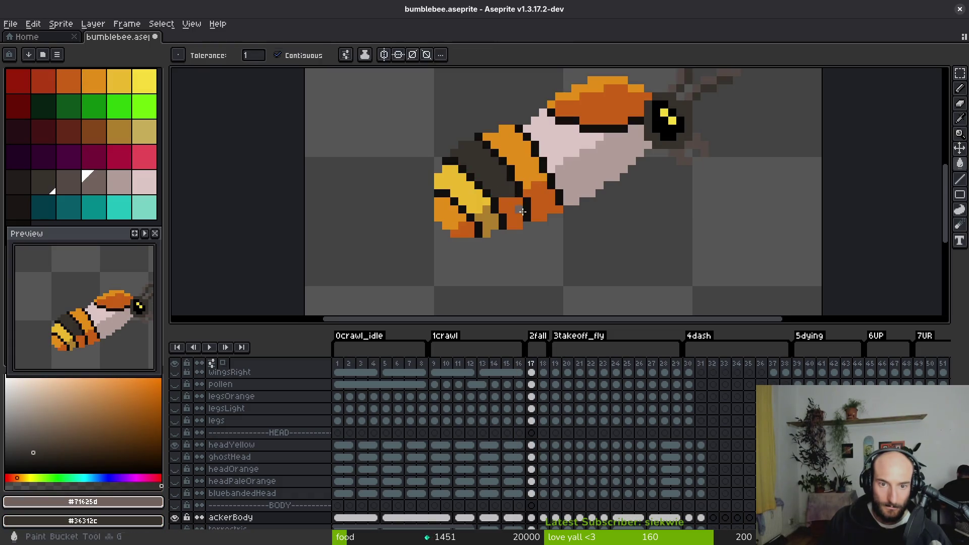
right_click(523, 195)
right_click(512, 212)
click(530, 161)
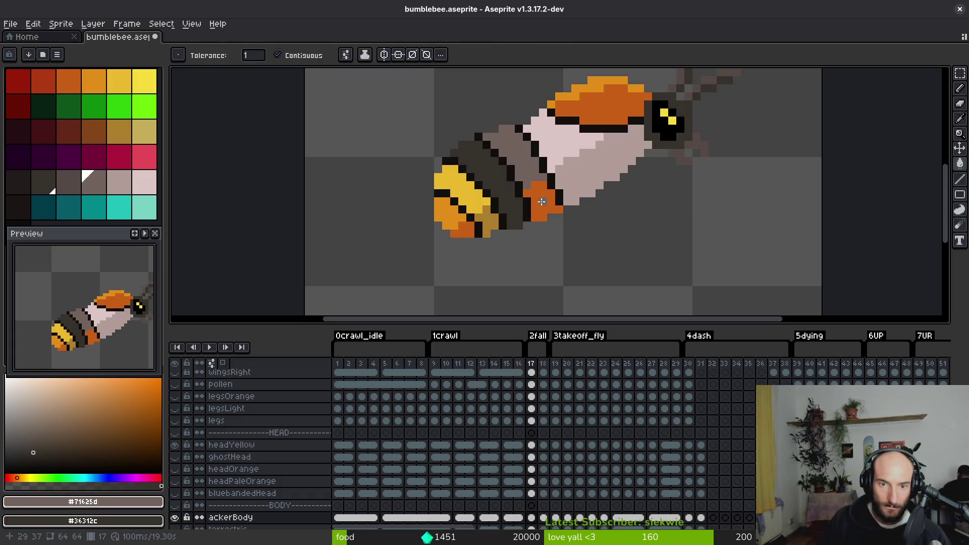
- Refill frame 17's band with the darker grey #544a45 sampled from frame 16
key(Left)
key(i)
click(560, 194)
key(Right)
key(g)
click(560, 196)
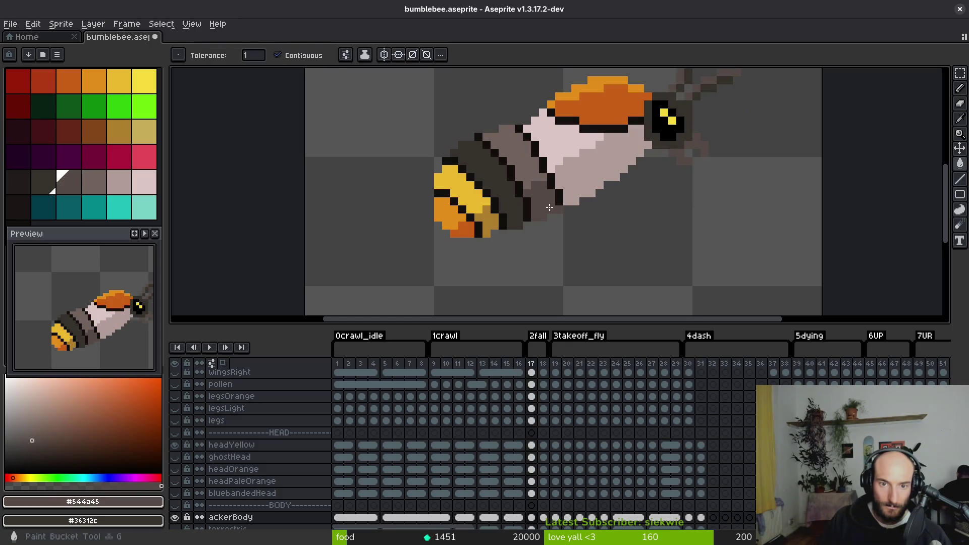
- Sample tail orange #c28c18, dark orange #c96016 and dark brown #36312c
key(i)
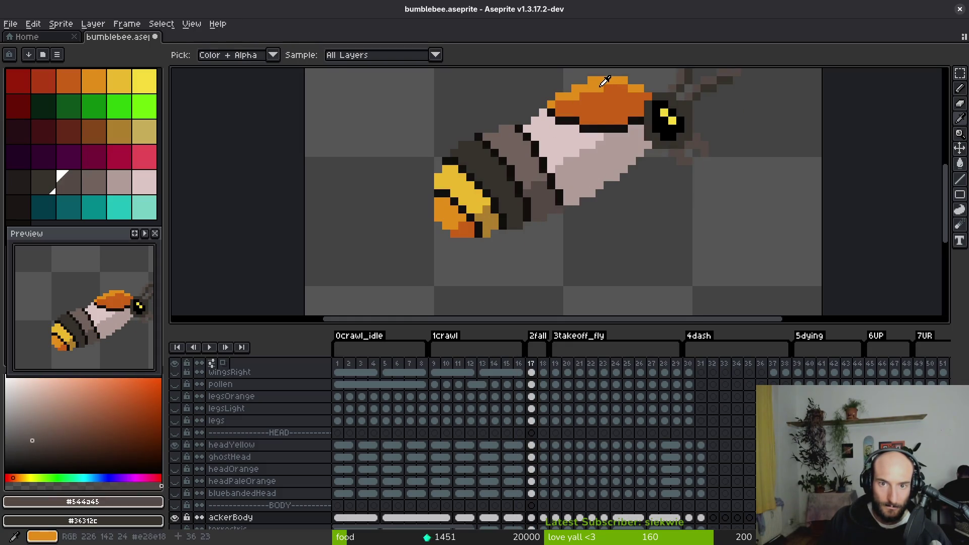
click(447, 212)
right_click(461, 232)
key(g)
key(Left)
key(i)
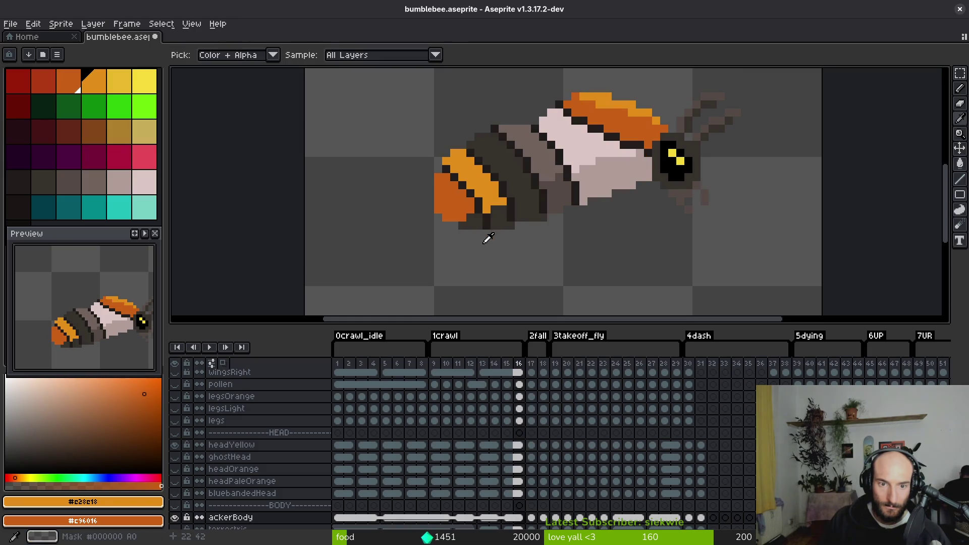
click(478, 222)
key(Right)
key(g)
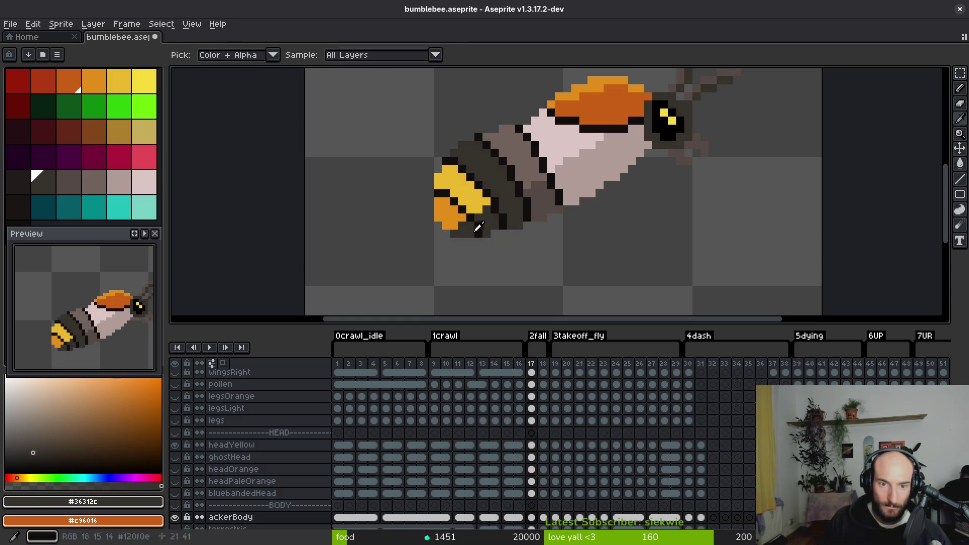
- Fill frame 17's tail orange region with dark orange #c96016 and its yellow with #c28c18
key(Left)
key(i)
click(461, 232)
right_click(447, 213)
key(Right)
key(g)
click(450, 215)
right_click(459, 187)
- Flip between frames 16 and 17 to compare the bee's poses
scroll(528, 221, down, 3)
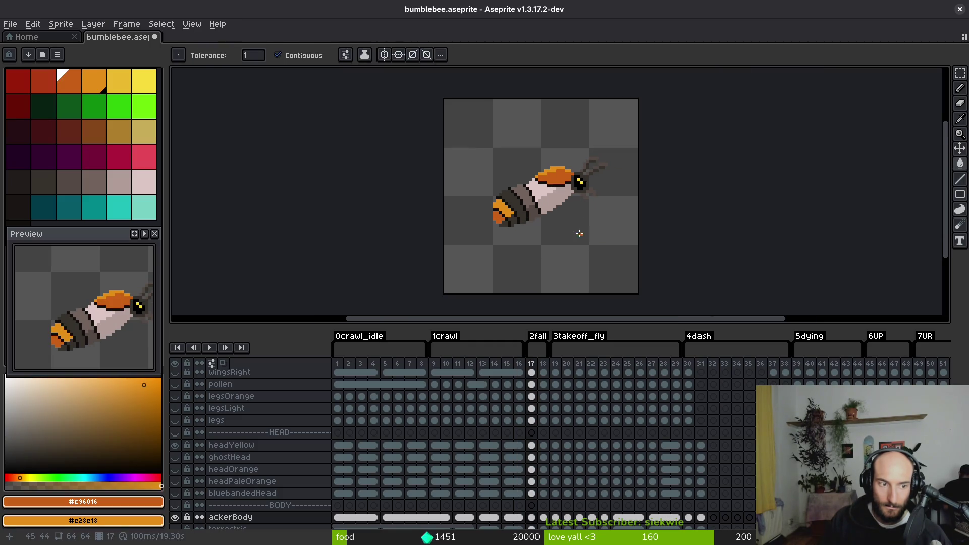
key(i)
key(Left)
key(Right)
key(Left)
key(Right)
key(Left)
key(Right)
key(Left)
key(Right)
key(Left)
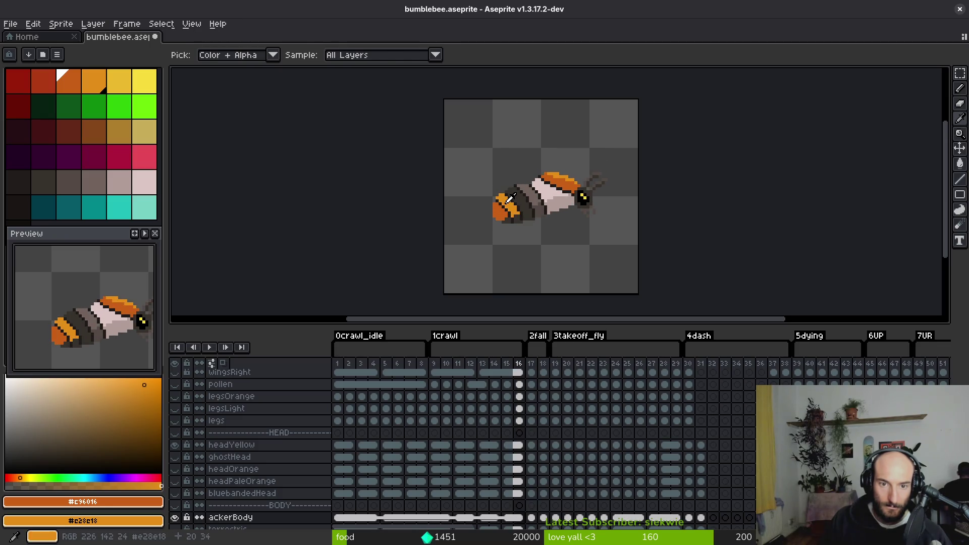
key(g)
scroll(510, 198, up, 3)
key(Right)
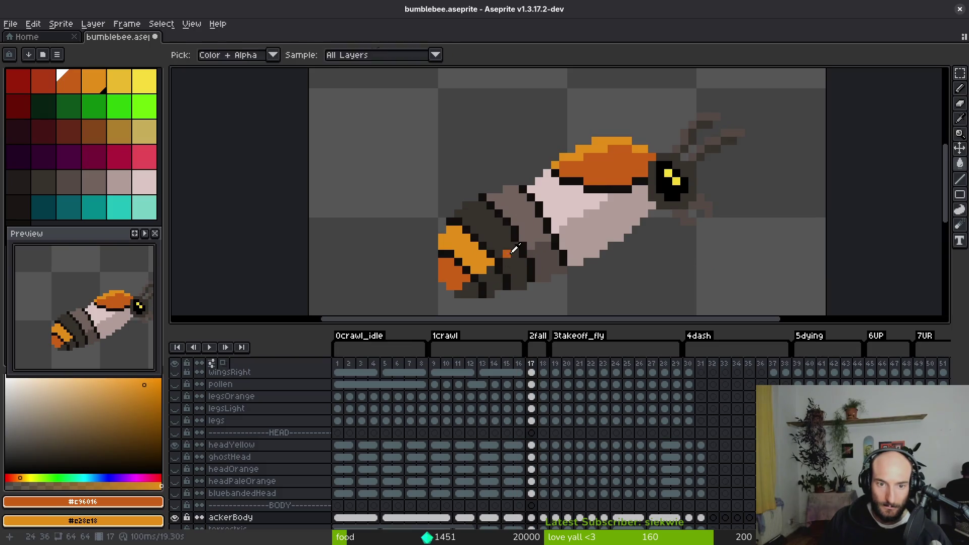
key(Left)
key(i)
key(Right)
key(g)
scroll(510, 254, up, 3)
key(i)
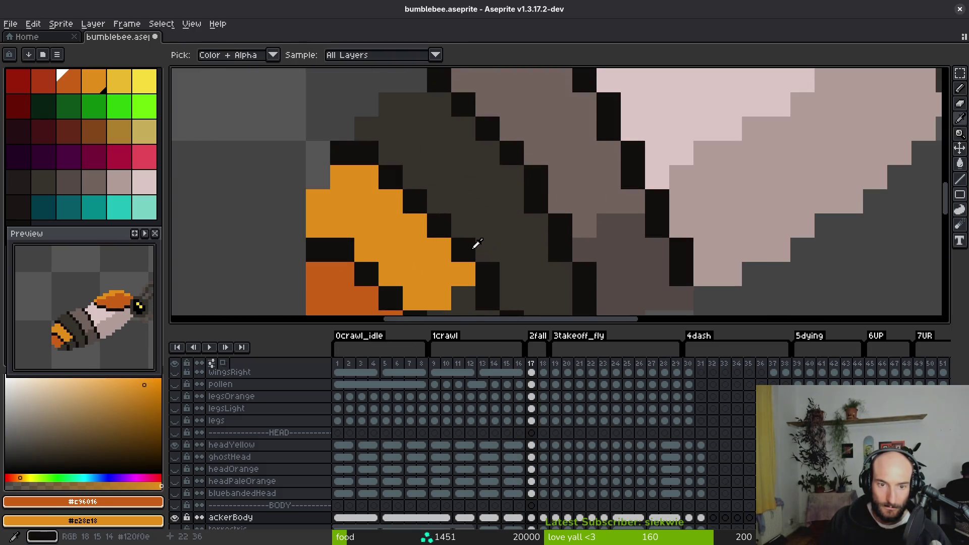
- Eyedrop near-black #120f0e as foreground and the dark tone #201c1a as background
click(478, 244)
key(Left)
key(g)
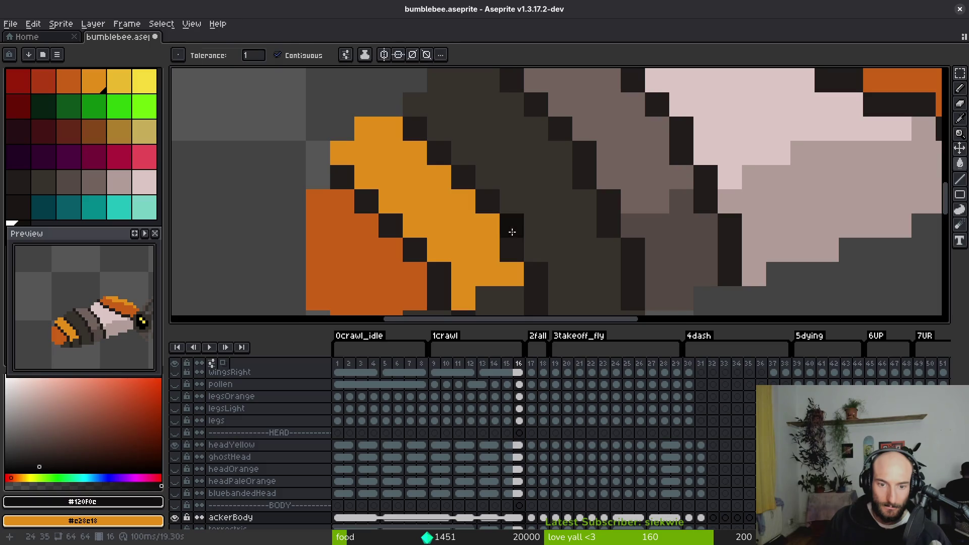
scroll(531, 232, down, 3)
key(i)
key(Left)
key(Left)
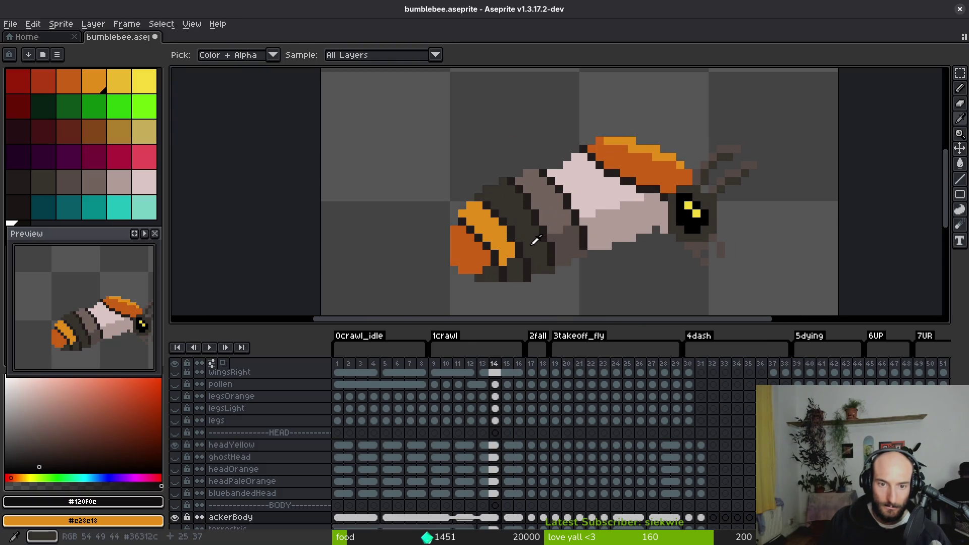
key(Right)
key(Right)
key(Right)
scroll(523, 243, up, 3)
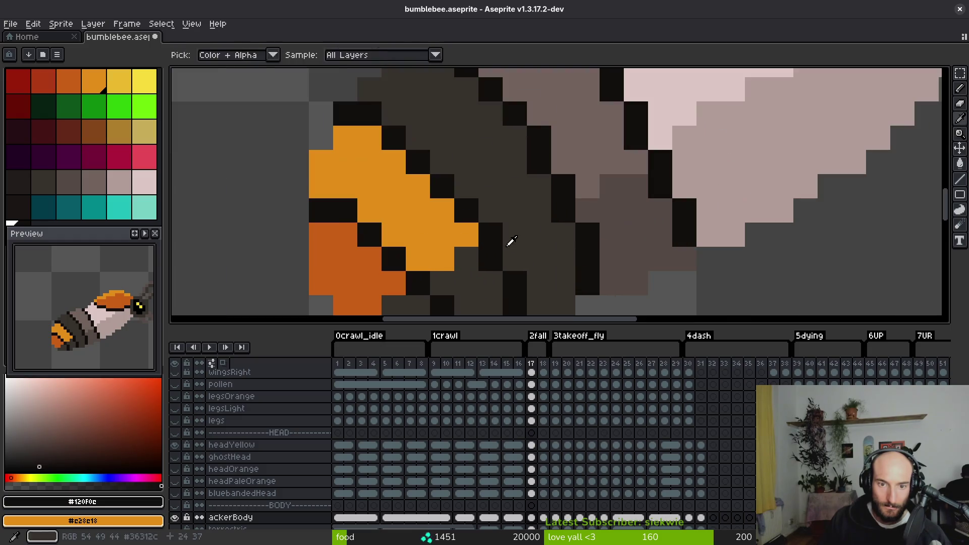
key(Left)
right_click(523, 214)
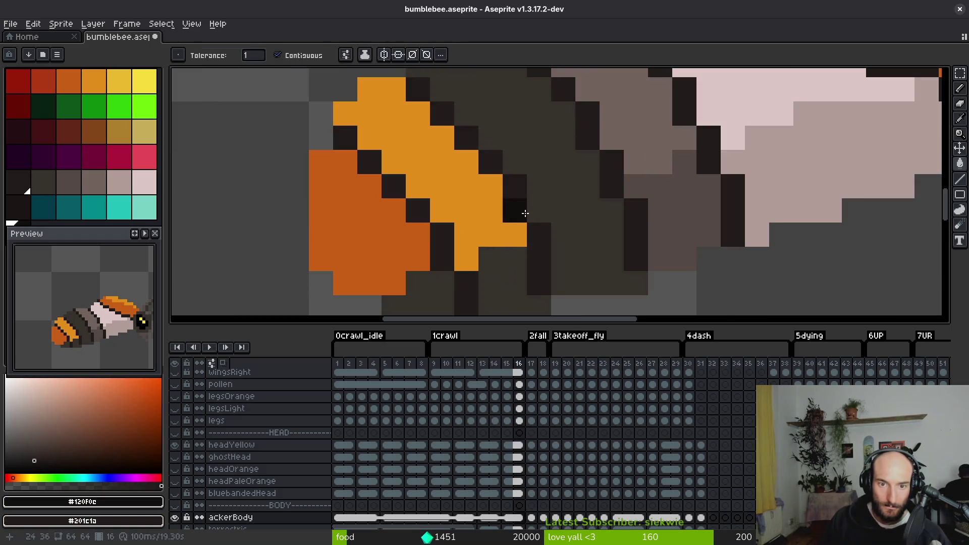
- Replace #120f0e with #201c1a on frames 16 and 17
key(shift+r)
click(432, 160)
scroll(581, 212, down, 3)
key(Right)
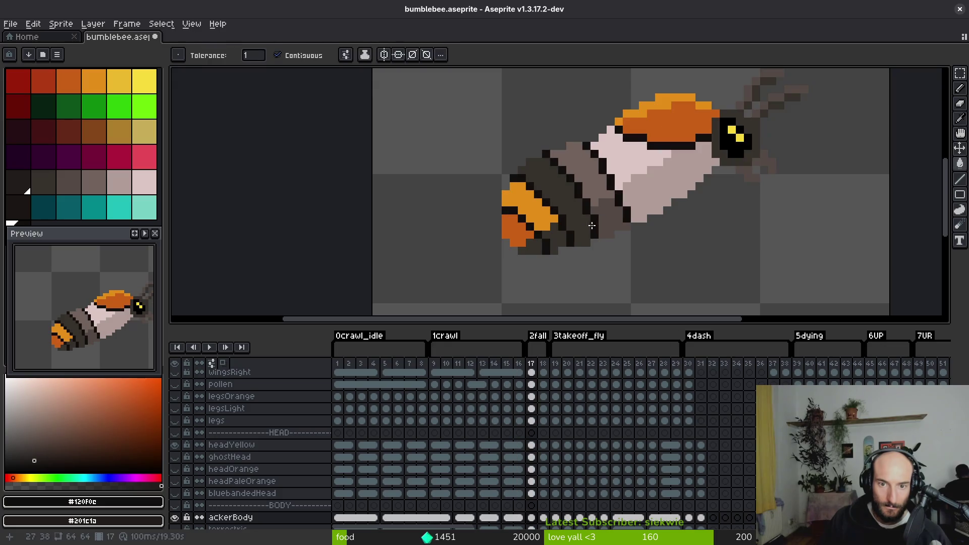
scroll(556, 222, up, 3)
key(shift+r)
key(Return)
- Apply the same dark-tone colour replacement on frames 18, 19 and 20
scroll(581, 217, down, 3)
key(Right)
scroll(556, 207, up, 3)
key(shift+r)
click(432, 162)
scroll(505, 202, down, 3)
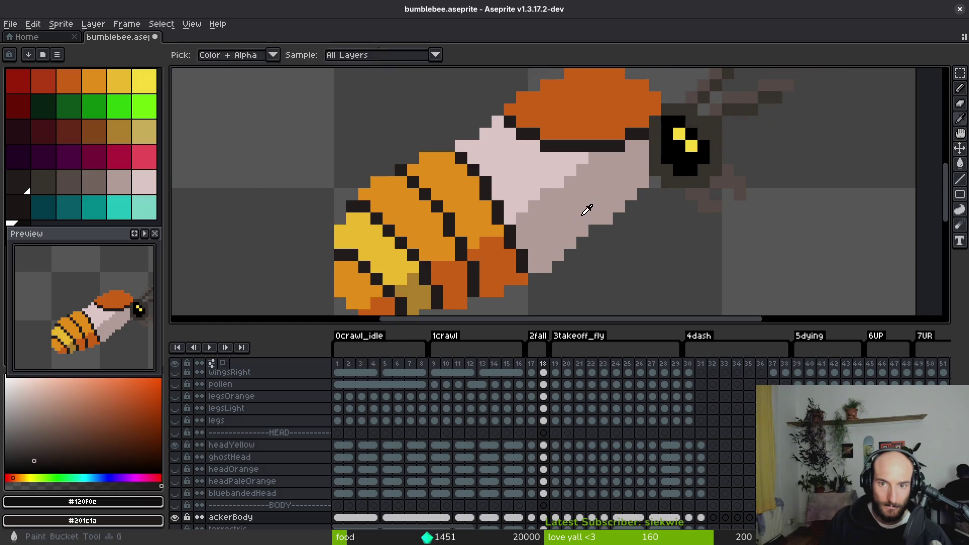
key(Right)
scroll(535, 143, up, 3)
key(shift+r)
click(427, 171)
key(Right)
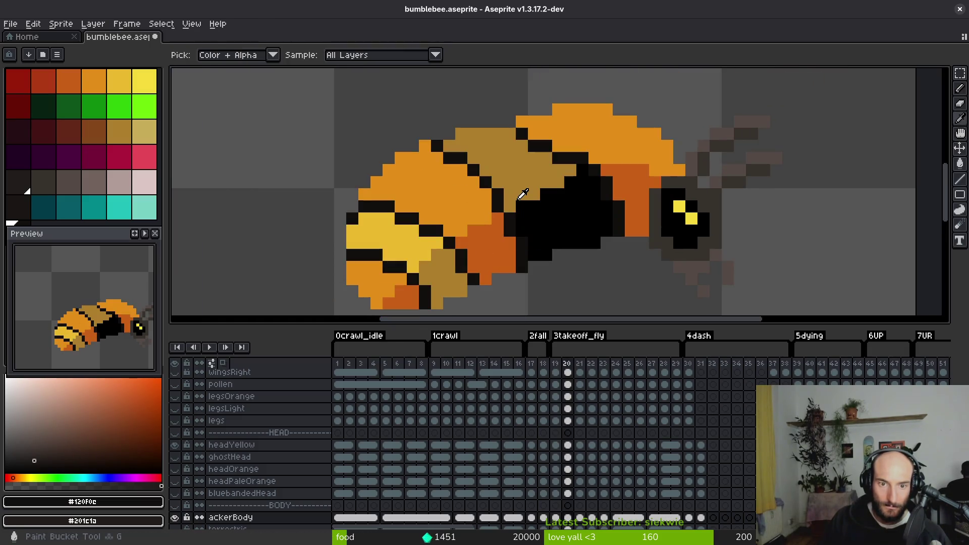
key(shift+r)
click(430, 162)
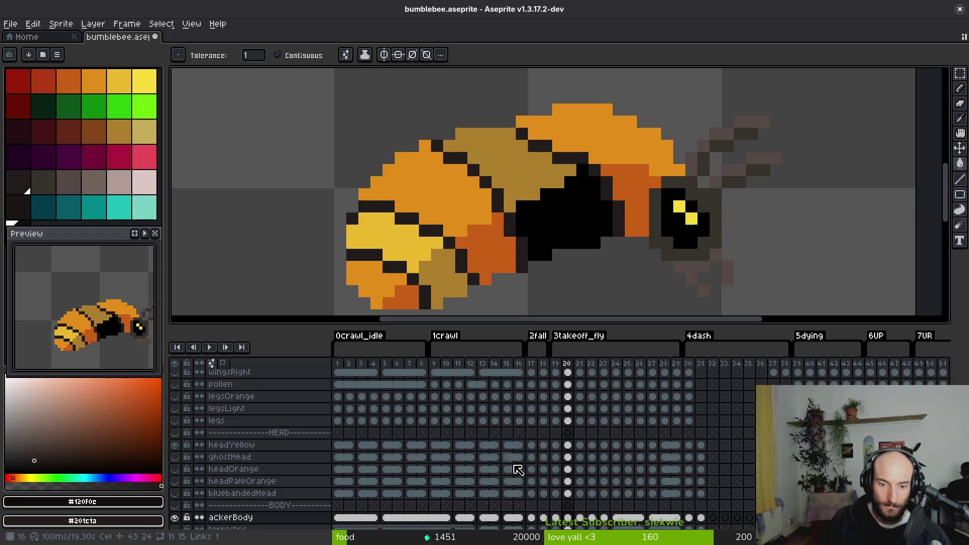
- Apply the Replace Color dark-tone swap to all ackerBody cels up to frame 64
scroll(453, 453, down, 3)
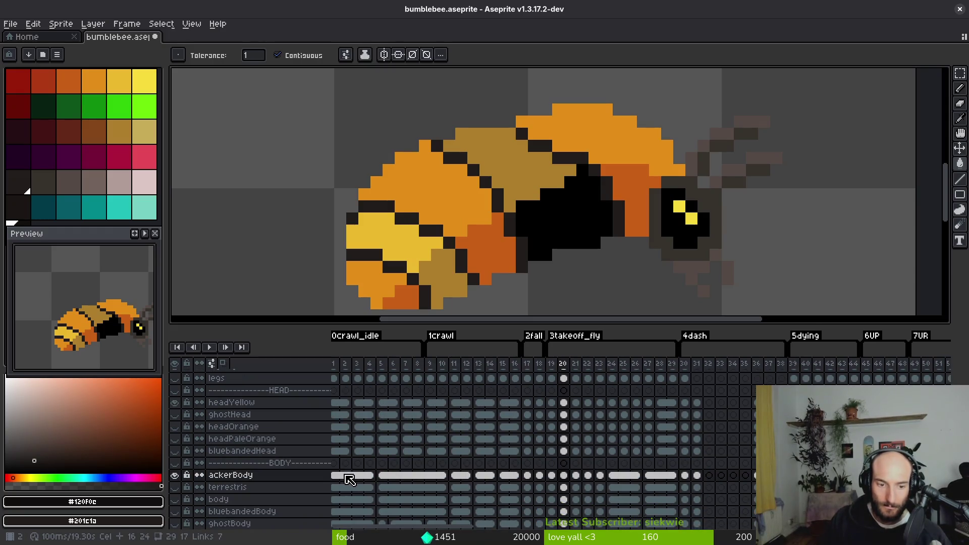
key(Return)
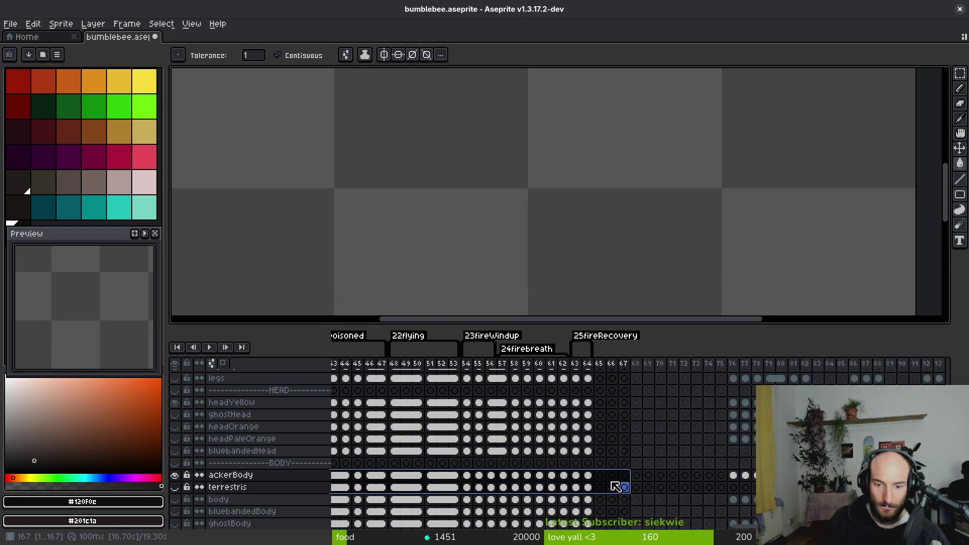
shift+click(588, 475)
key(shift+r)
click(431, 163)
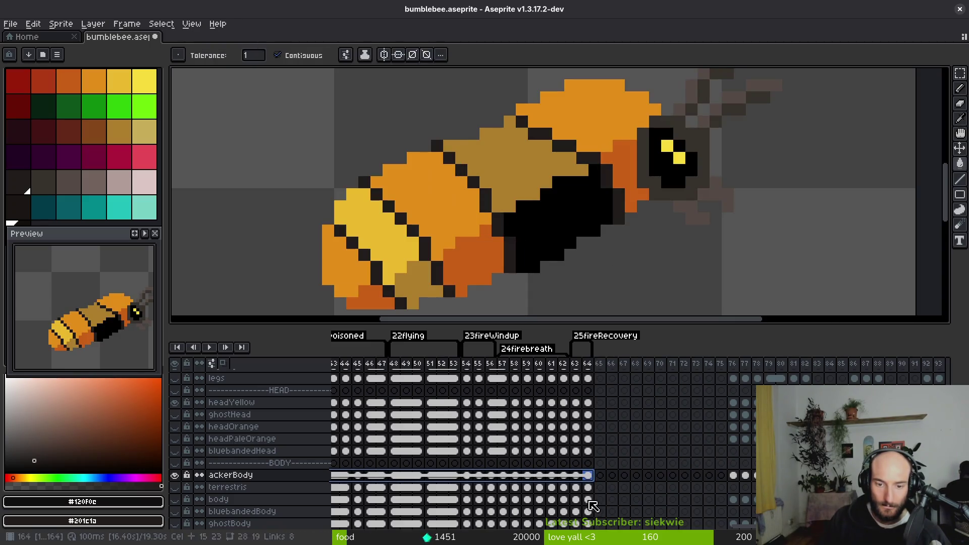
- Flip through the idle frames to compare them and settle on idle frame 5
scroll(419, 483, down, 2)
scroll(555, 500, left, 3)
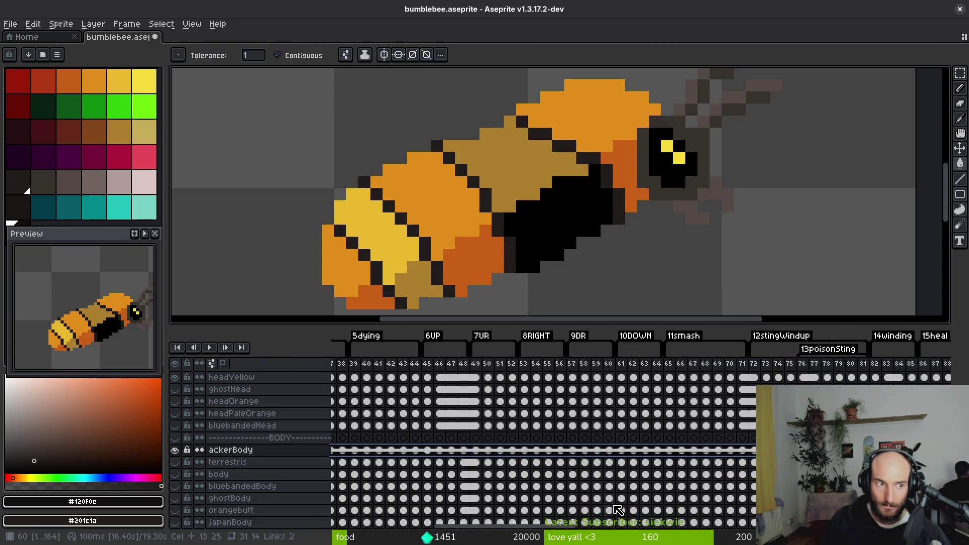
scroll(462, 483, left, 5)
scroll(455, 474, up, 1)
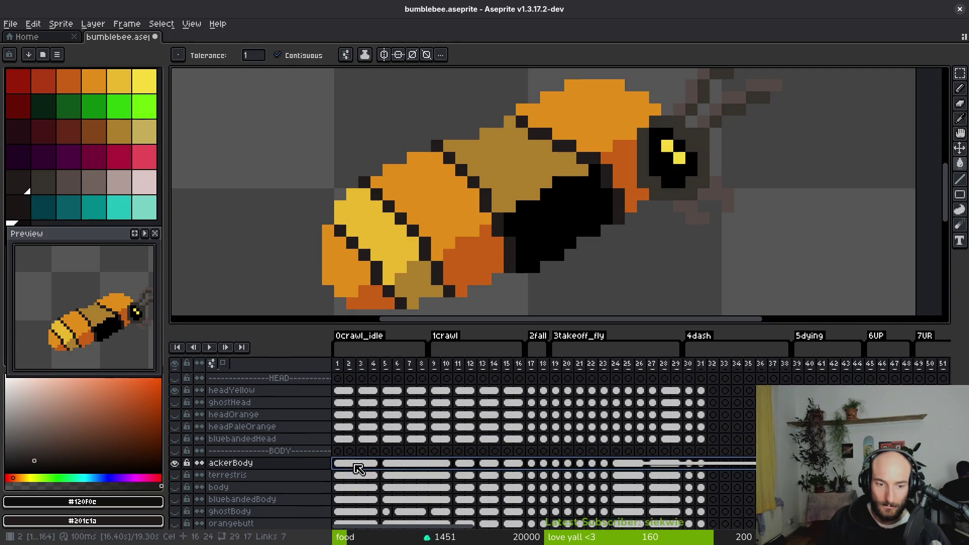
click(349, 463)
key(i)
key(Right)
key(Right)
key(Right)
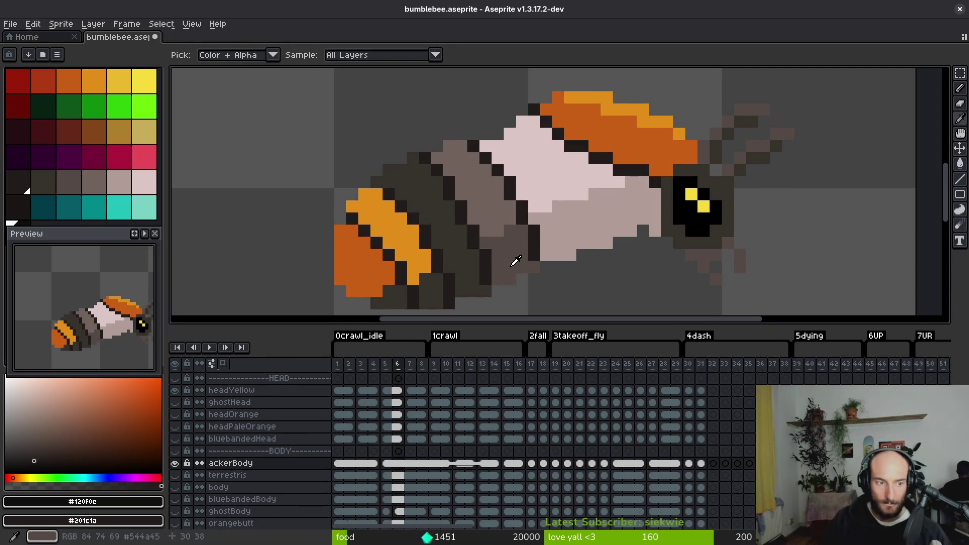
key(Left)
key(Left)
key(Left)
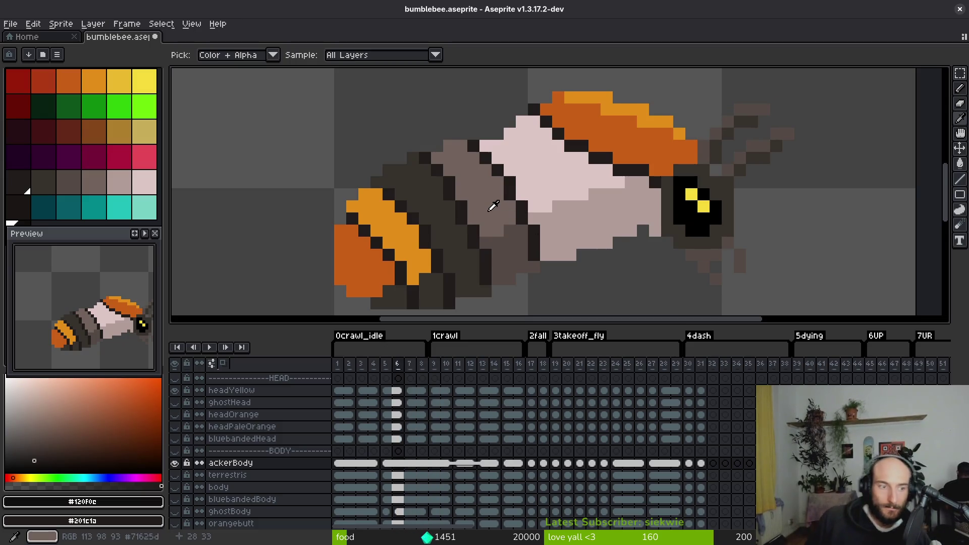
key(Right)
key(Right)
key(Left)
key(Left)
key(Right)
key(Right)
key(Left)
key(Right)
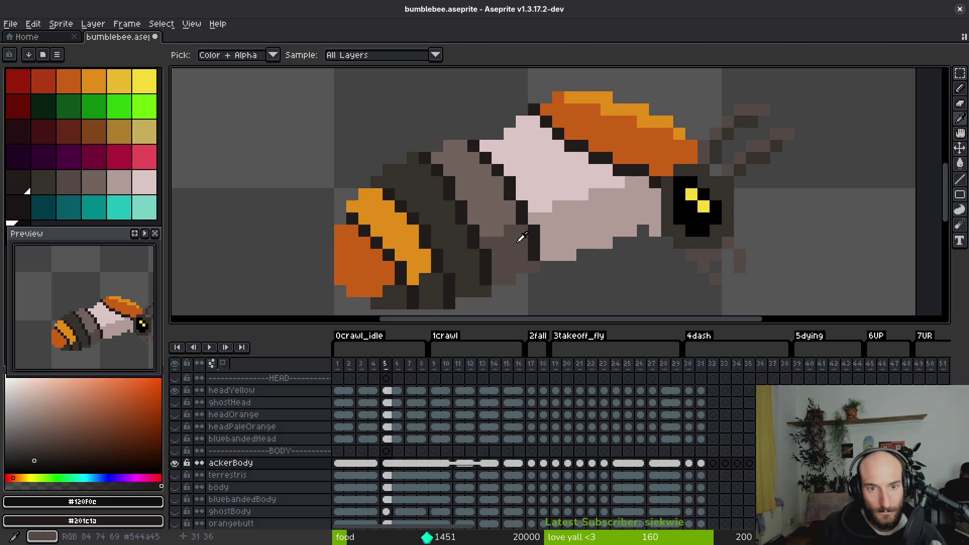
scroll(601, 254, down, 2)
key(Left)
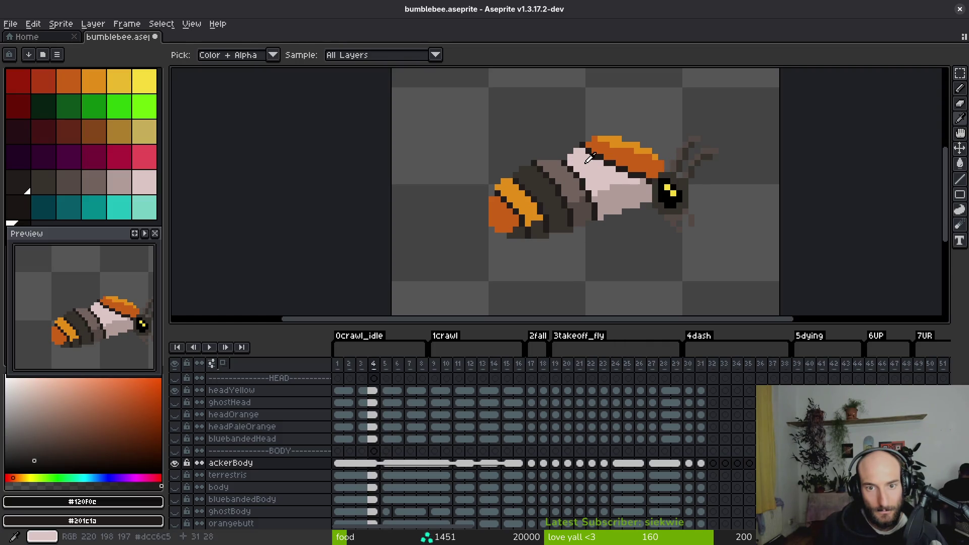
key(Right)
scroll(566, 168, up, 2)
- Draw a dark diagonal stripe across the abdomen and repaint stray dark pixels grey
alt+click(566, 168)
drag(566, 168, 615, 235)
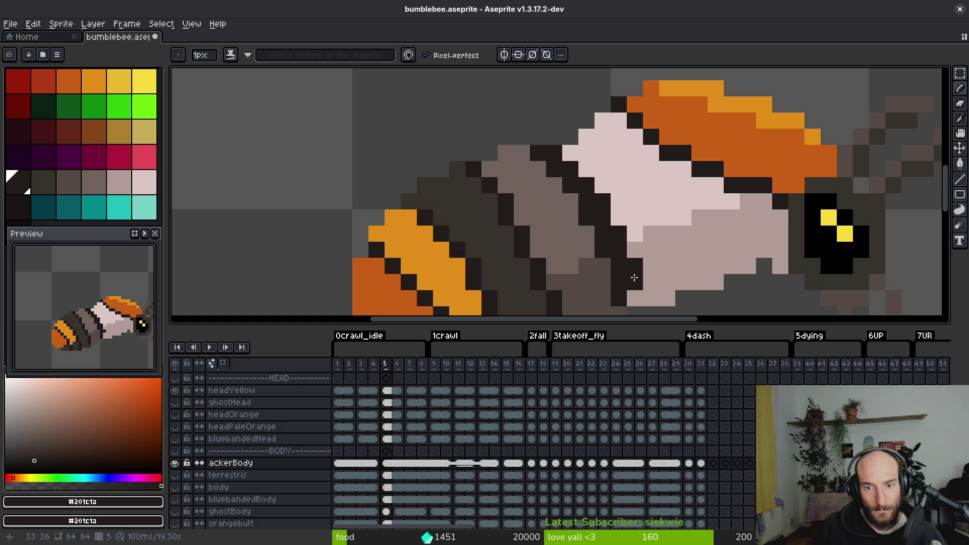
alt+click(610, 281)
drag(617, 299, 612, 288)
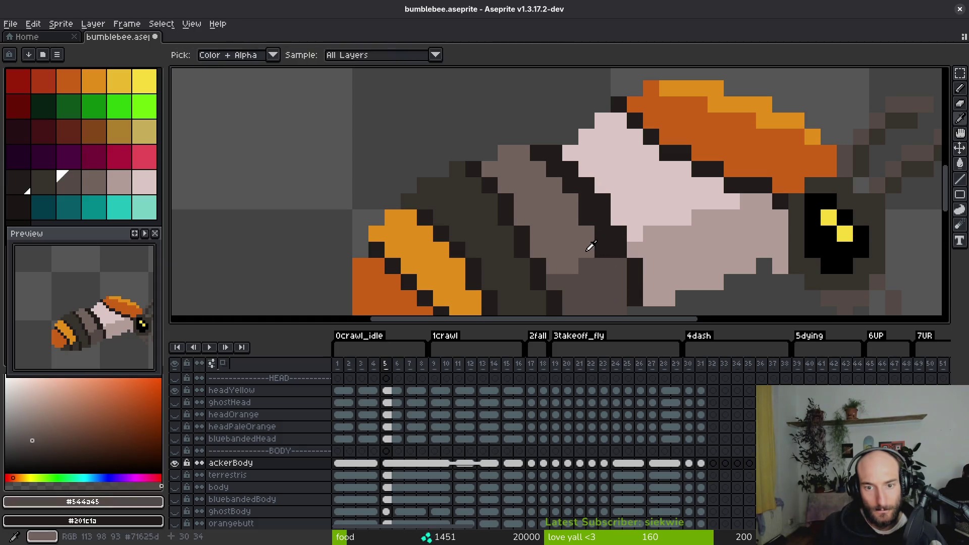
alt+click(591, 249)
click(604, 236)
drag(587, 222, 583, 200)
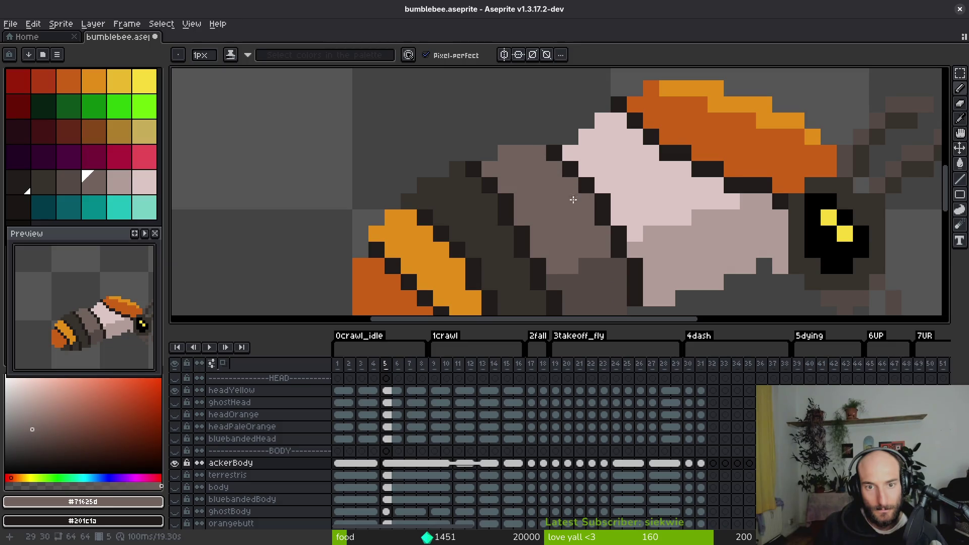
scroll(568, 192, down, 5)
scroll(568, 224, up, 5)
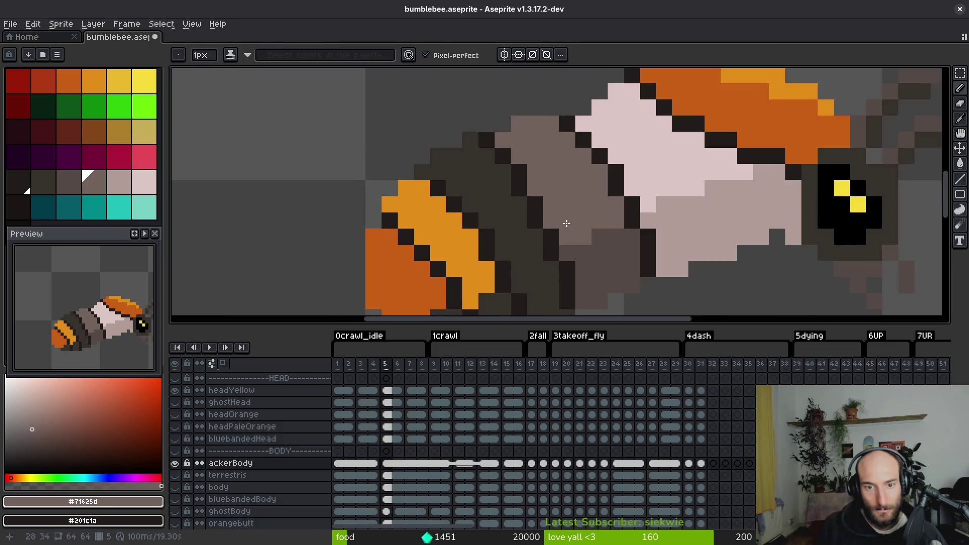
- Repaint the abdomen stripe pixels with the darkest and slightly lighter dark tones
drag(567, 224, 540, 167)
alt+click(505, 136)
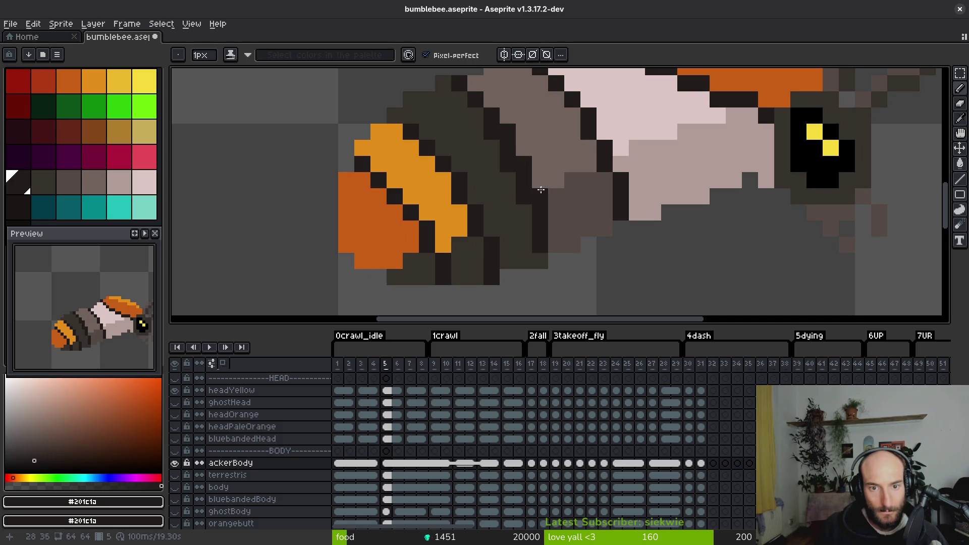
alt+click(523, 197)
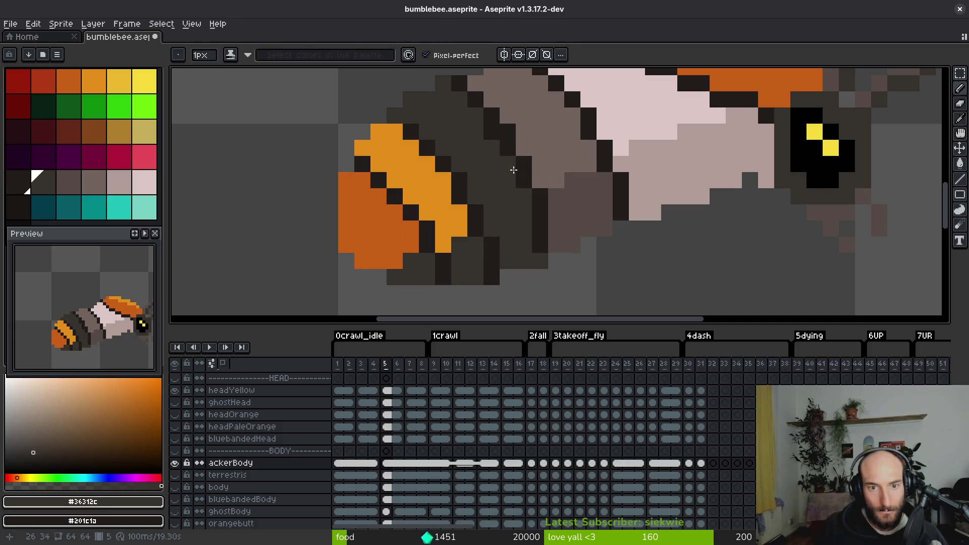
scroll(490, 132, down, 3)
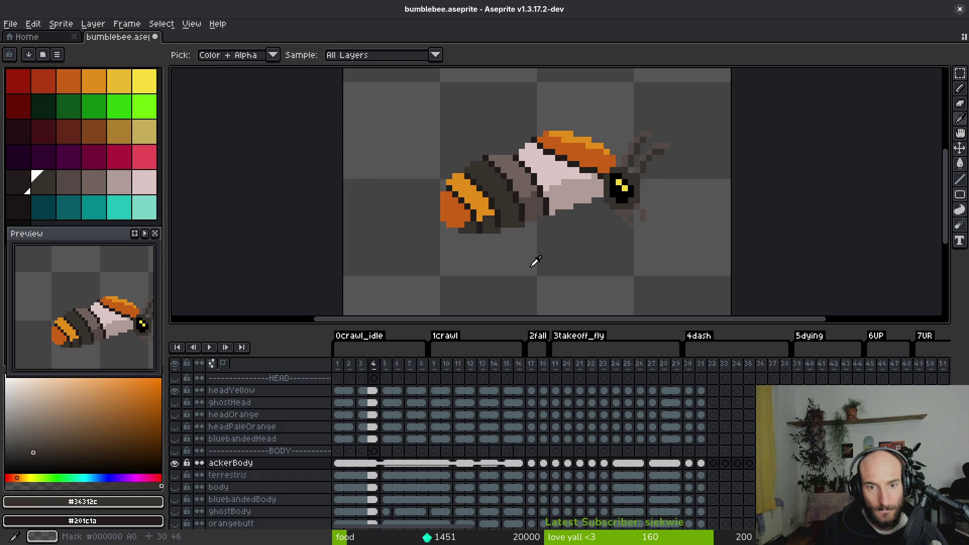
scroll(543, 177, up, 4)
alt+click(431, 160)
mouse_move(487, 298)
mouse_down()
mouse_move(487, 270)
mouse_move(465, 298)
mouse_up()
click(480, 250)
alt+click(465, 251)
click(441, 200)
scroll(407, 144, down, 7)
- Compare with frame 4, then sample the dark stripe colour and the abdomen-tip orange
key(comma)
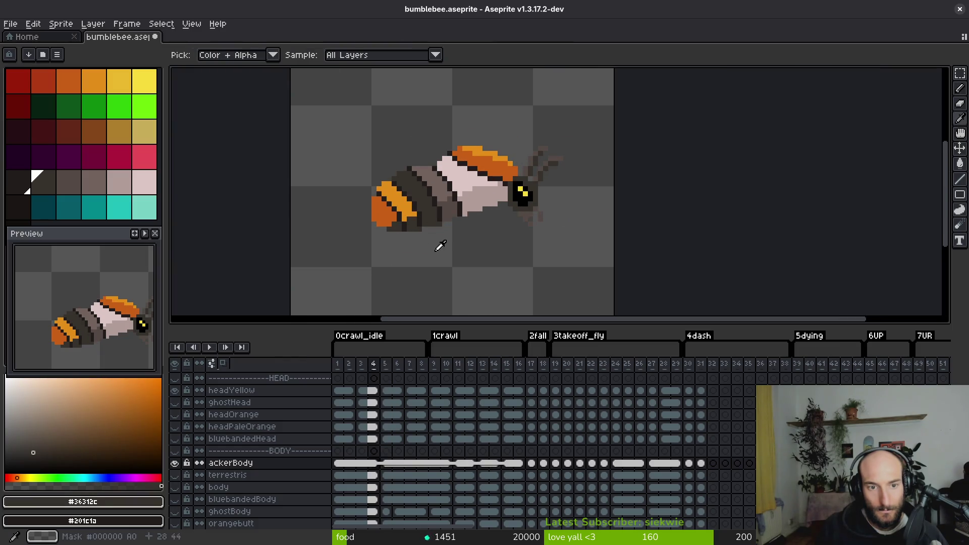
key(period)
scroll(424, 223, up, 5)
alt+click(398, 212)
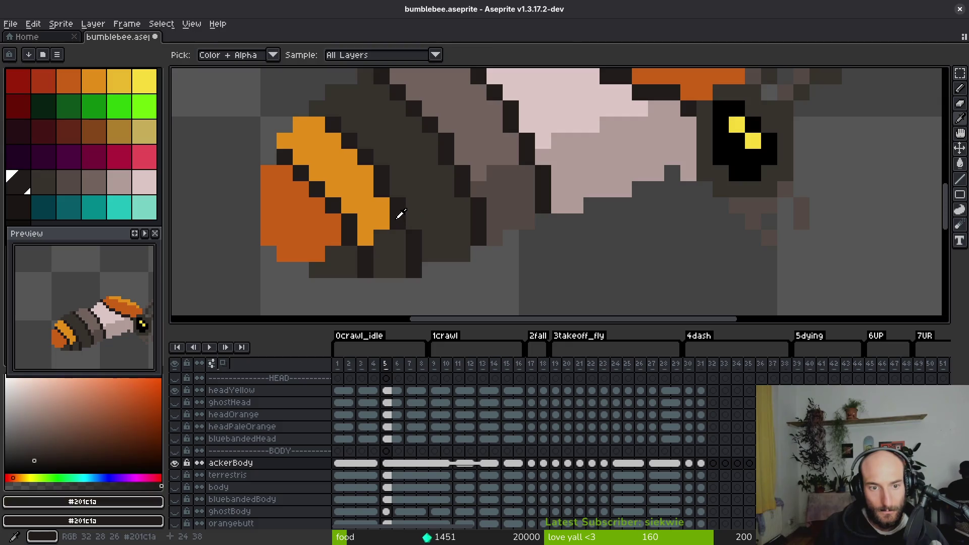
alt+click(376, 195)
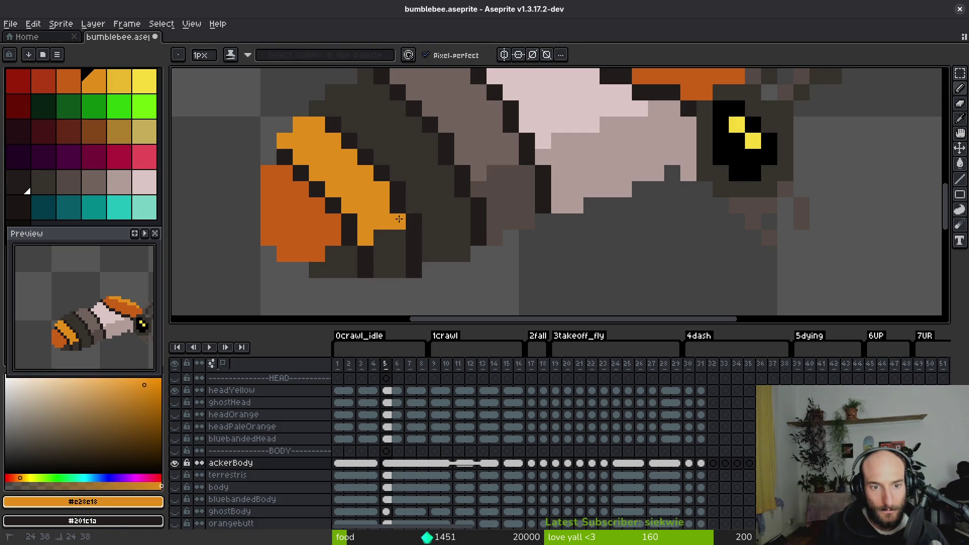
scroll(438, 269, down, 5)
scroll(422, 267, up, 5)
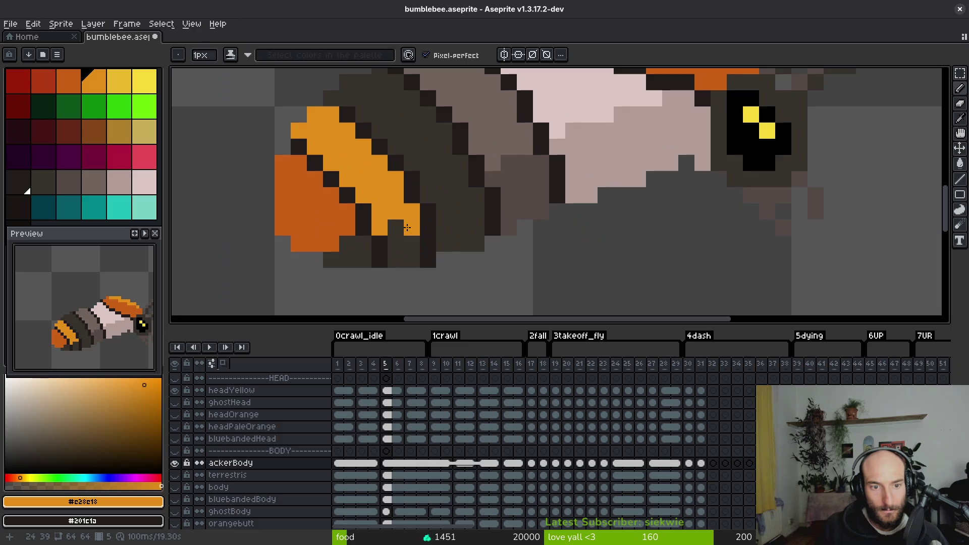
scroll(449, 215, down, 3)
scroll(471, 248, down, 4)
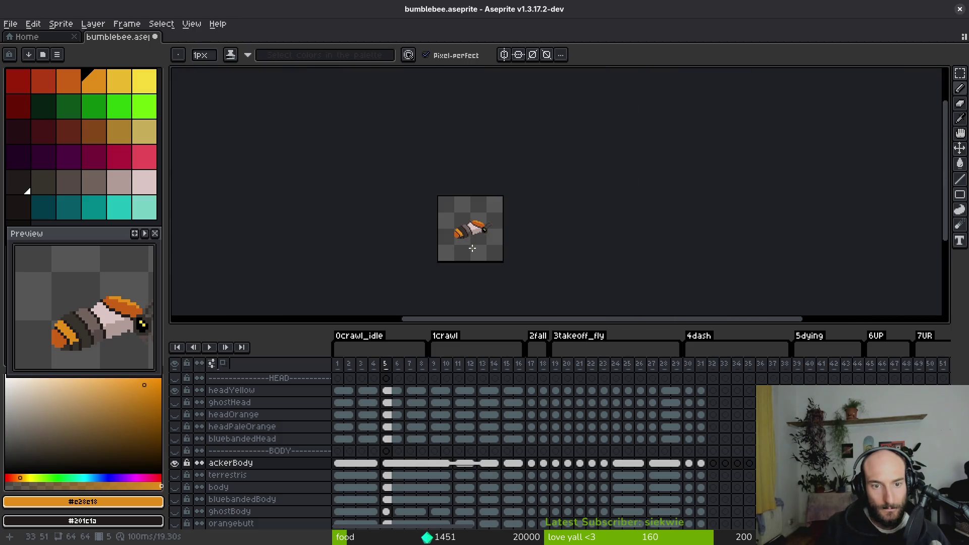
- Save the sprite, step to frame 13 and sample the greyish-pink body colour
scroll(472, 245, up, 4)
scroll(481, 219, down, 2)
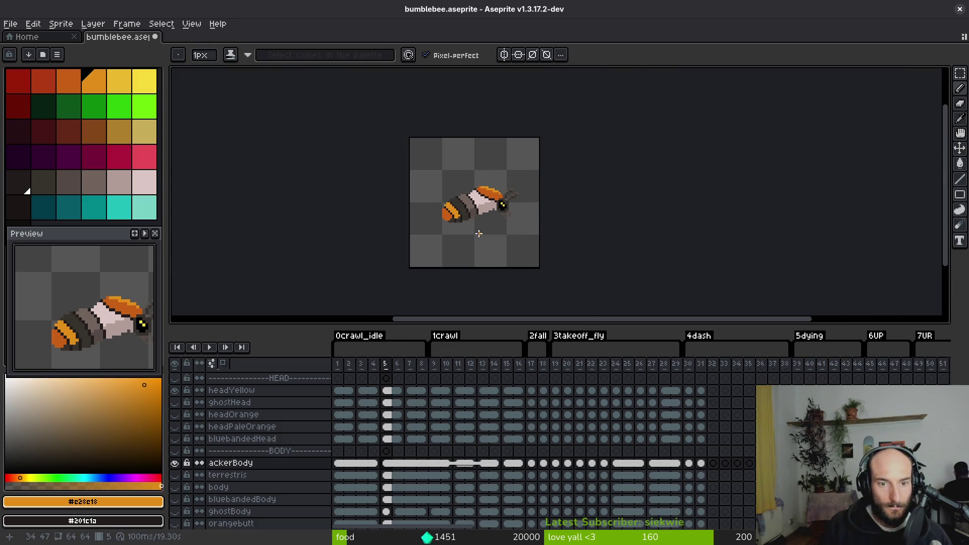
scroll(472, 228, up, 1)
key(ctrl+s)
key(Left)
key(Right)
key(Right)
key(period)
key(period)
key(period)
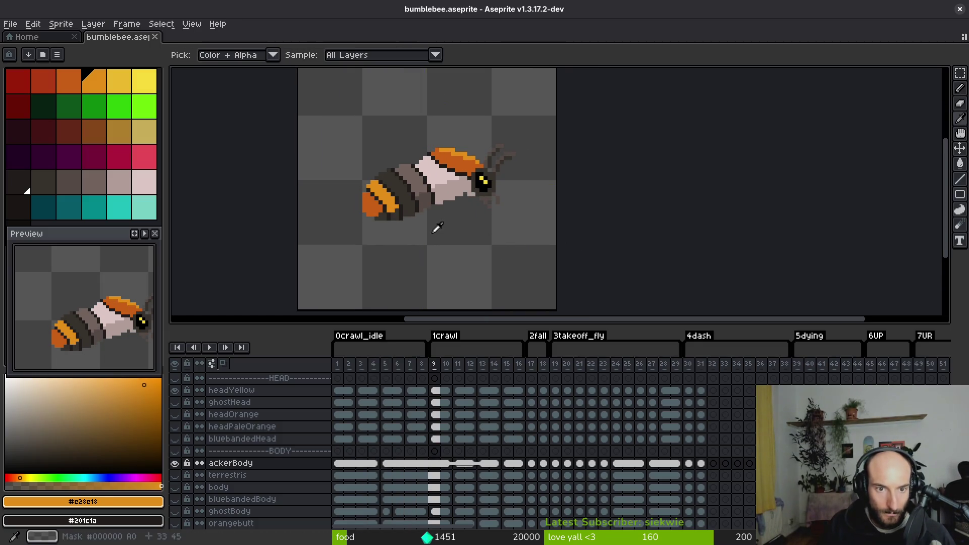
key(period)
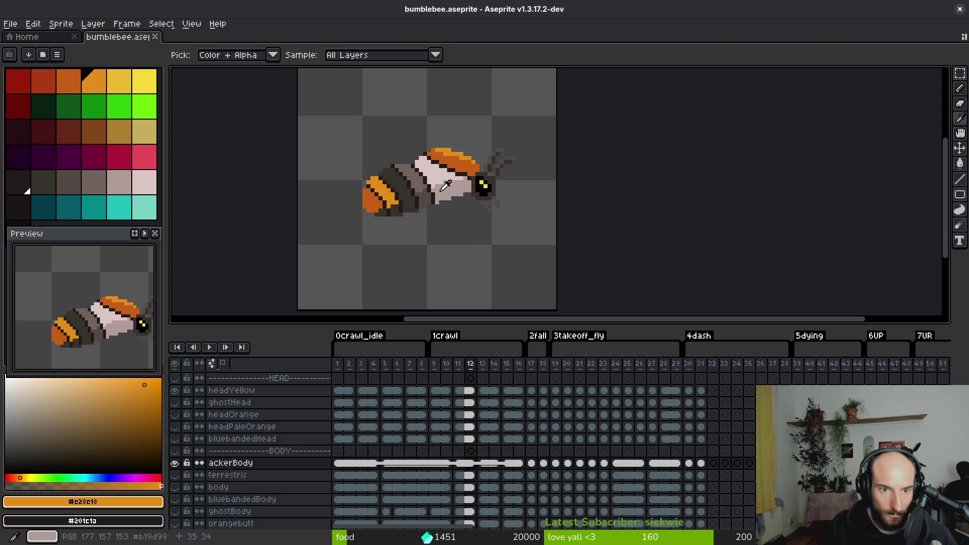
drag(481, 198, 468, 206)
scroll(469, 206, up, 3)
key(period)
alt+click(457, 217)
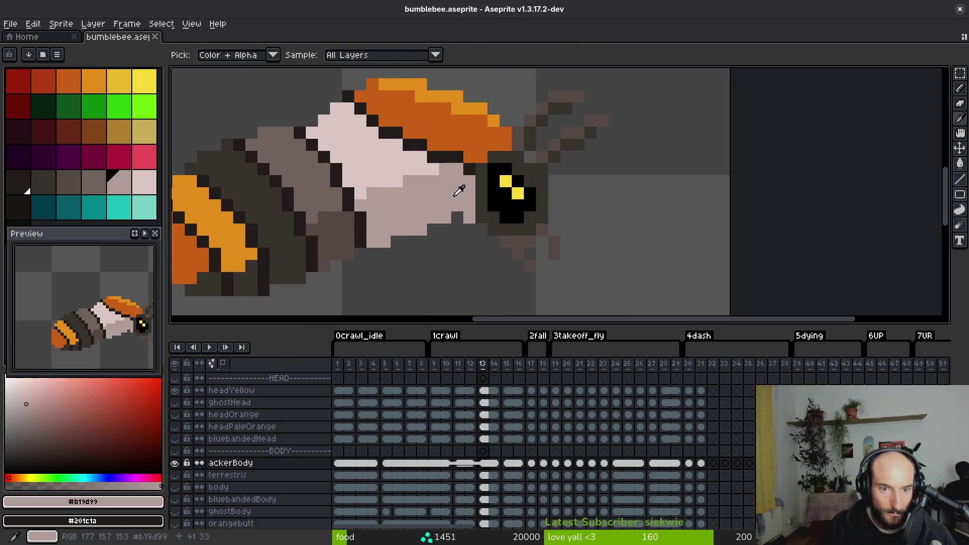
drag(520, 267, 500, 263)
scroll(497, 260, down, 2)
- Sample the dark stripe colour on frame 17 and fill frame 18's abdomen stripes dark
key(i)
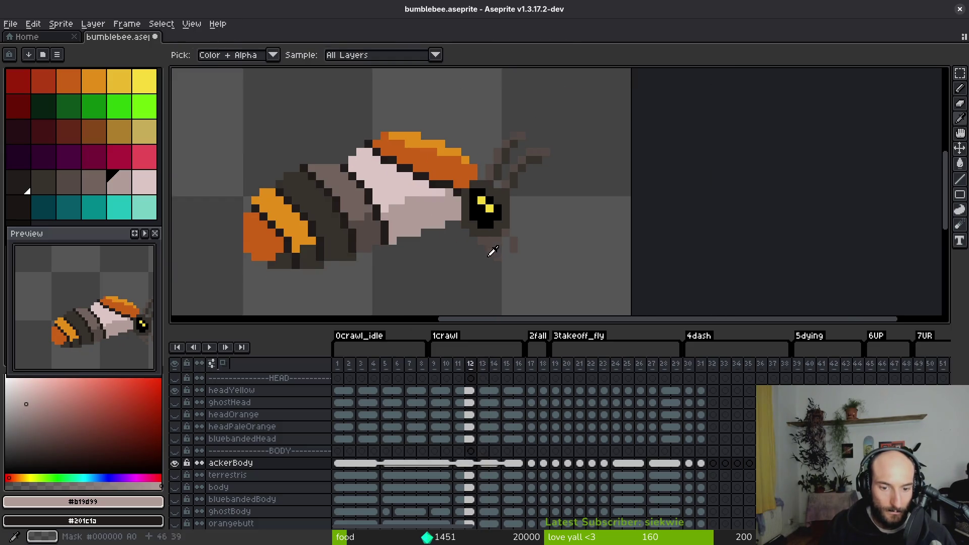
key(period)
key(period)
key(period)
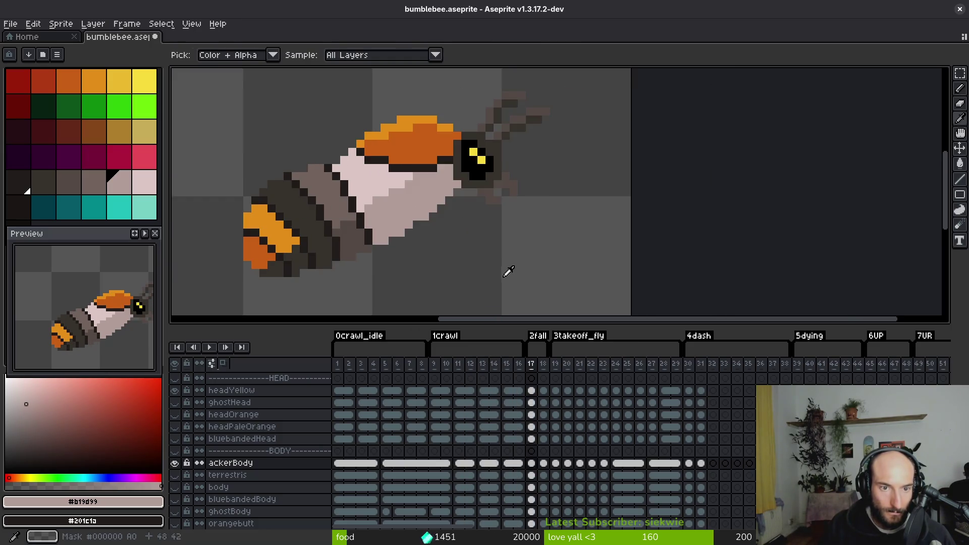
key(period)
key(period)
key(comma)
key(comma)
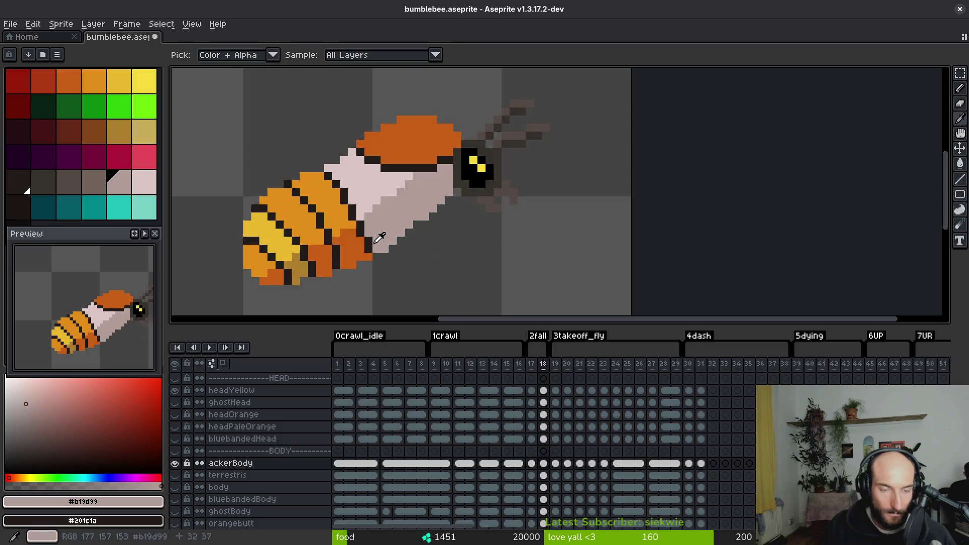
click(340, 226)
key(period)
key(g)
click(293, 222)
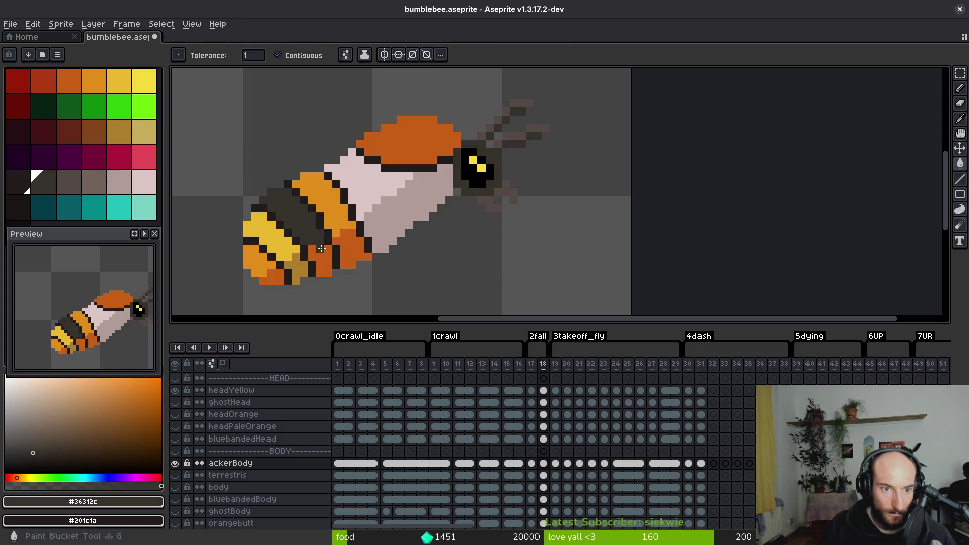
click(321, 260)
key(period)
key(comma)
click(280, 279)
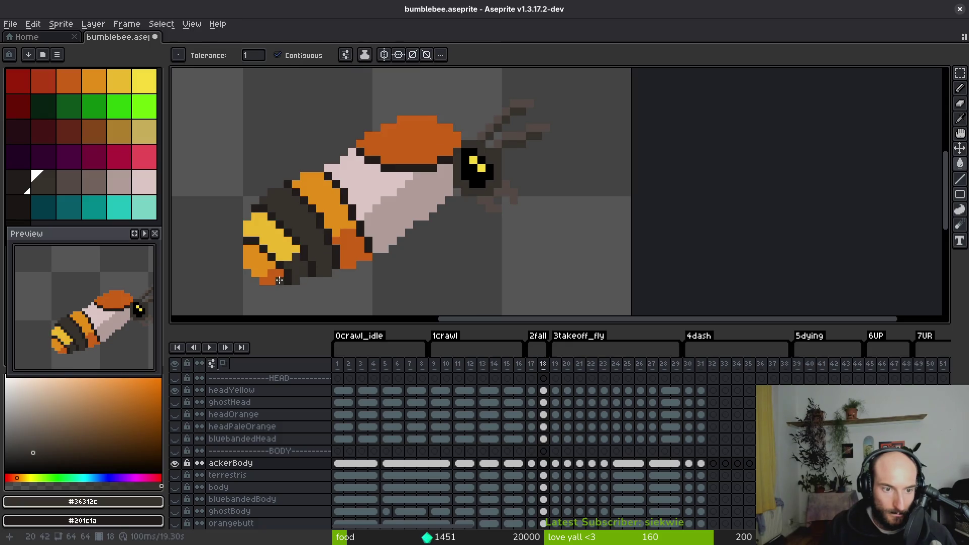
- Fill frame 18's upper orange stripe grey-brown and another stripe dark
key(period)
alt+click(349, 221)
key(comma)
click(333, 213)
click(351, 249)
- Fill frame 18's tail stripe yellow-orange and tail tip darker orange, sampled from frame 17
key(comma)
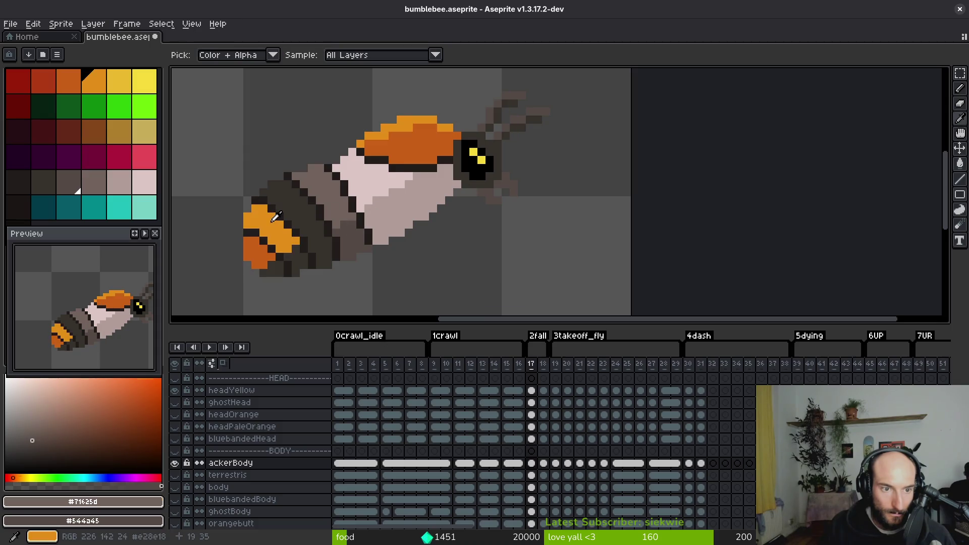
alt+click(272, 224)
right_click(262, 250)
key(period)
click(273, 230)
right_click(258, 256)
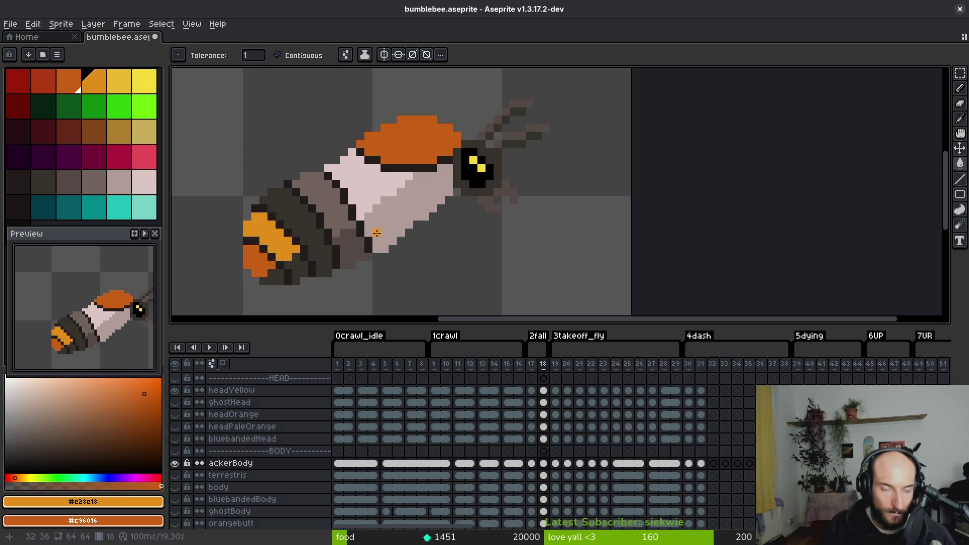
scroll(400, 202, down, 1)
scroll(418, 216, up, 1)
key(b)
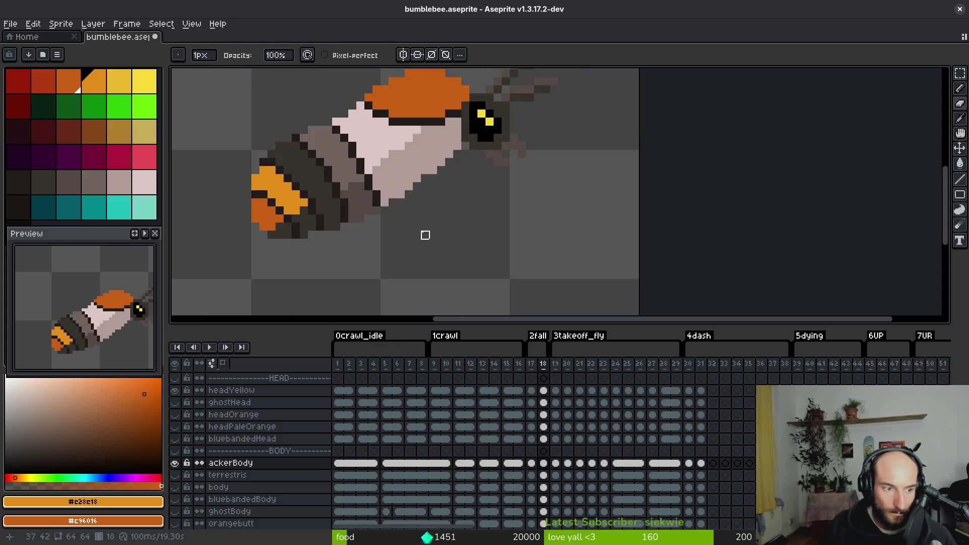
key(comma)
key(period)
key(period)
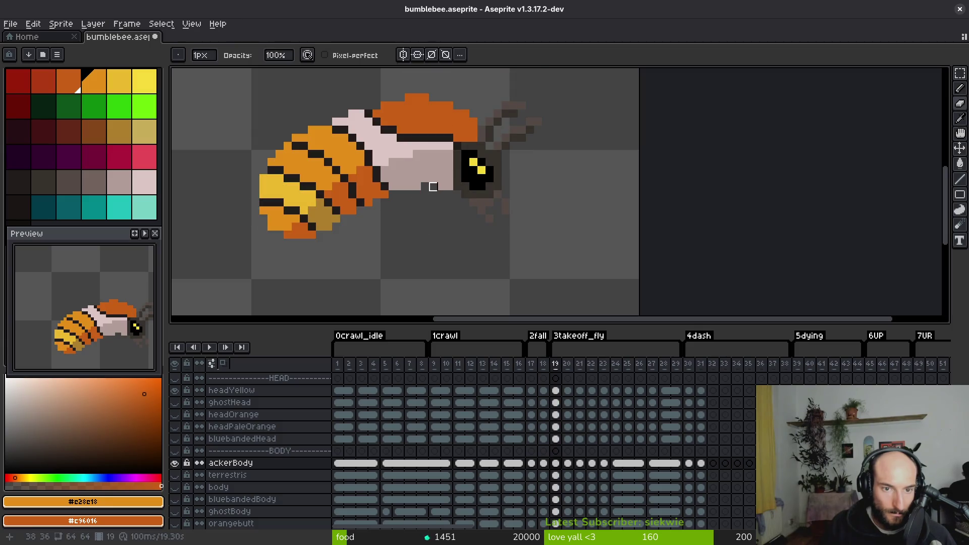
- Hide the headYellow layer on frame 20 and sample the dark outline colour
drag(416, 171, 427, 200)
key(period)
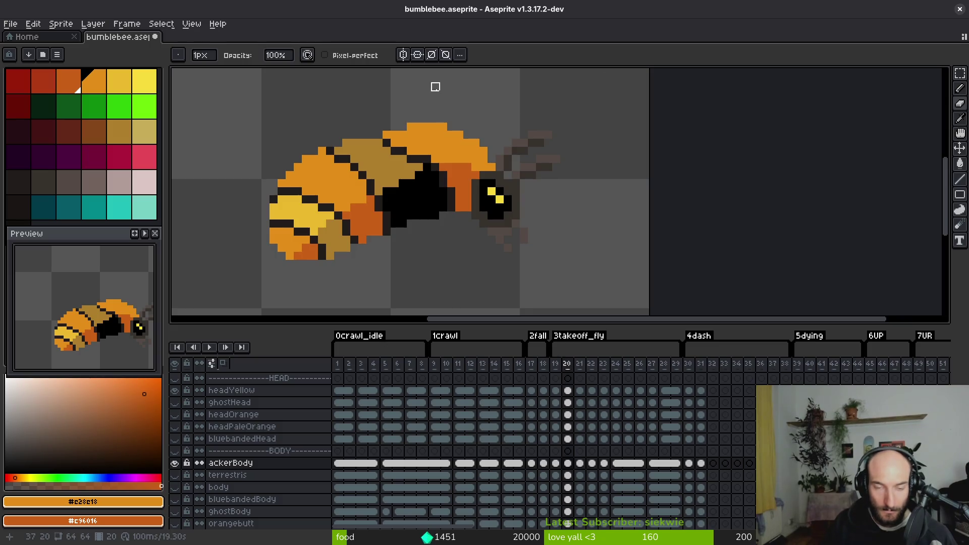
click(174, 390)
drag(439, 214, 432, 228)
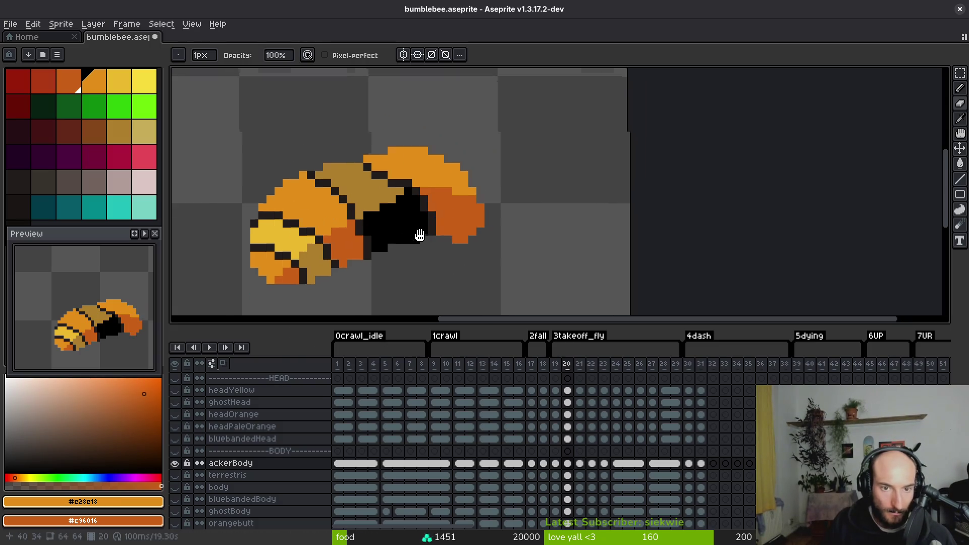
scroll(432, 228, up, 3)
alt+click(372, 195)
click(174, 415)
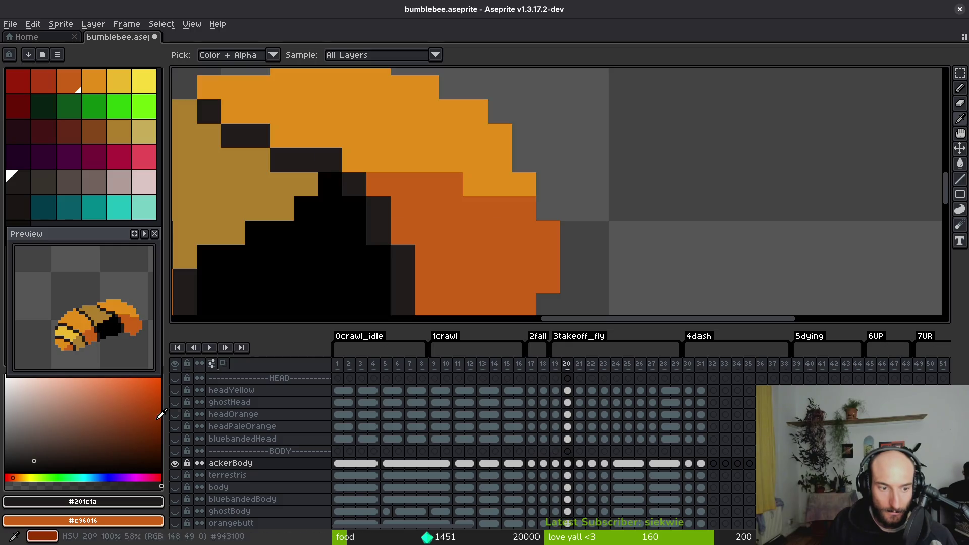
click(174, 390)
click(174, 390)
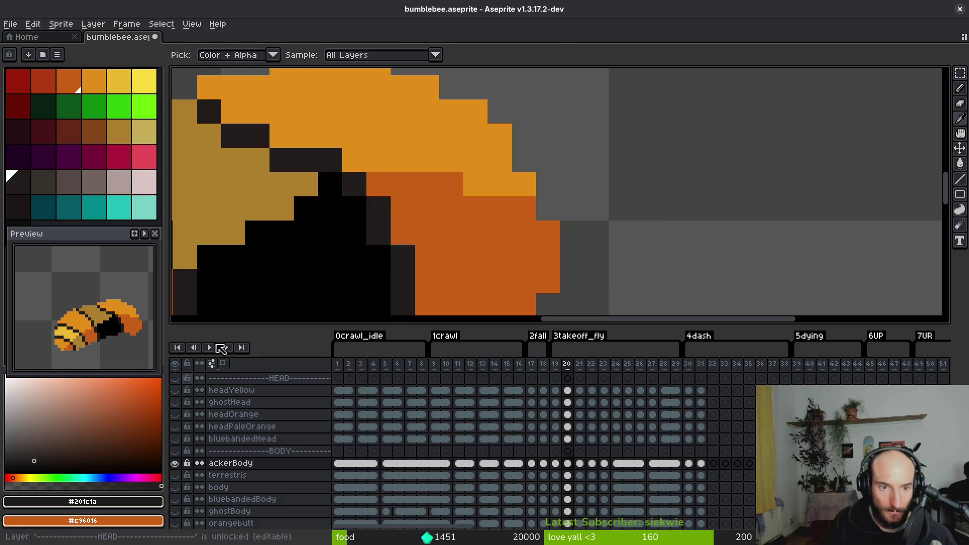
- Draw a dark line across the orange wing and sample the darker orange as secondary colour
key(b)
drag(402, 208, 545, 255)
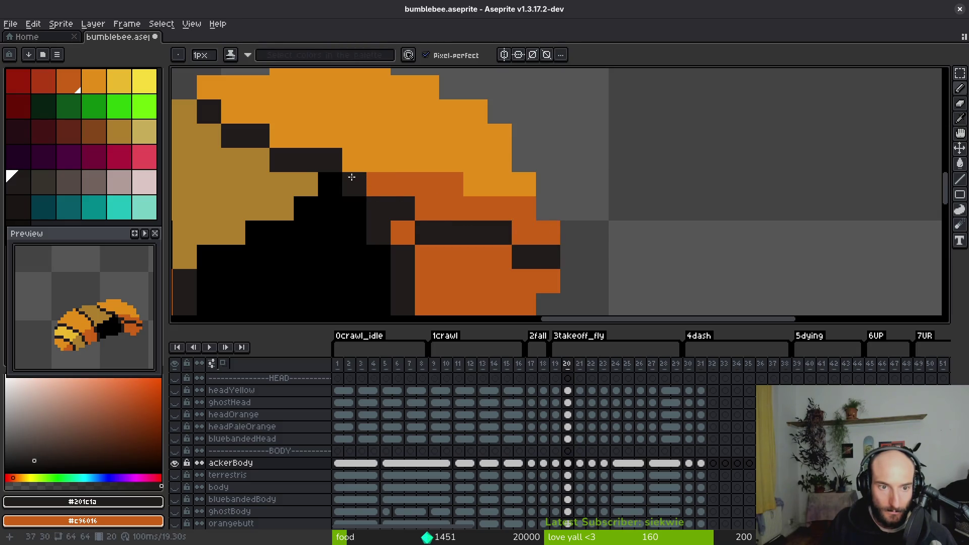
click(331, 184)
right_click(330, 160)
alt+right_click(386, 150)
alt+right_click(396, 183)
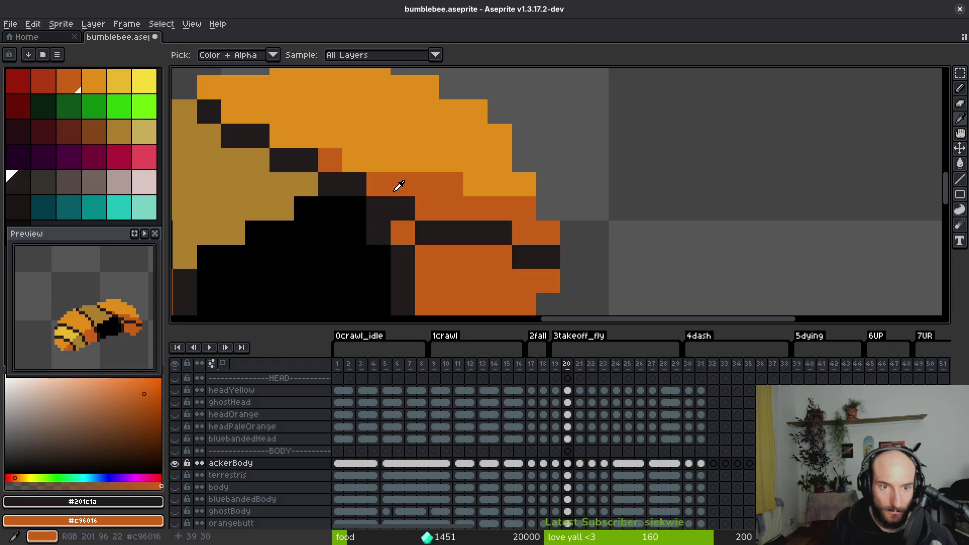
- Bucket-fill the light-orange wing area with the darker orange #c96016, then sample black
key(g)
right_click(381, 156)
scroll(427, 187, down, 3)
scroll(427, 186, up, 3)
alt+click(372, 219)
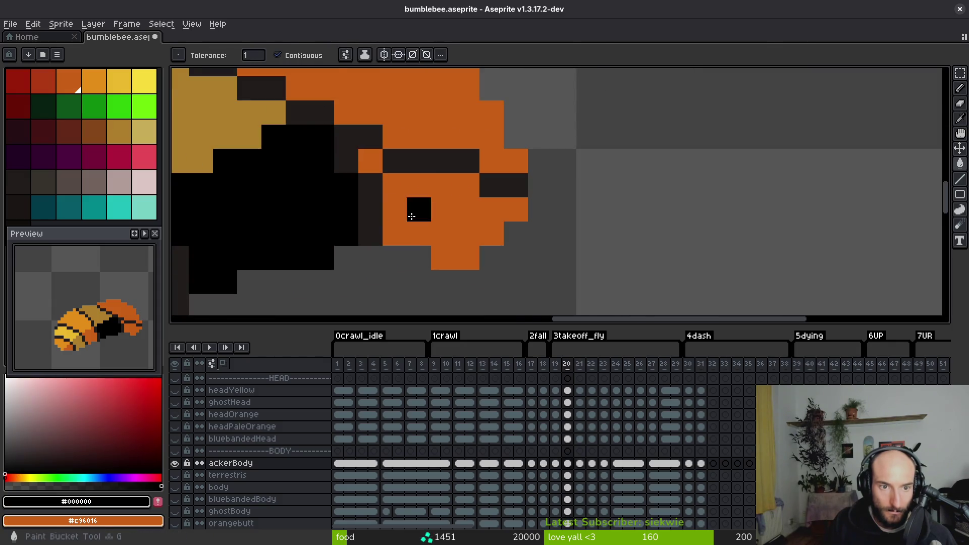
- Fill the dark body patch black and add a couple of black pixels
click(412, 210)
key(b)
click(377, 166)
click(347, 161)
key(g)
scroll(433, 212, down, 3)
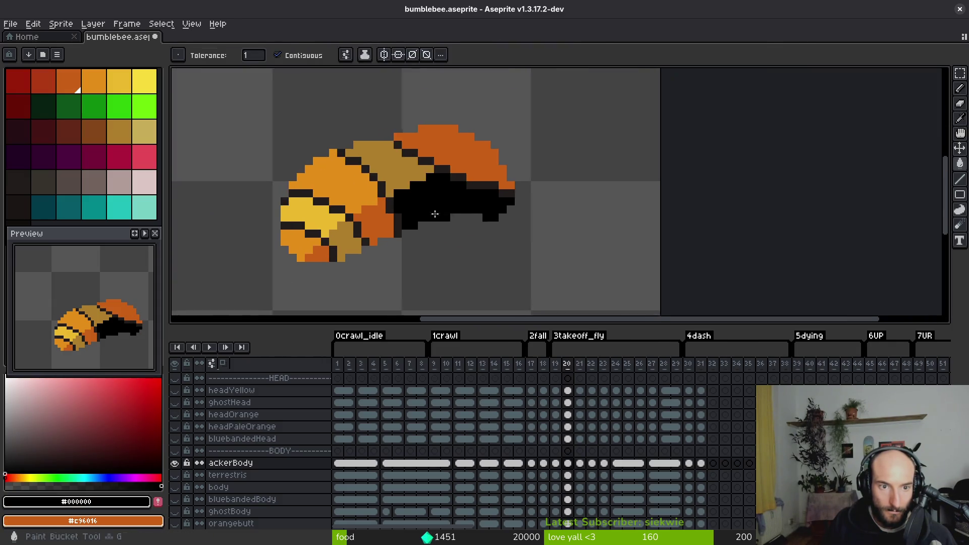
scroll(439, 190, up, 3)
- Draw tan pixels along the body's diagonal edge instead of a tan fill
alt+click(350, 164)
click(350, 164)
key(ctrl+z)
key(b)
drag(386, 154, 484, 127)
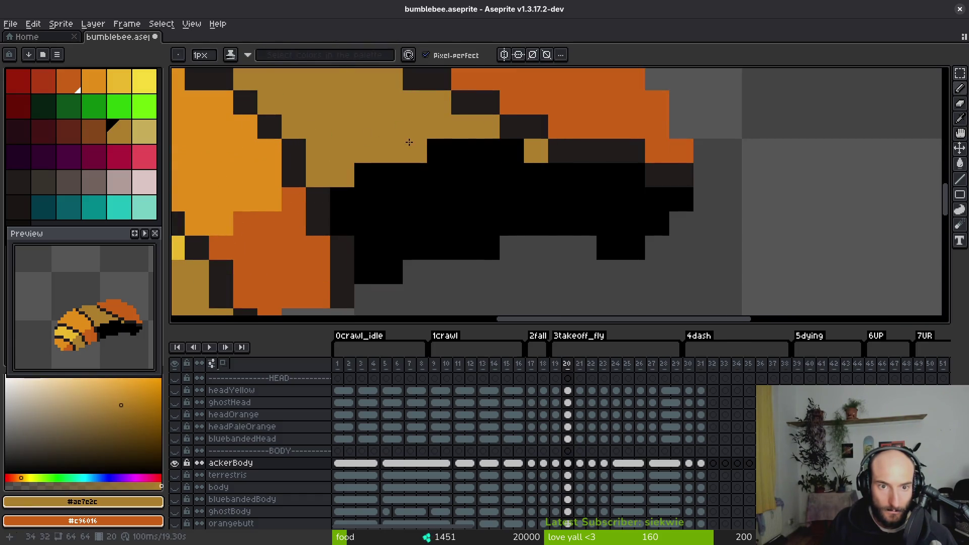
scroll(467, 212, down, 3)
scroll(492, 214, up, 1)
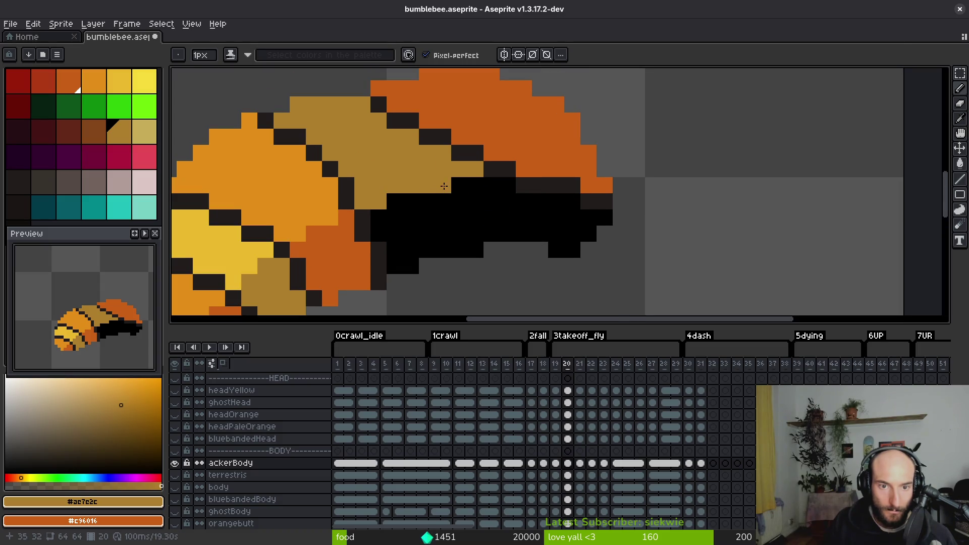
scroll(494, 258, down, 1)
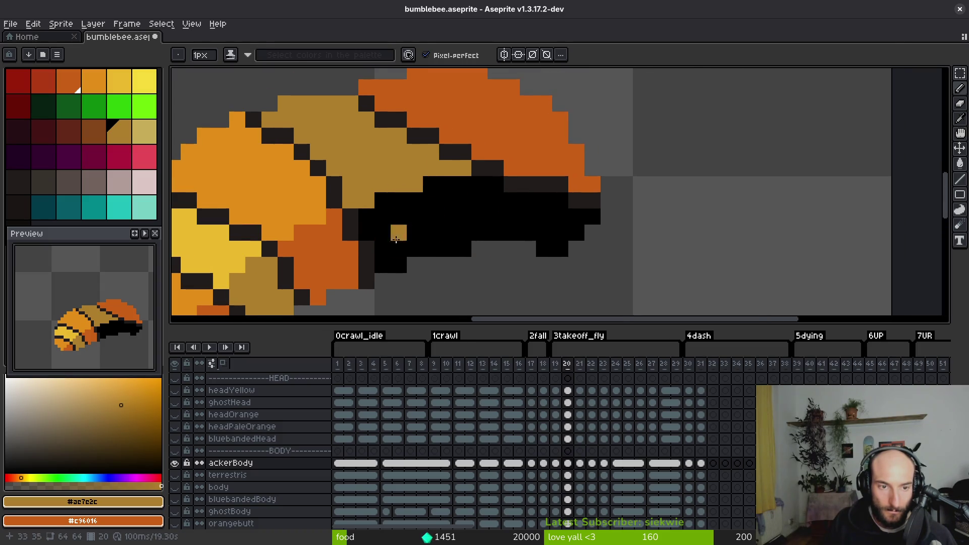
- Sample the pale pink #dcc6c5 and dark outline colours, checking frame 20 against frame 19
key(i)
click(408, 213)
key(Left)
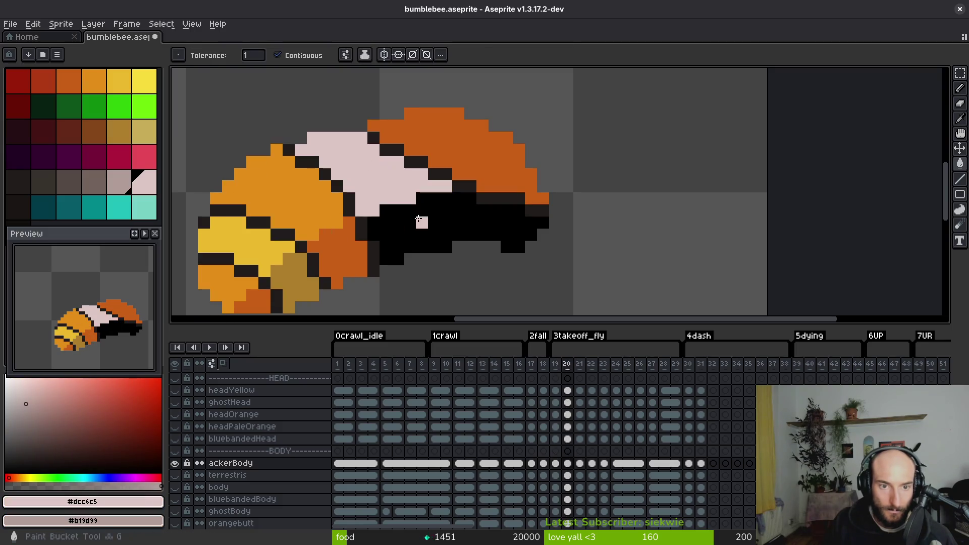
scroll(411, 215, down, 2)
key(b)
key(Right)
scroll(389, 190, up, 3)
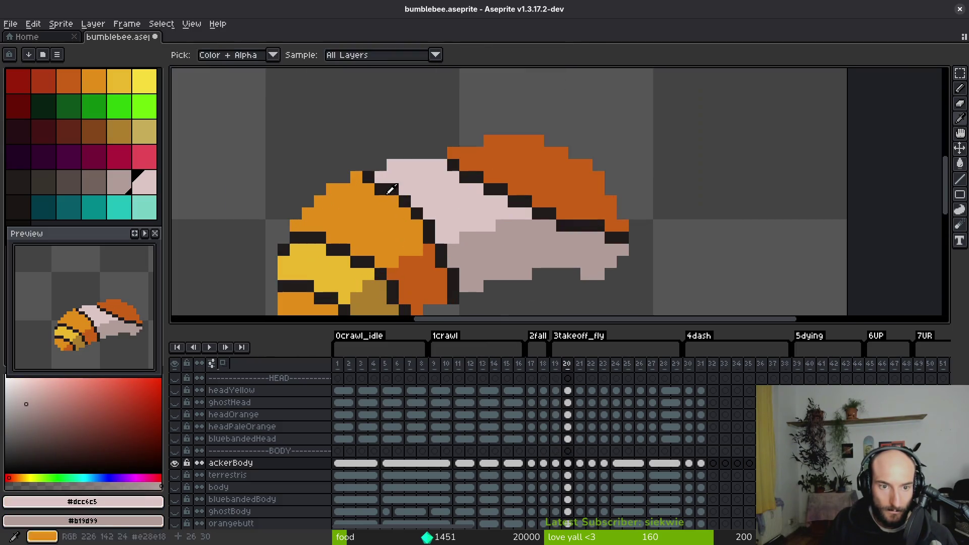
alt+click(378, 180)
key(Left)
key(i)
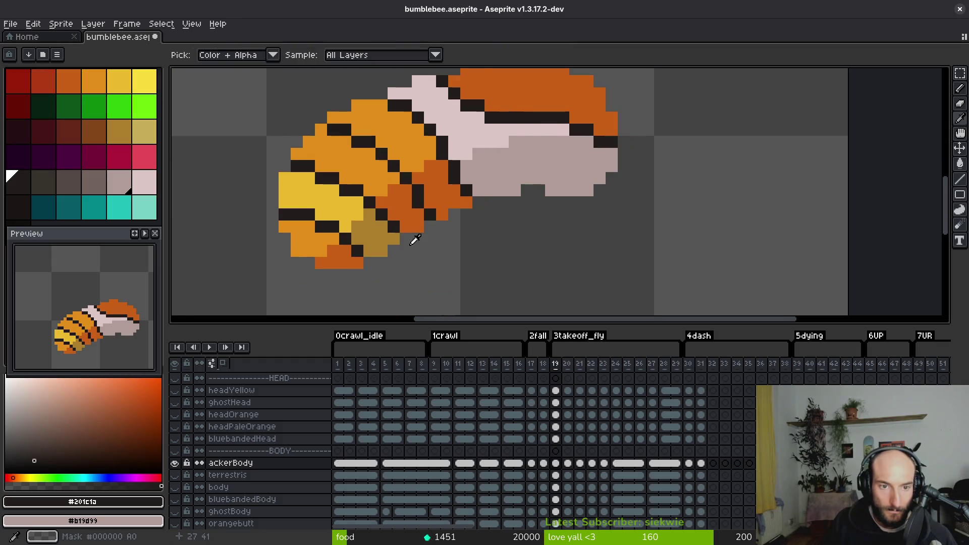
key(Right)
key(b)
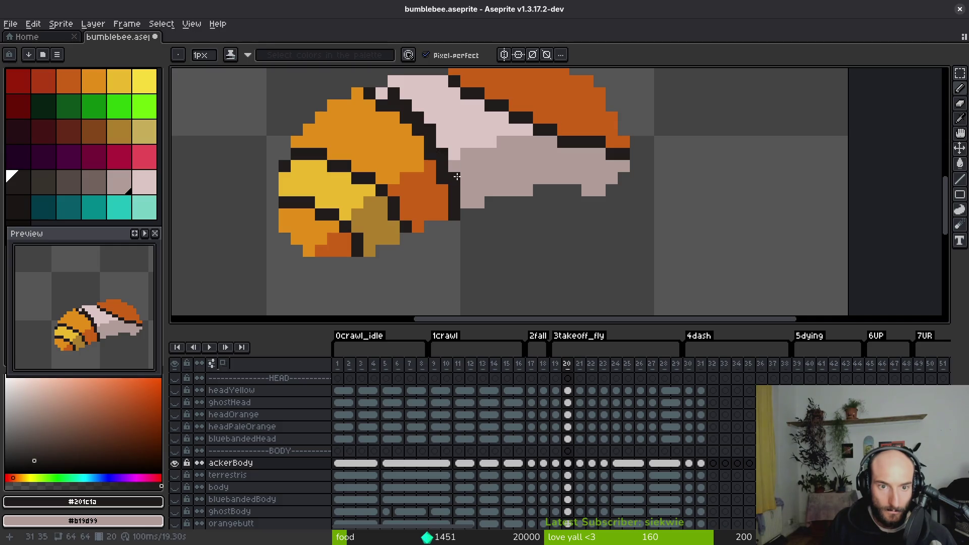
- Paint orange along the diagonal near the head and place the first dark stripe pixel on frame 20
alt+click(444, 195)
alt+click(424, 151)
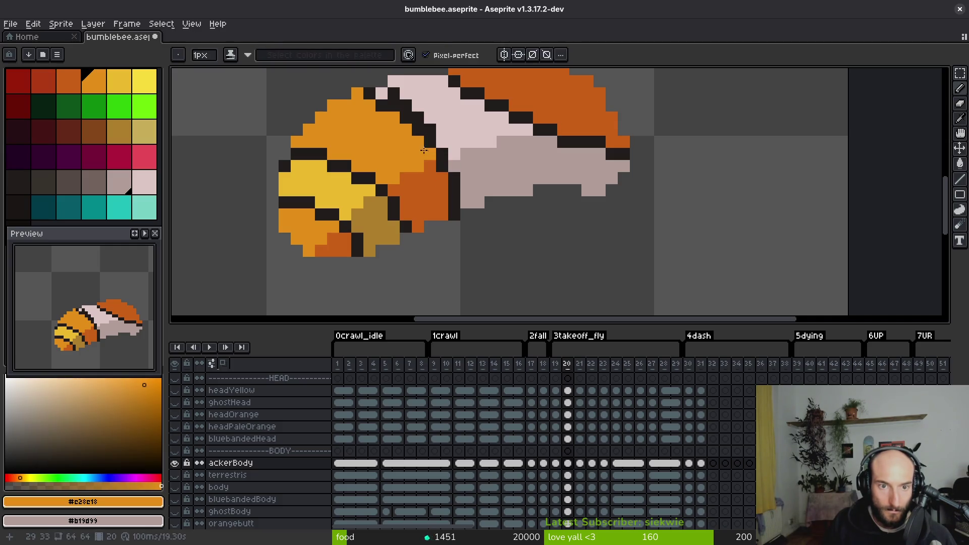
mouse_move(407, 118)
mouse_down()
mouse_move(405, 107)
mouse_move(369, 94)
mouse_up()
alt+click(321, 153)
click(340, 118)
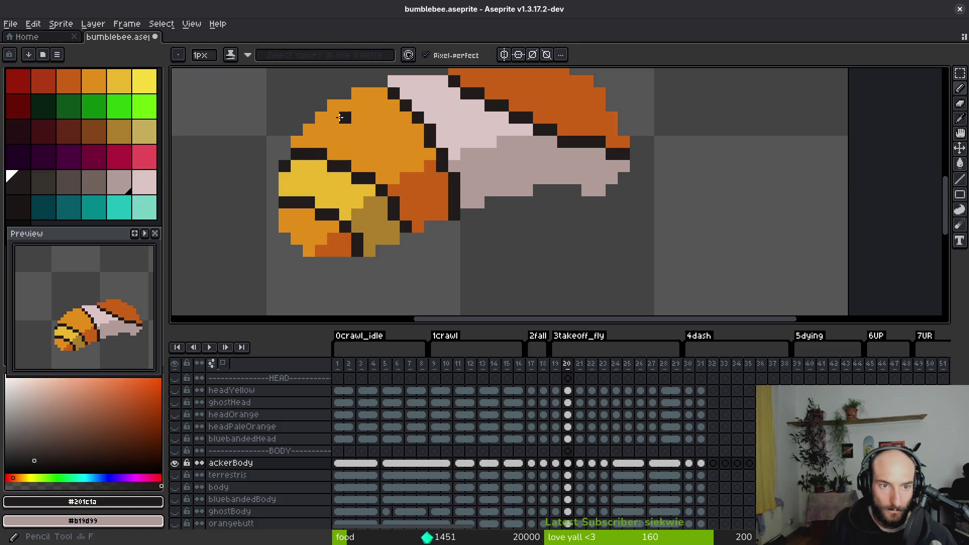
key(ctrl+z)
click(334, 116)
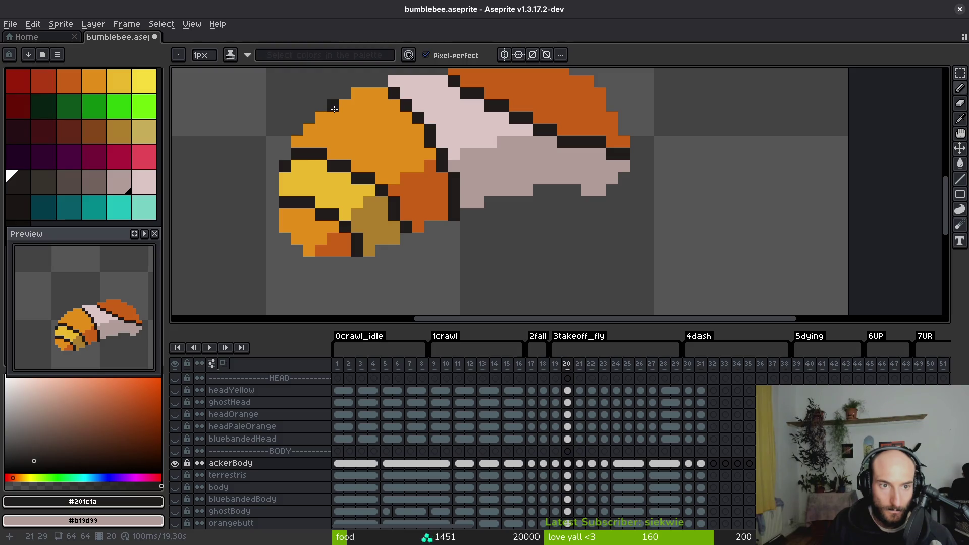
key(ctrl+z)
click(356, 107)
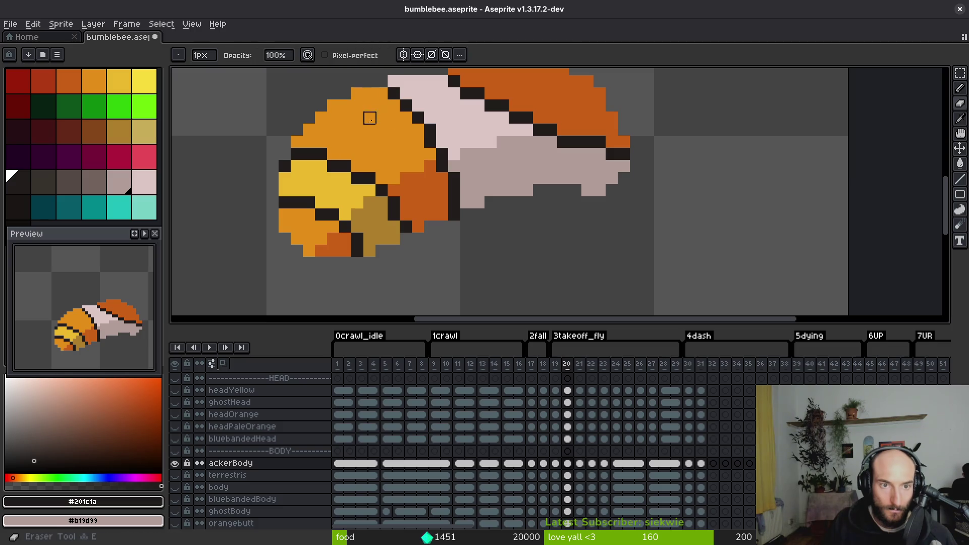
- Add dark stripe pixels across the abdomen, correcting misplaced ones, and clear dark pixels from the yellow tip
drag(380, 114, 407, 192)
click(392, 202)
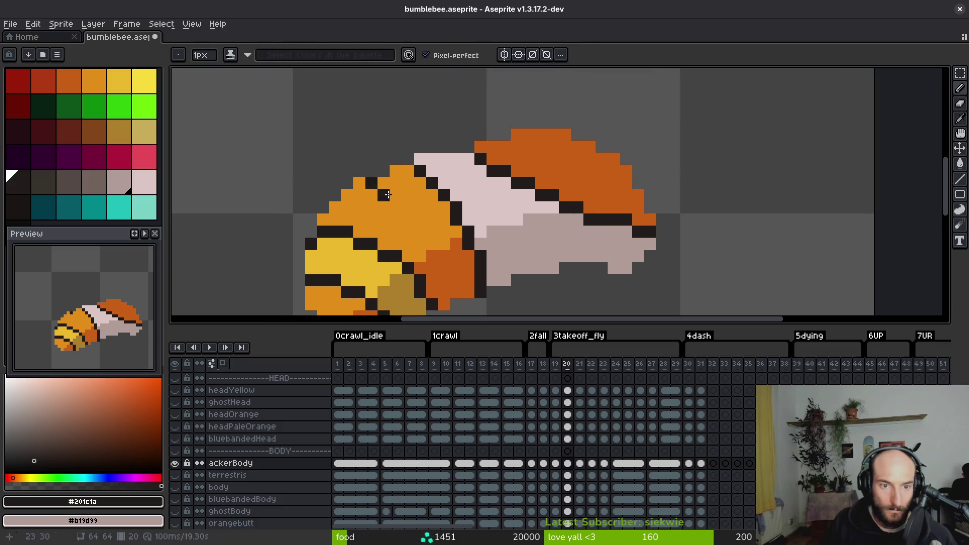
key(ctrl+z)
click(396, 195)
key(ctrl+z)
key(ctrl+z)
click(372, 184)
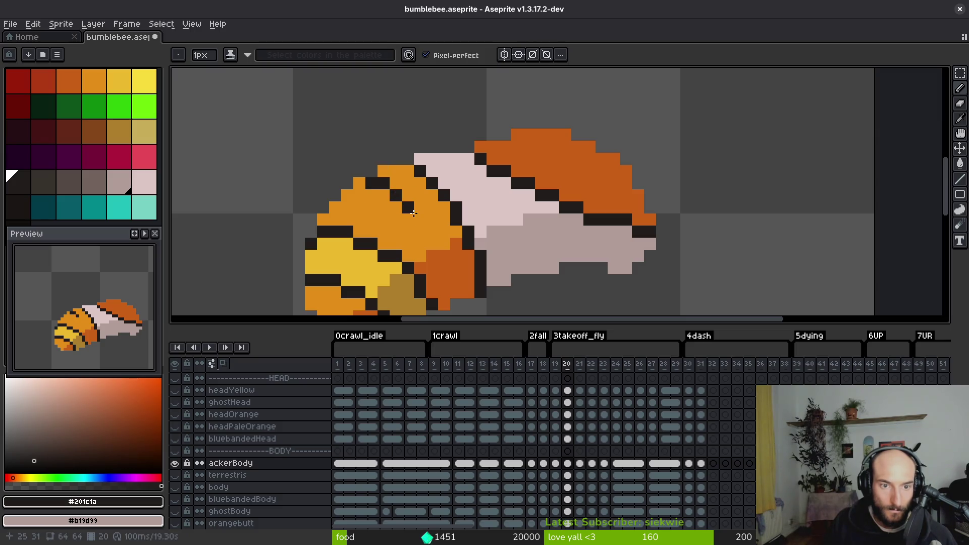
drag(441, 240, 411, 185)
click(392, 176)
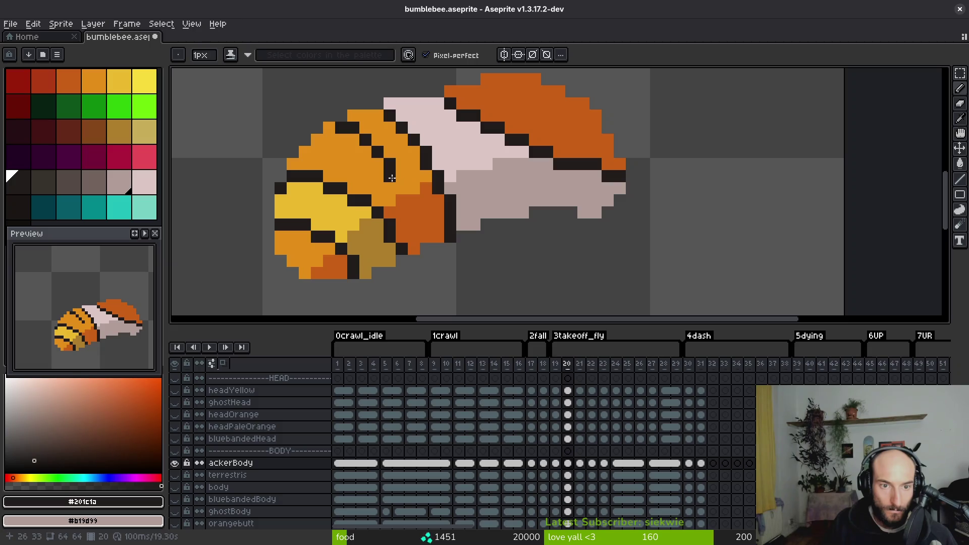
drag(404, 190, 415, 211)
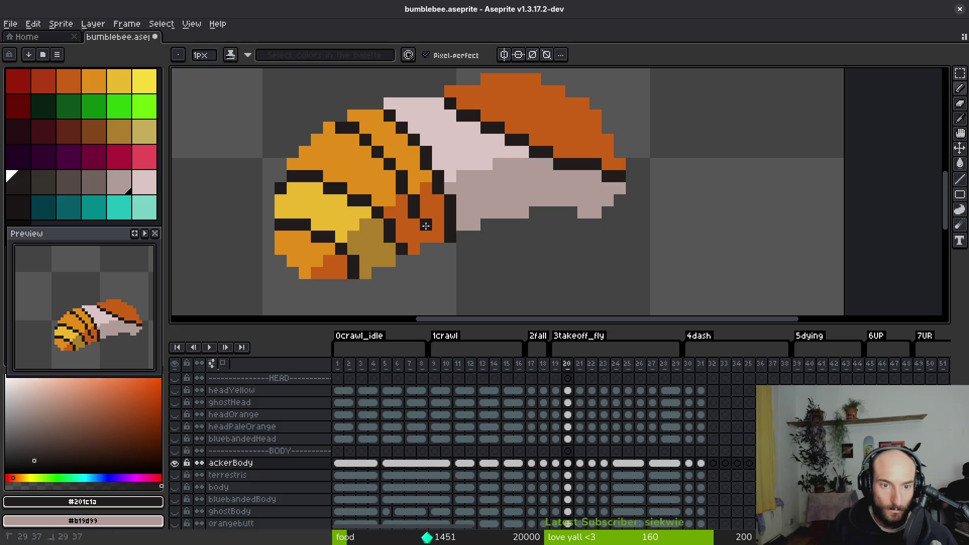
click(369, 211)
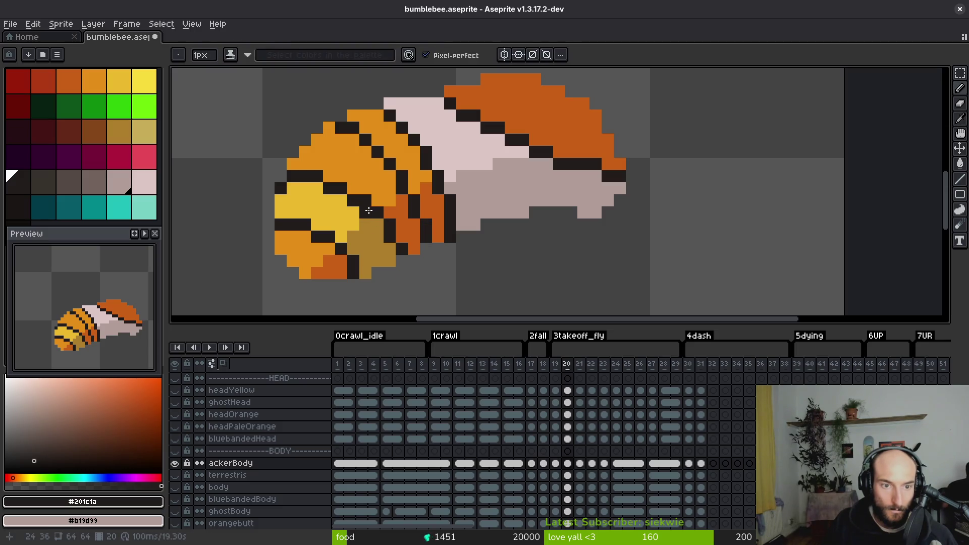
drag(292, 186, 331, 192)
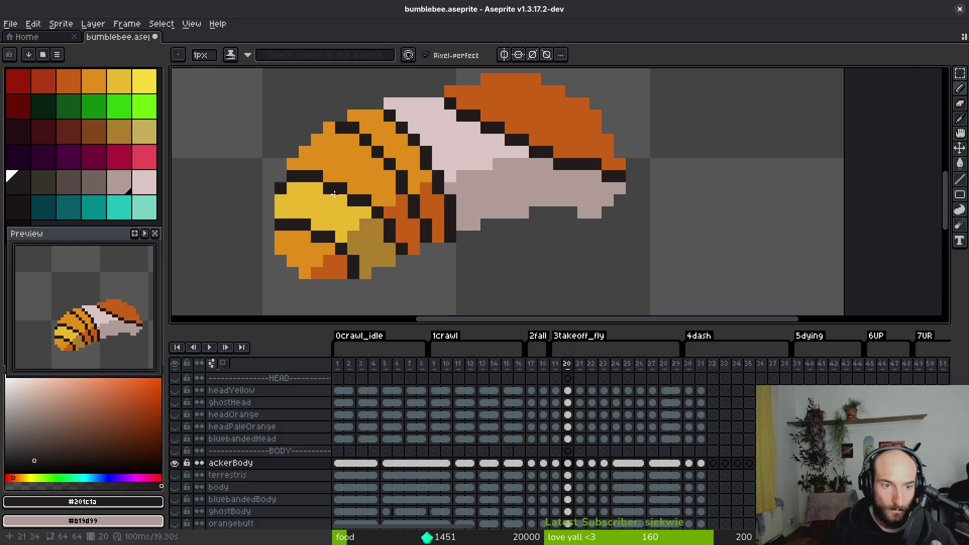
- Fill stripe gap pixels with darker orange and redraw a short dark stripe segment
click(390, 246)
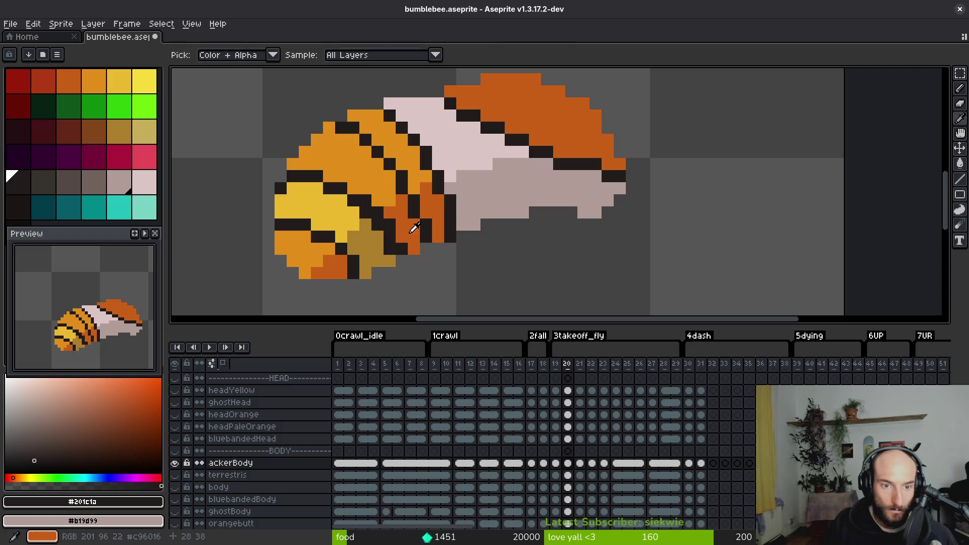
alt+click(411, 223)
click(388, 220)
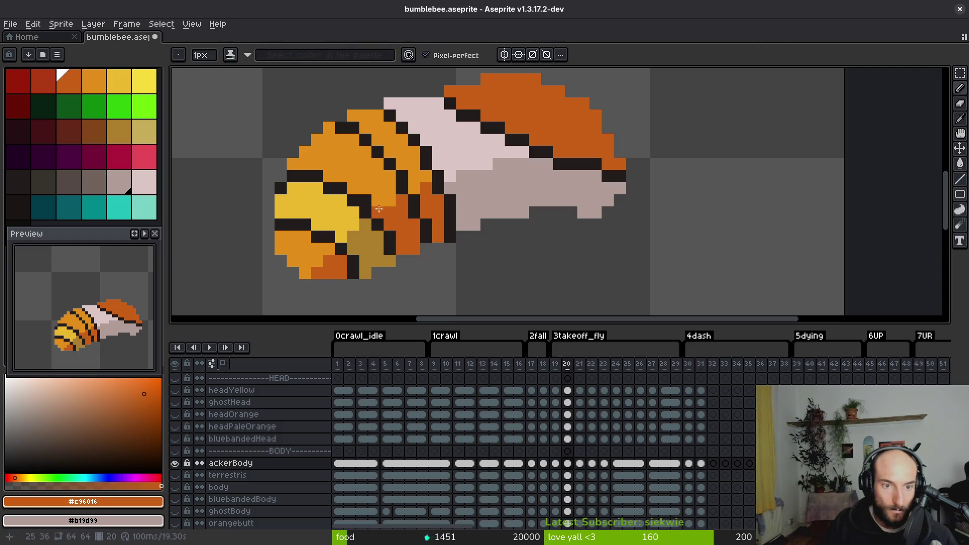
alt+click(370, 199)
scroll(399, 216, down, 3)
scroll(372, 156, up, 3)
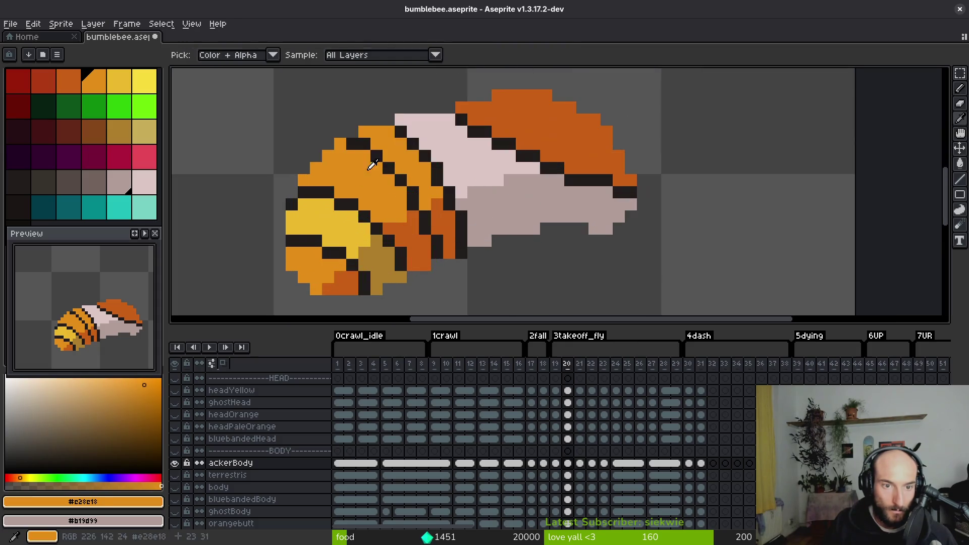
alt+click(341, 145)
drag(342, 145, 379, 165)
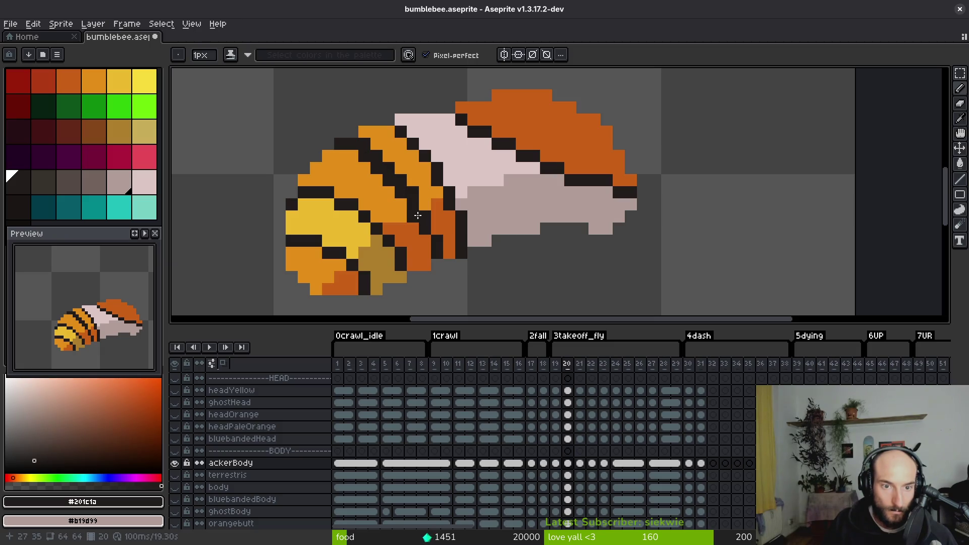
- Repaint stray dark stripe and top outline pixels with the light body orange
alt+click(419, 190)
mouse_move(386, 165)
mouse_down()
mouse_move(354, 144)
mouse_move(363, 145)
mouse_up()
alt+click(355, 150)
alt+click(358, 143)
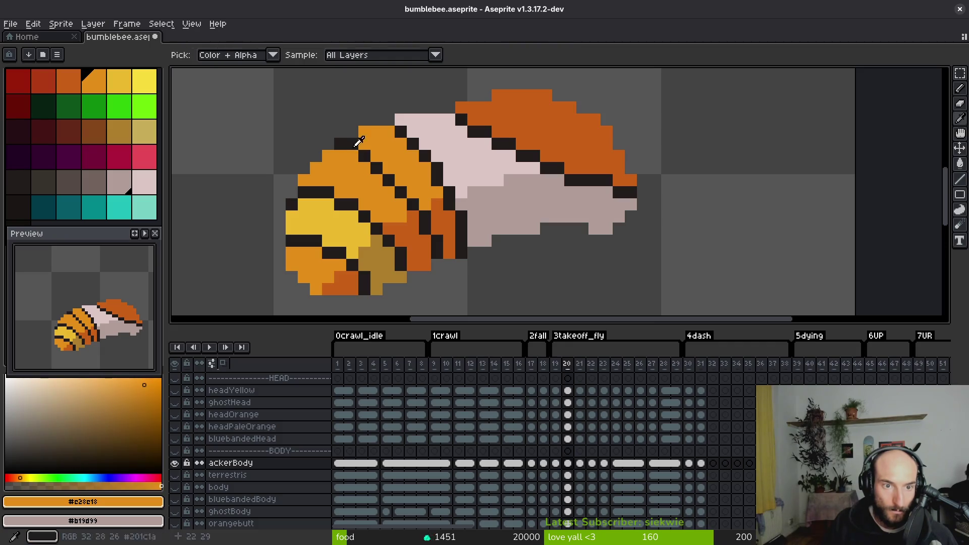
click(341, 145)
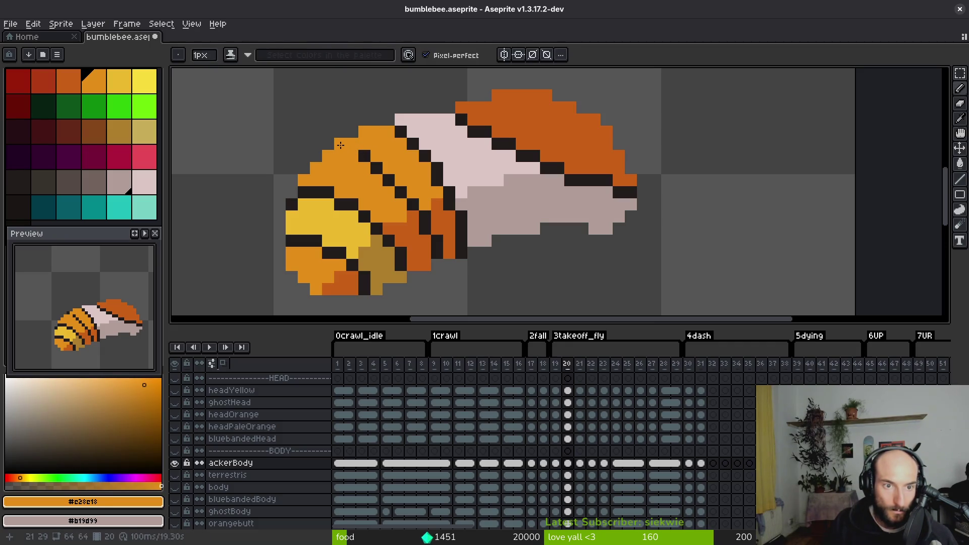
alt+click(364, 156)
- Check the striped abdomen and save bumblebee.aseprite
scroll(395, 222, down, 4)
scroll(396, 192, up, 2)
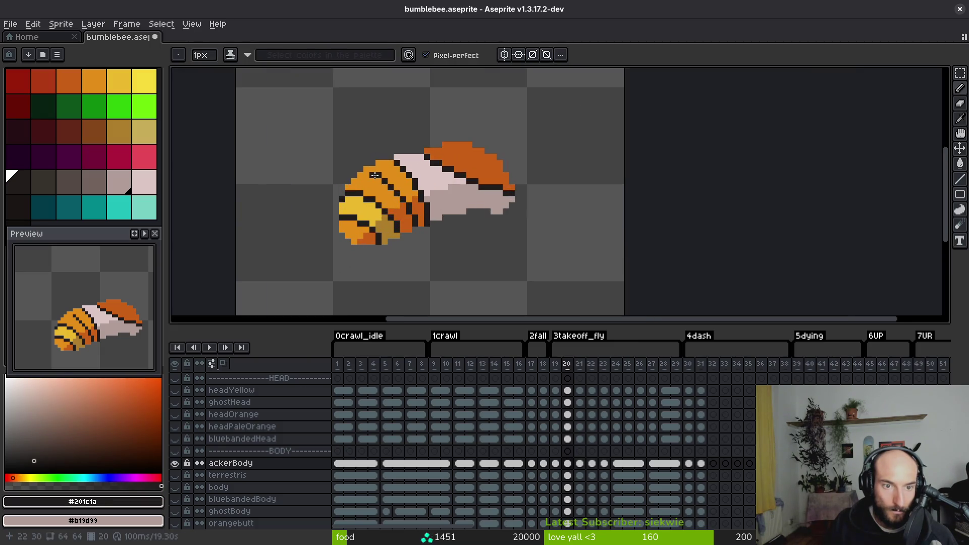
scroll(416, 218, down, 4)
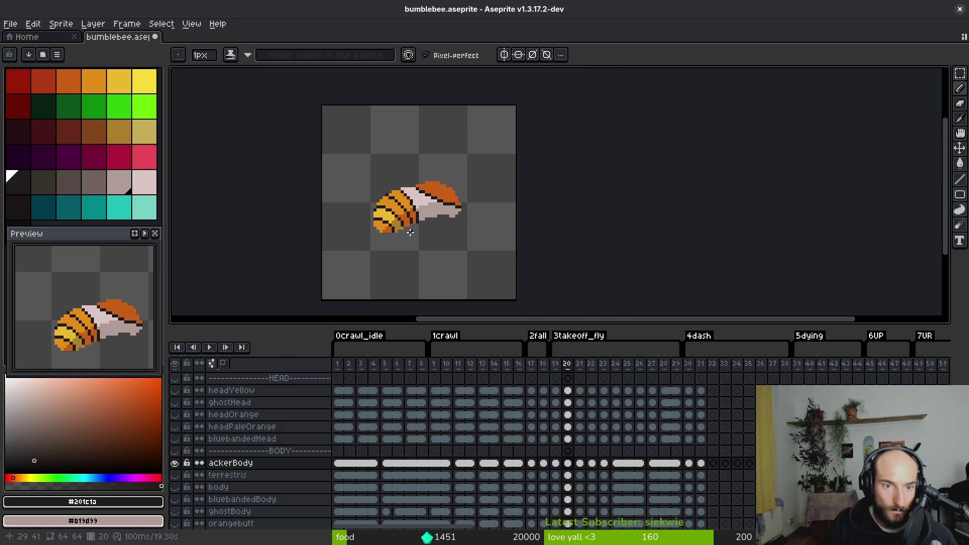
scroll(416, 236, up, 3)
scroll(411, 232, down, 3)
scroll(396, 190, up, 3)
key(e)
scroll(417, 179, down, 4)
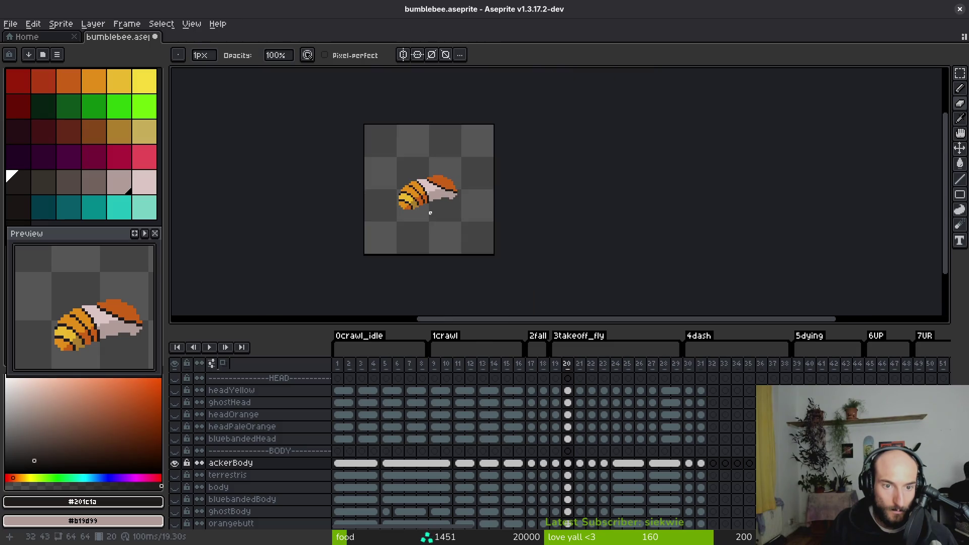
scroll(415, 180, up, 3)
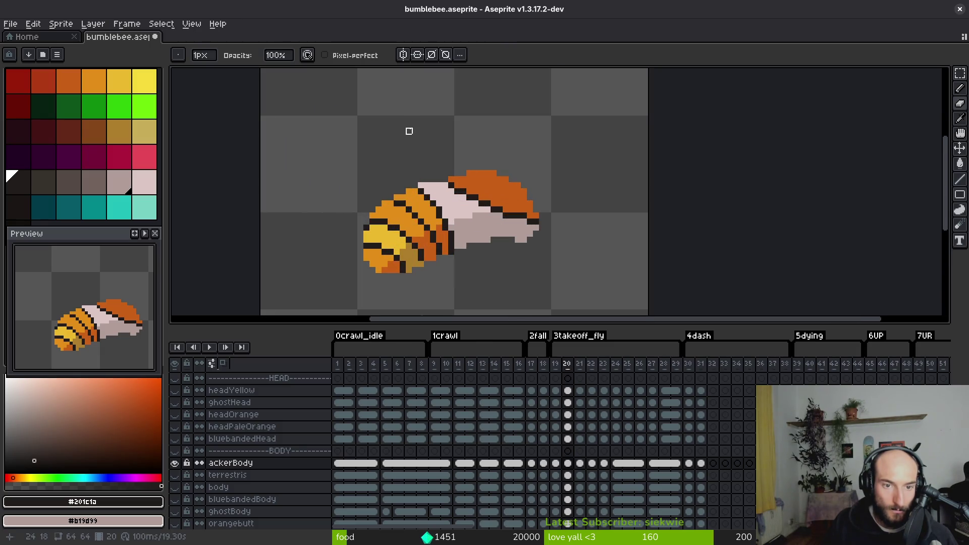
key(ctrl+s)
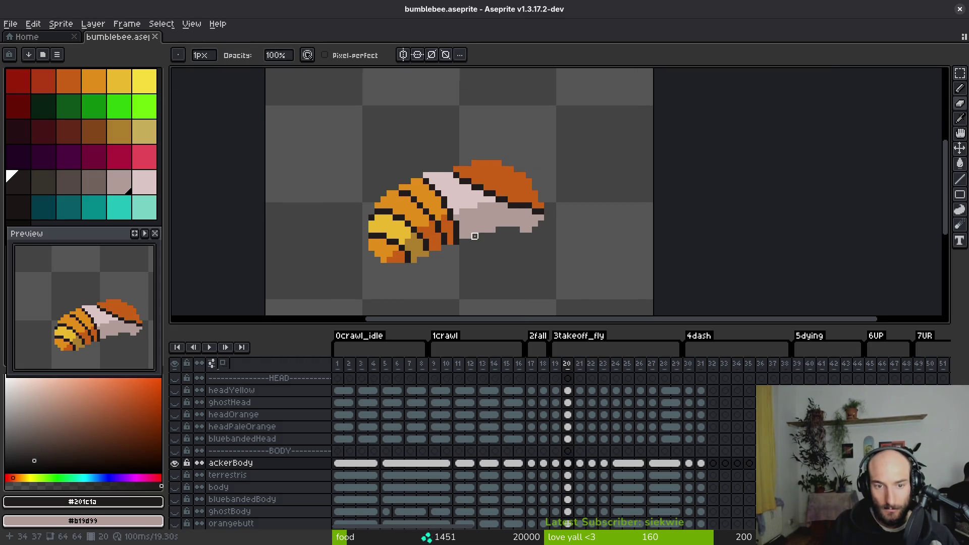
- Lighten a column of dark pixels with darker orange and advance to takeoff frame 21
scroll(482, 240, up, 5)
key(i)
key(b)
drag(403, 173, 415, 218)
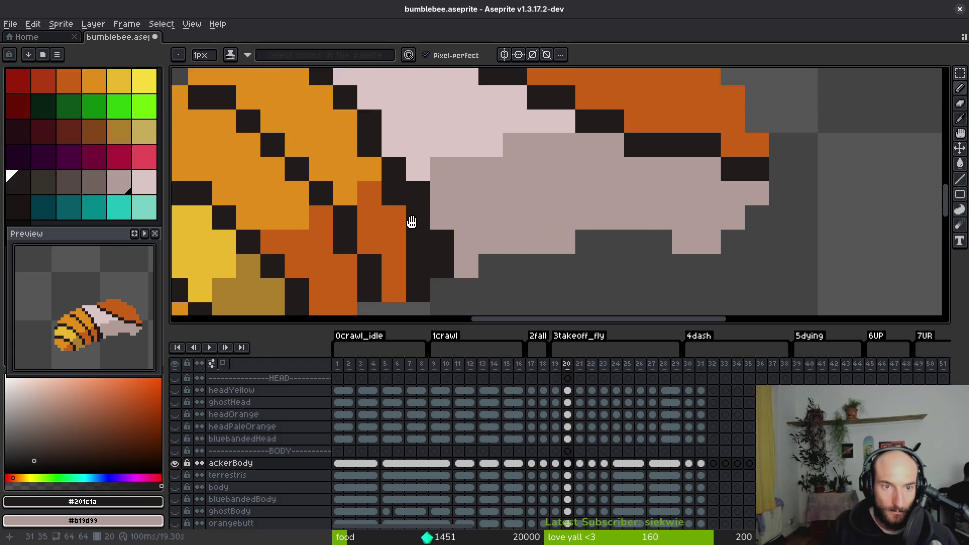
alt+click(364, 159)
alt+click(375, 220)
drag(414, 255, 414, 306)
scroll(435, 276, down, 4)
key(i)
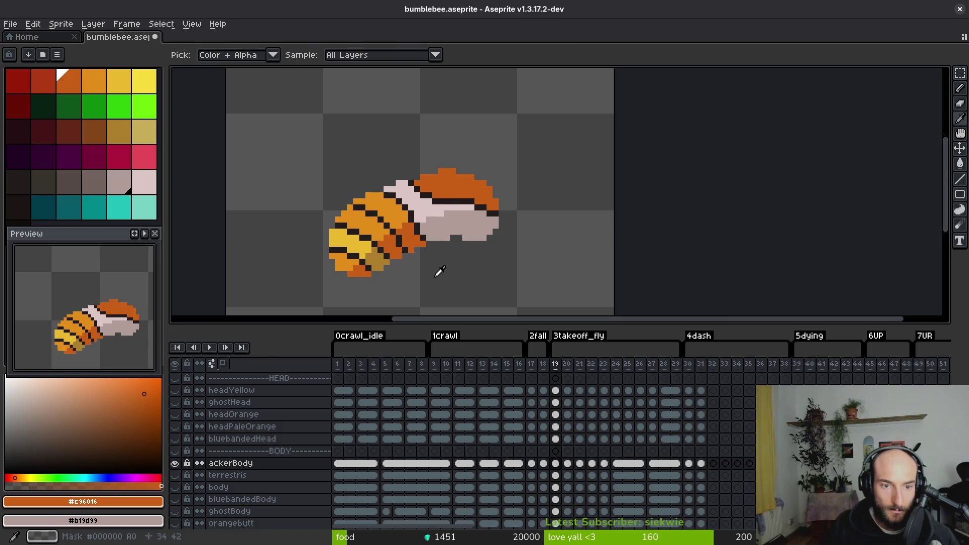
key(.)
- Draw a dark #201c1a stripe across frame 21's abdomen
drag(427, 244, 443, 188)
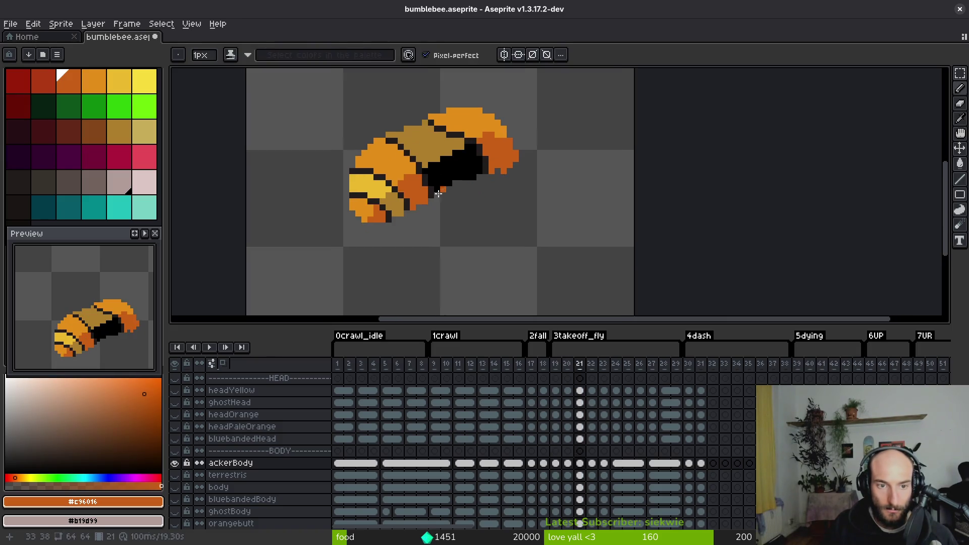
key(.)
scroll(369, 172, up, 2)
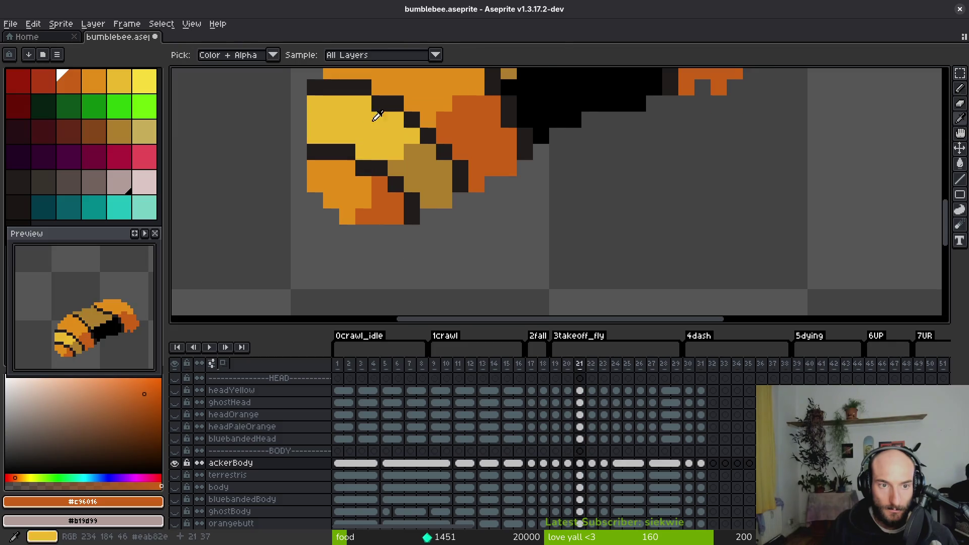
scroll(354, 108, up, 1)
alt+click(336, 109)
mouse_move(311, 127)
mouse_down()
mouse_move(363, 126)
mouse_move(390, 143)
mouse_up()
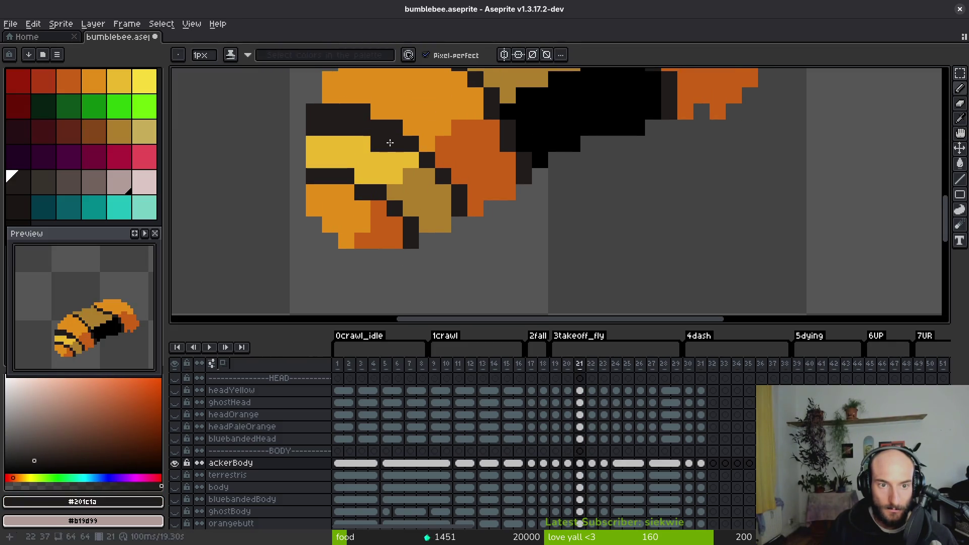
drag(427, 175, 443, 192)
- Touch up pixels beside the stripe in darker orange and gold, repainting the dark block's top row orange
alt+click(475, 208)
click(460, 192)
click(432, 162)
alt+click(426, 120)
click(412, 143)
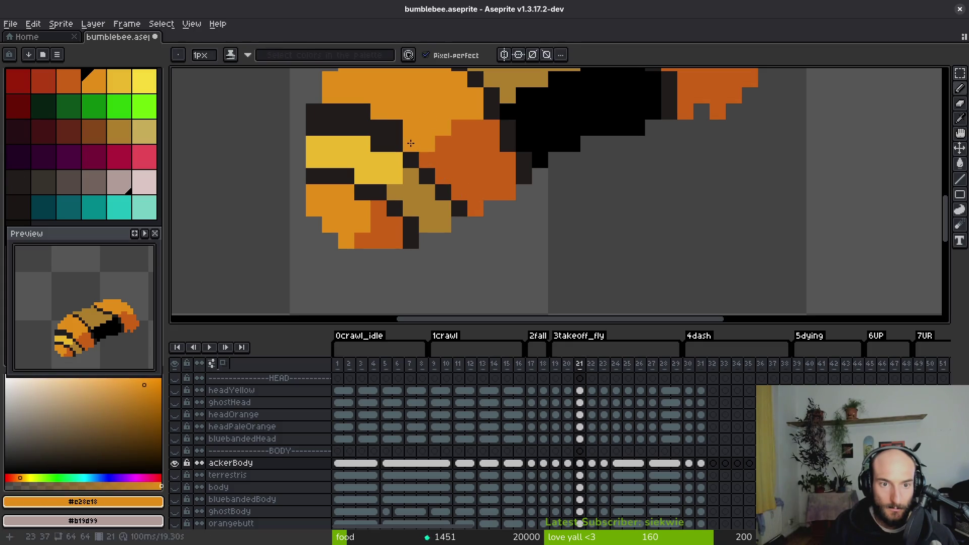
drag(383, 124, 328, 110)
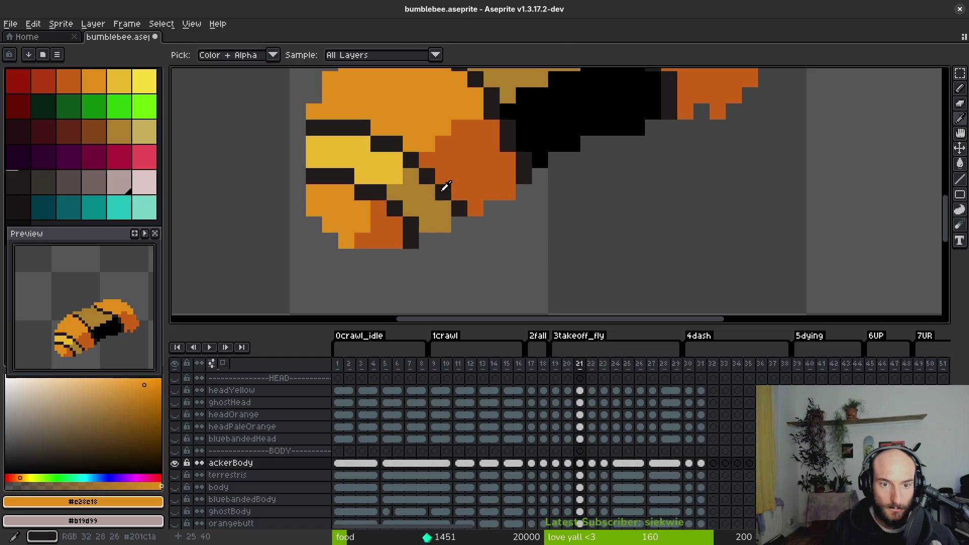
alt+click(477, 207)
scroll(481, 209, down, 5)
scroll(481, 209, up, 3)
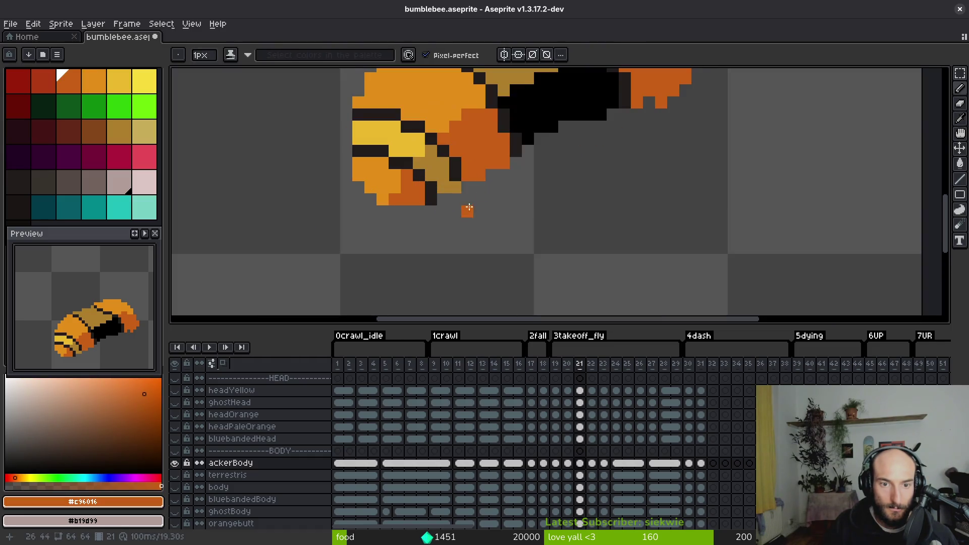
click(451, 175)
- Start a dark diagonal stripe pixel by pixel across the abdomen
alt+click(455, 162)
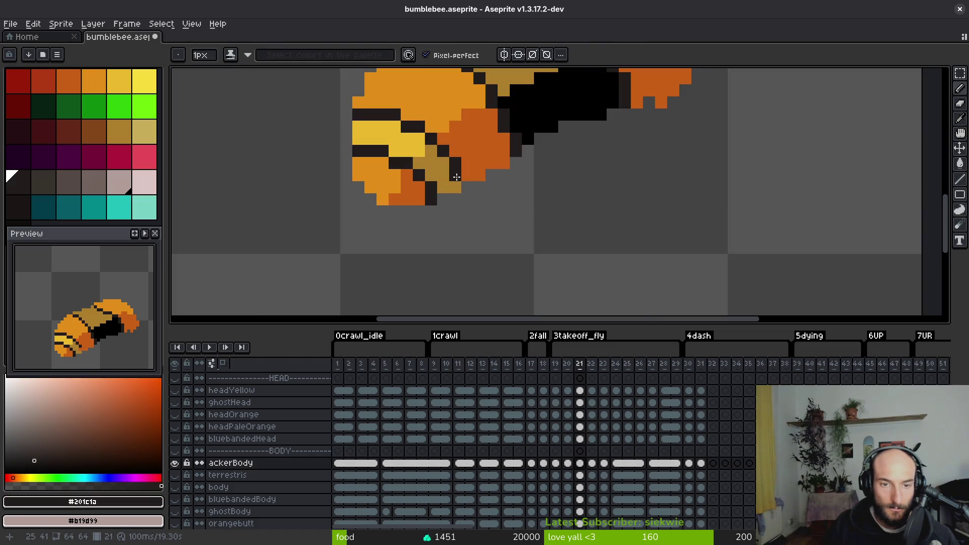
alt+click(434, 167)
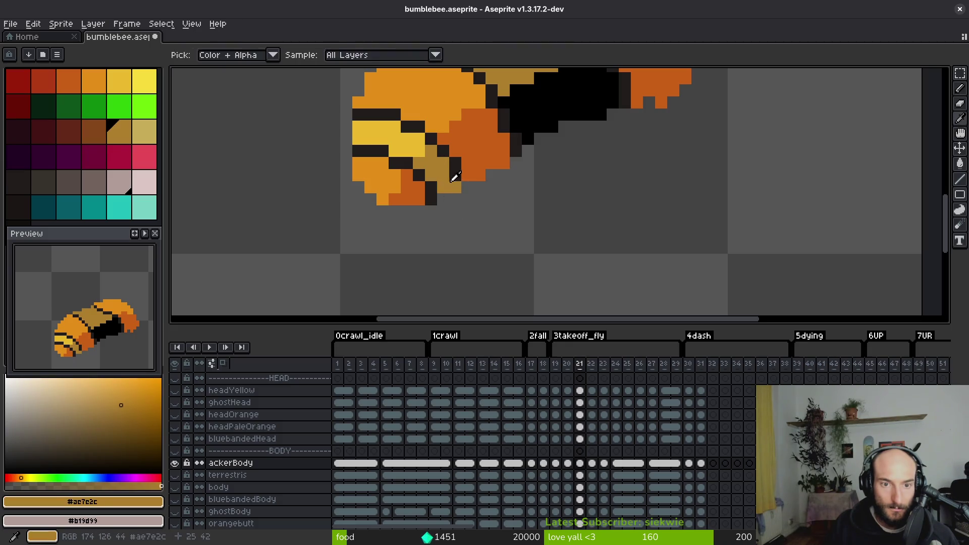
scroll(466, 207, down, 3)
scroll(466, 207, up, 3)
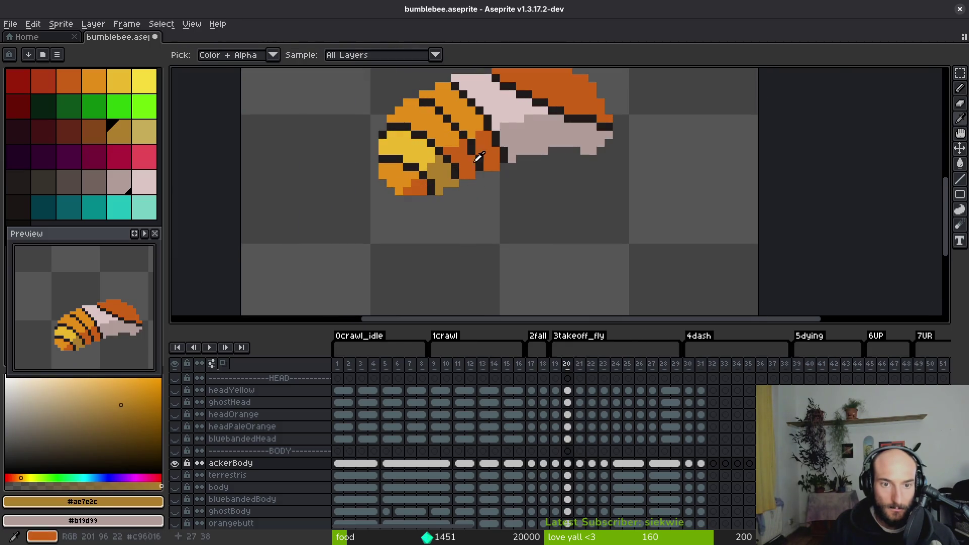
scroll(420, 125, up, 2)
alt+click(440, 79)
click(399, 107)
click(410, 111)
click(427, 126)
click(455, 140)
- Continue the diagonal stripe toward the abdomen's lower edge, fixing one misplaced pixel
click(500, 187)
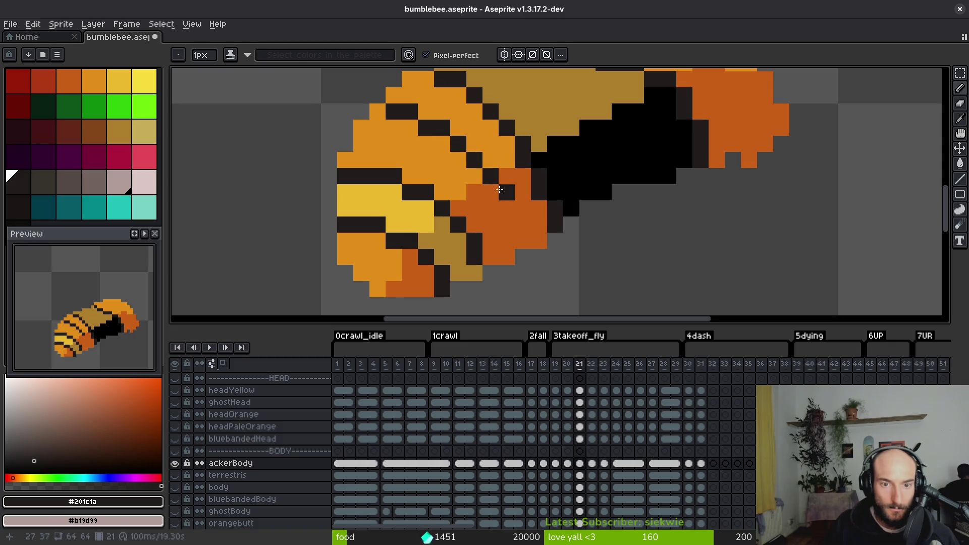
click(507, 198)
click(523, 224)
key(ctrl+z)
click(512, 223)
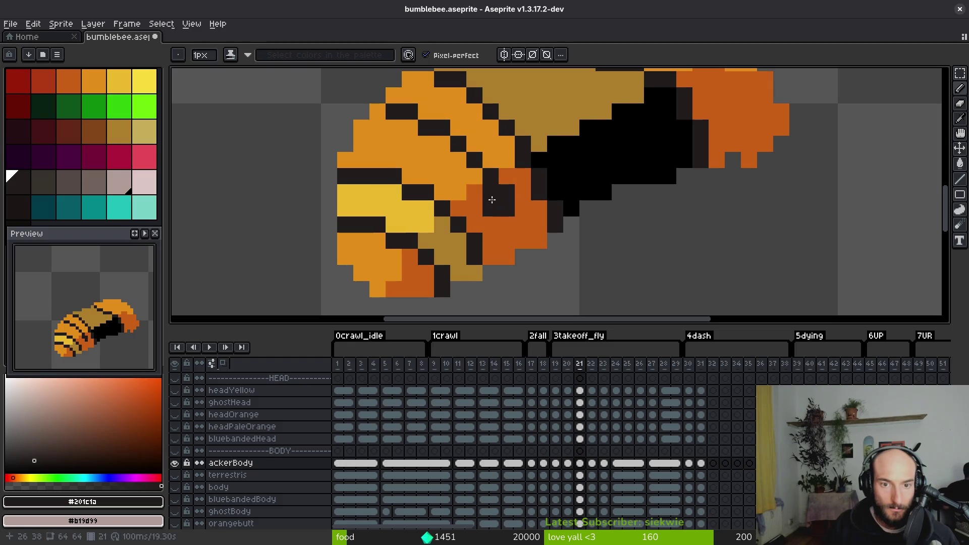
- Add a short dark stroke and repaint stray dark and tan pixels along the stripe orange
alt+right_click(497, 192)
scroll(576, 263, down, 3)
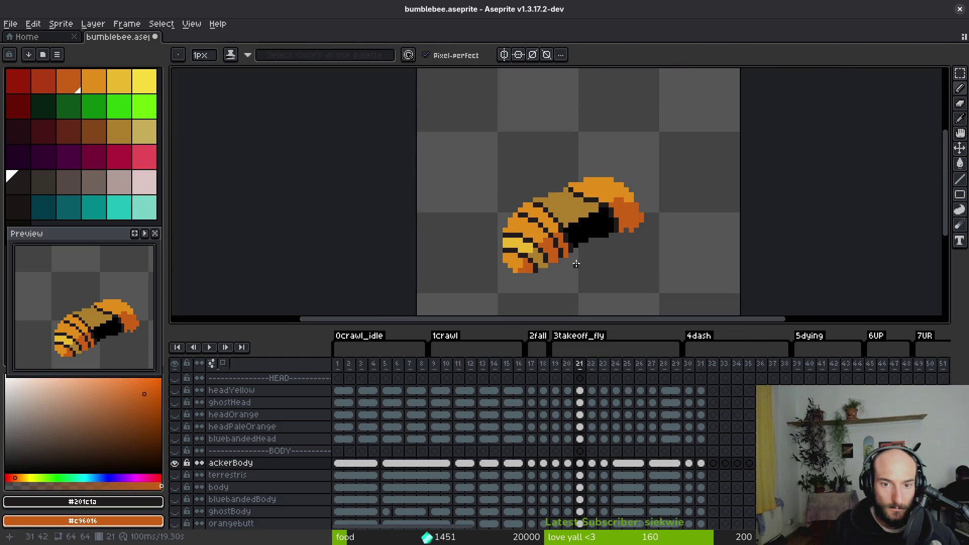
scroll(576, 264, up, 4)
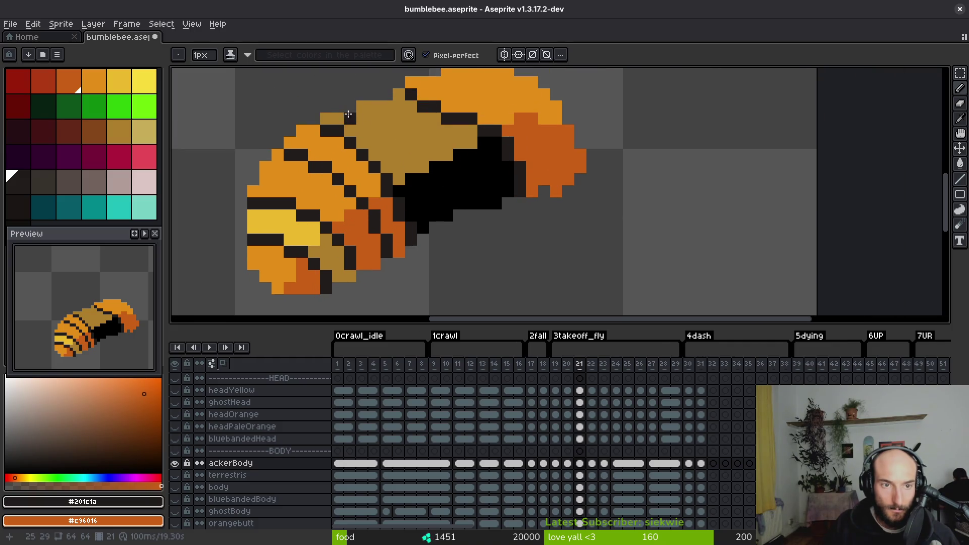
drag(385, 157, 399, 181)
click(410, 216)
right_click(409, 230)
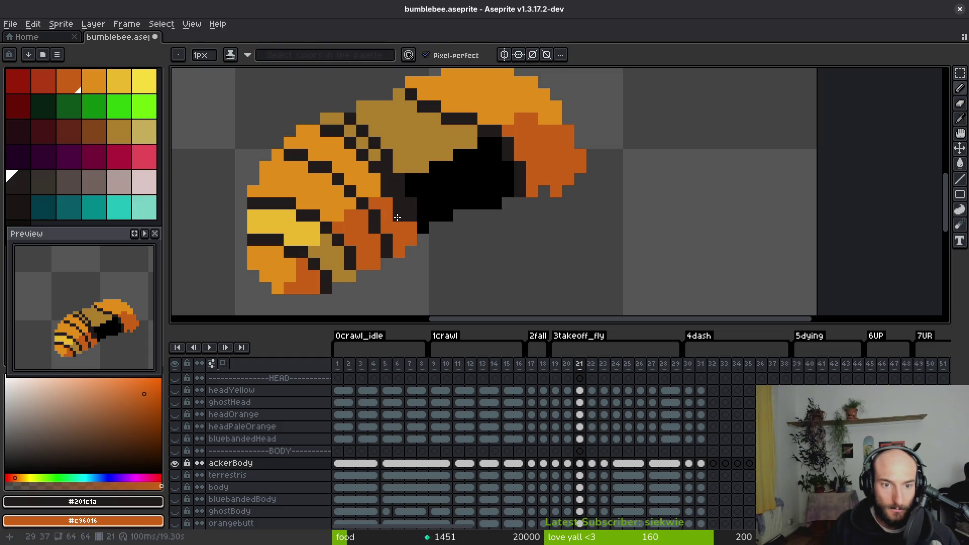
alt+right_click(384, 187)
right_click(386, 168)
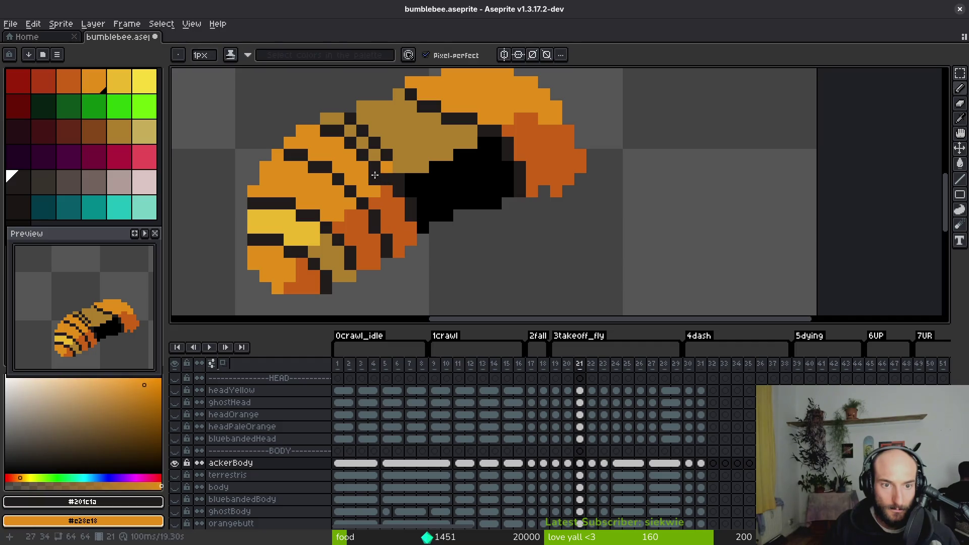
drag(375, 175, 327, 125)
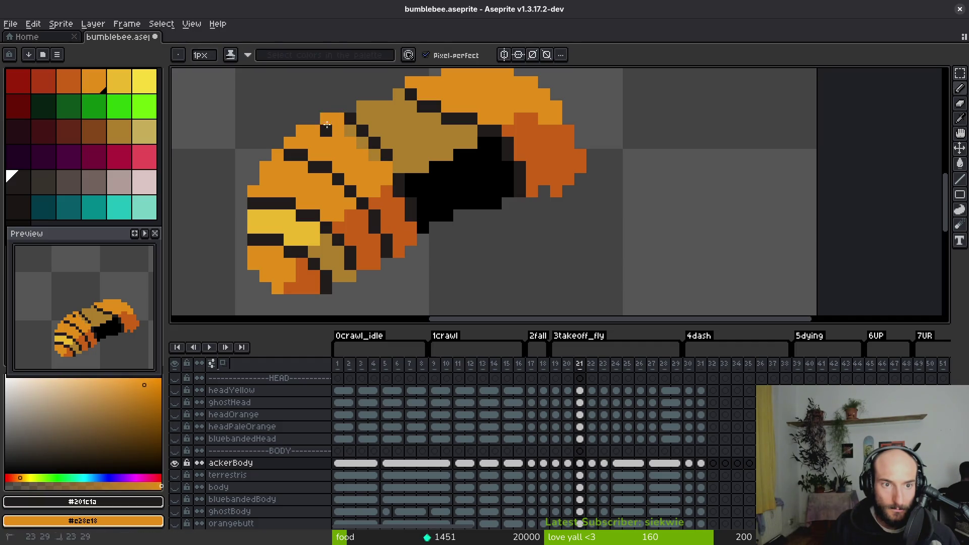
right_click(374, 154)
- Add two more dark stripe pixels and paint the abdomen edge pixels bright orange
click(314, 143)
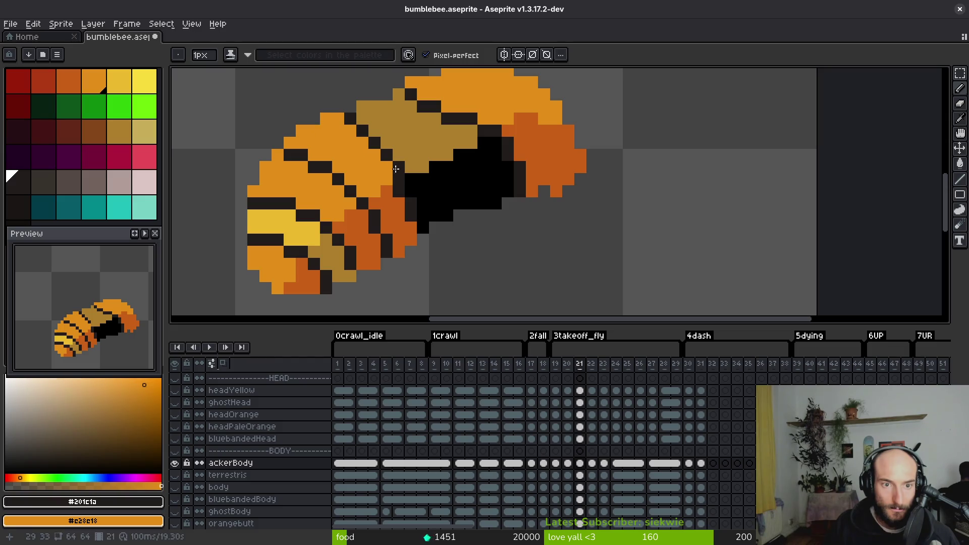
scroll(404, 163, down, 4)
scroll(379, 135, up, 3)
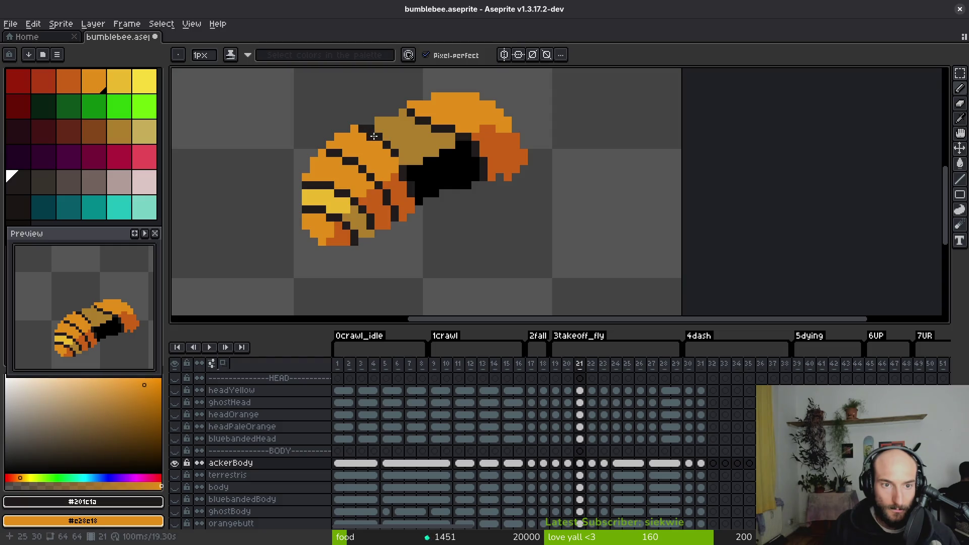
alt+click(371, 127)
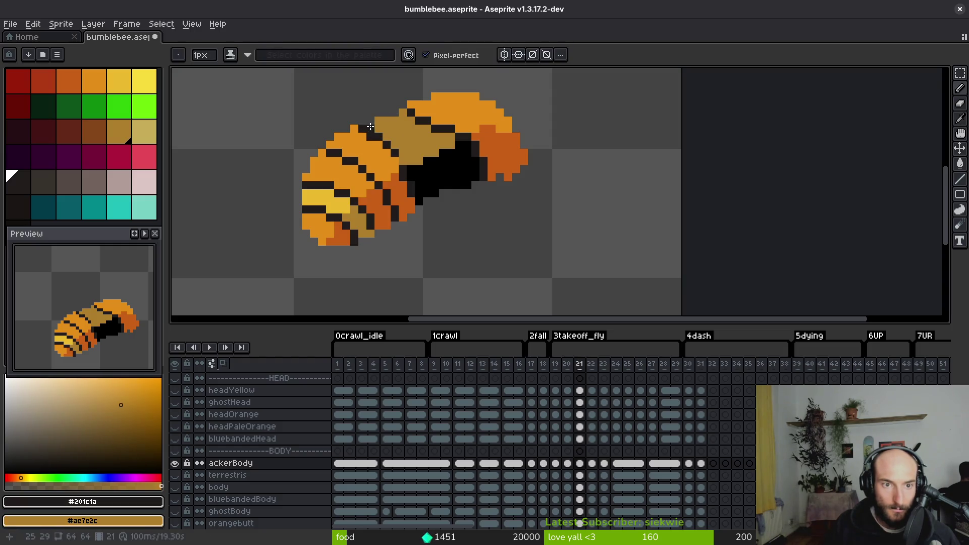
alt+right_click(368, 136)
right_click(363, 129)
click(374, 120)
key(e)
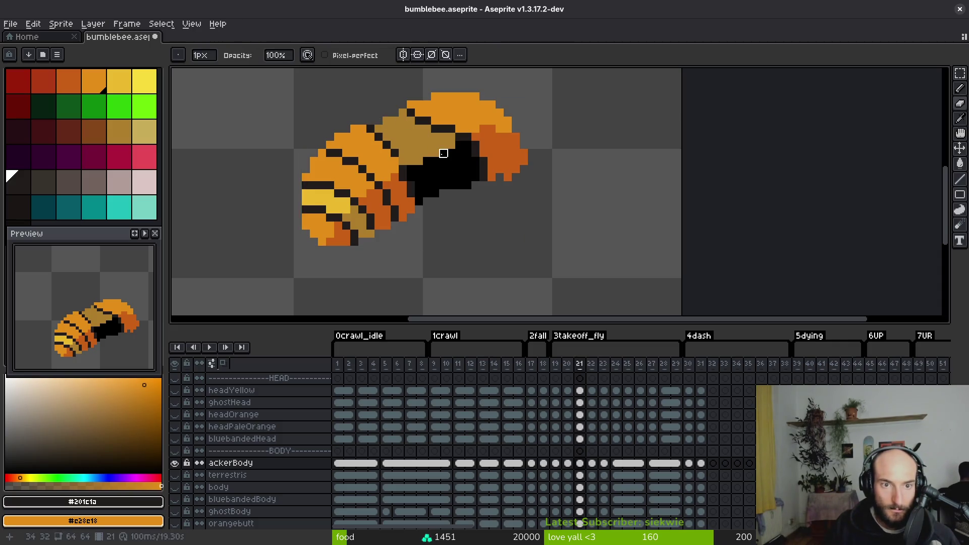
key(i)
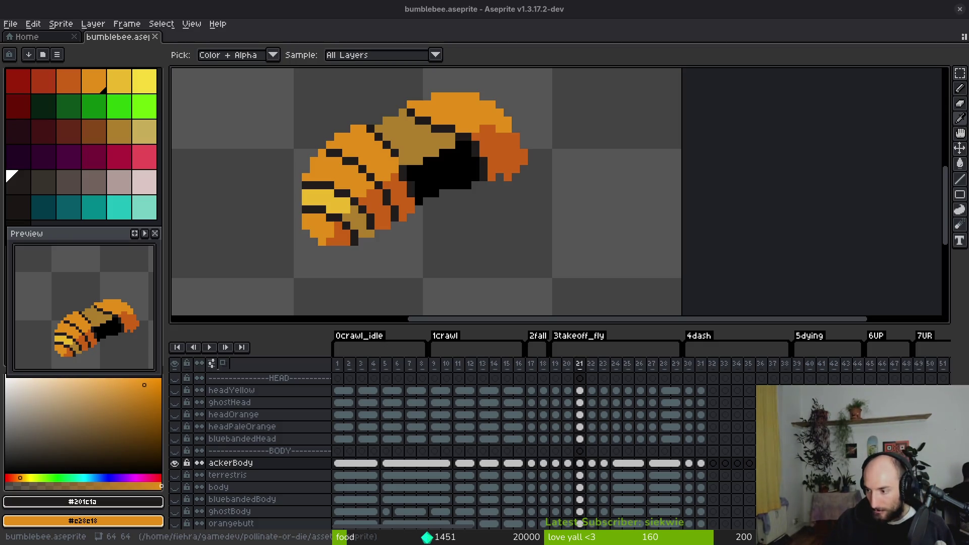
key(b)
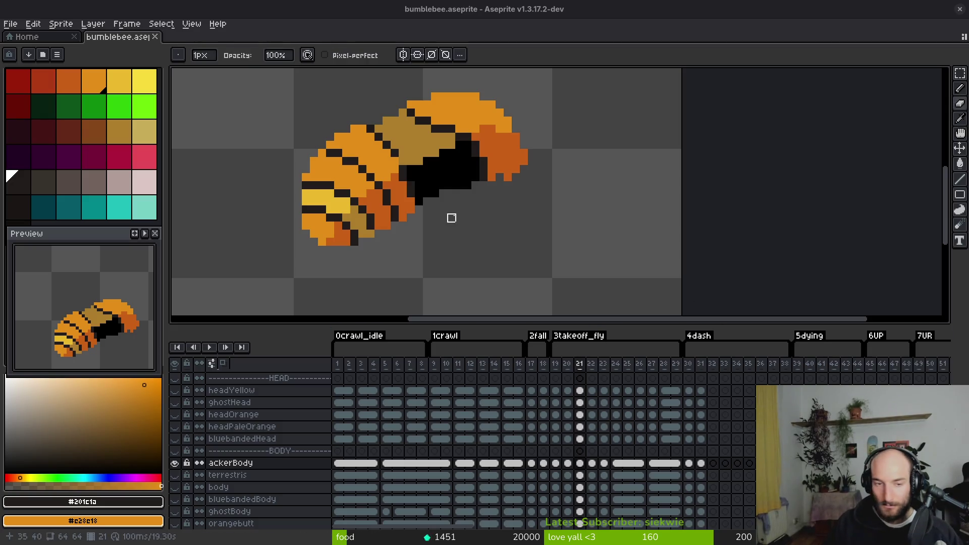
scroll(450, 207, up, 4)
click(389, 156)
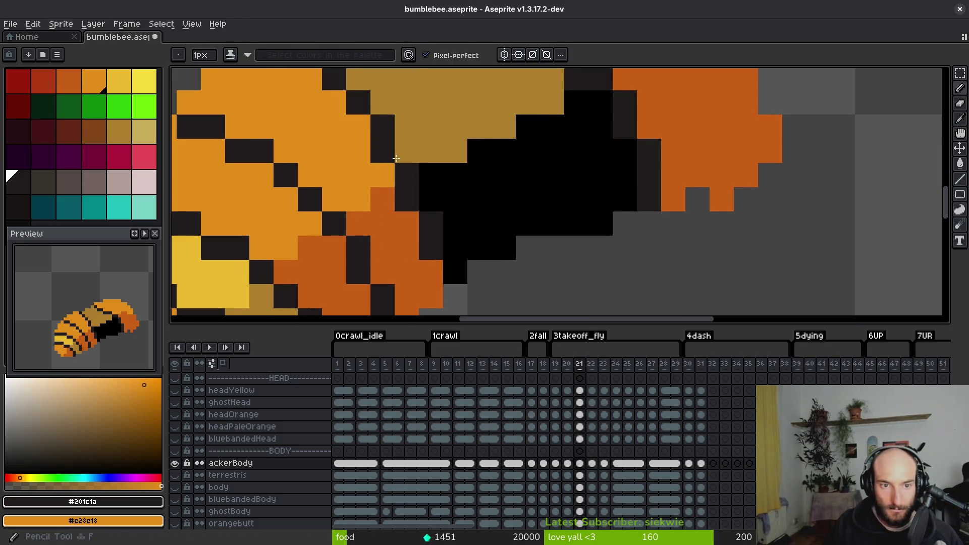
- Redraw the diagonal dark abdomen stripe, turning the old stripe pixel orange
scroll(390, 156, down, 3)
scroll(387, 147, up, 1)
right_click(386, 147)
click(405, 162)
drag(395, 137, 424, 170)
alt+click(446, 182)
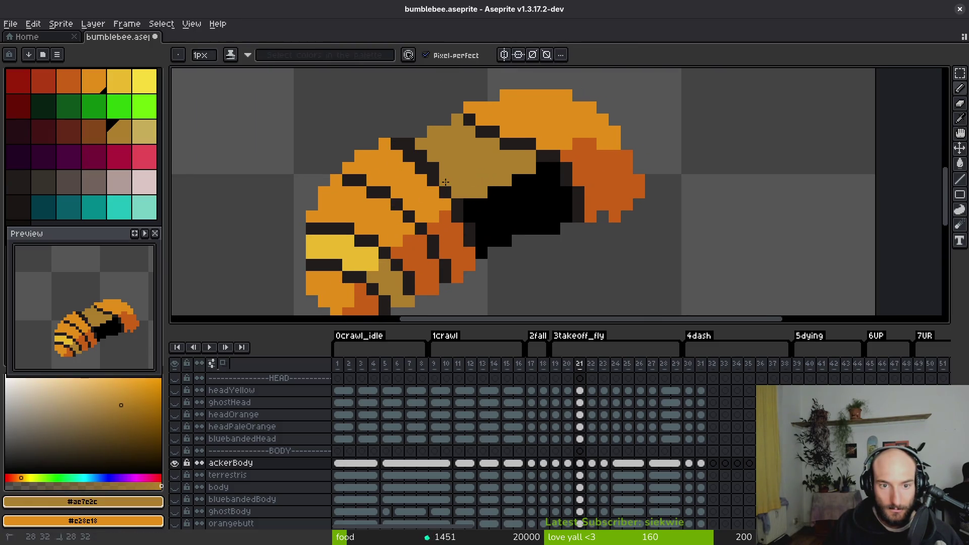
click(409, 143)
scroll(478, 193, down, 3)
key(ctrl+z)
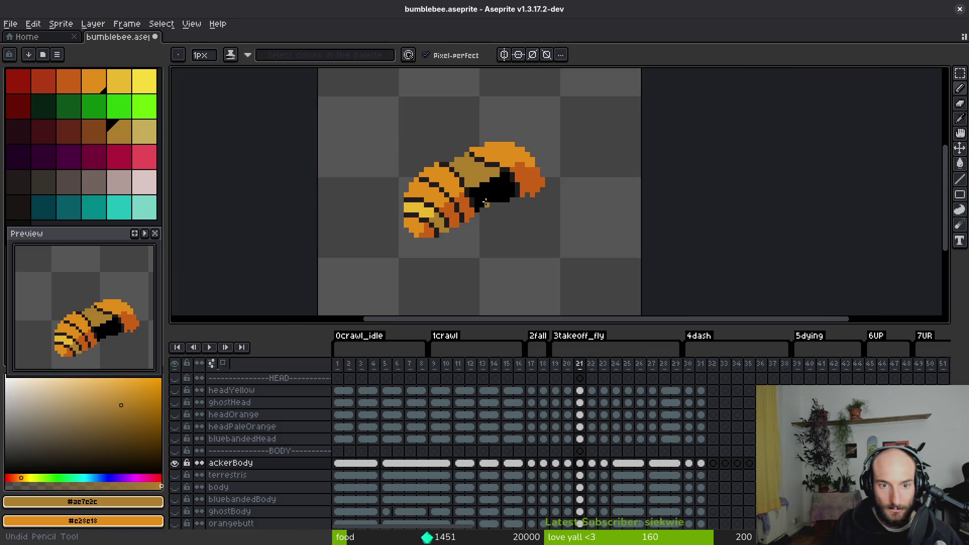
scroll(482, 184, up, 3)
- Recolour khaki and black pixels near the tail to the #201c1a outline dark
alt+click(442, 211)
alt+click(442, 196)
click(441, 182)
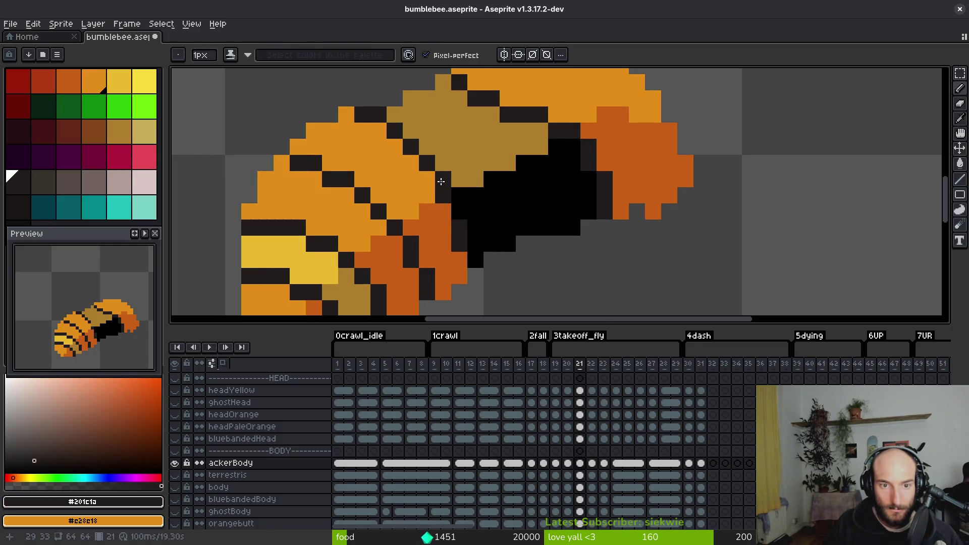
click(475, 260)
key(ctrl+z)
click(471, 249)
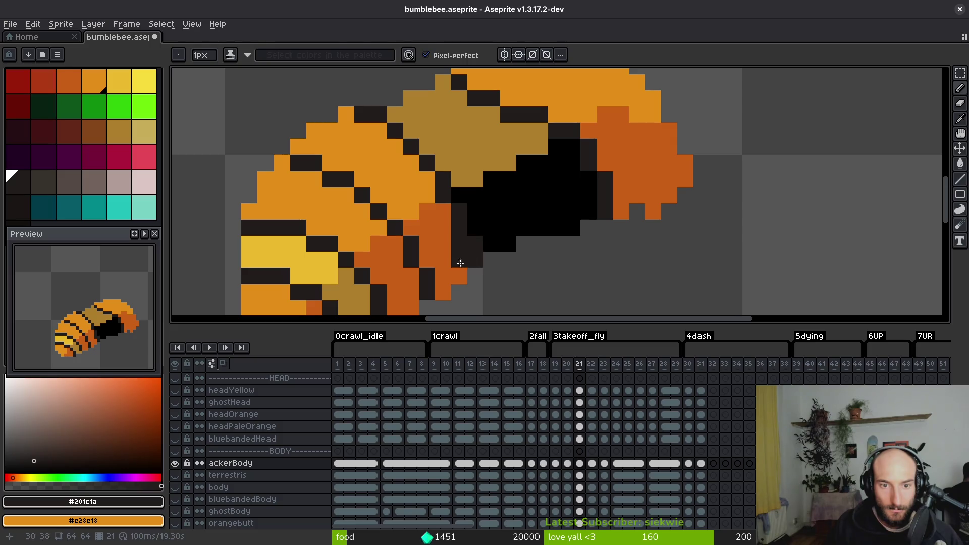
alt+click(464, 261)
scroll(510, 242, down, 6)
scroll(513, 227, up, 5)
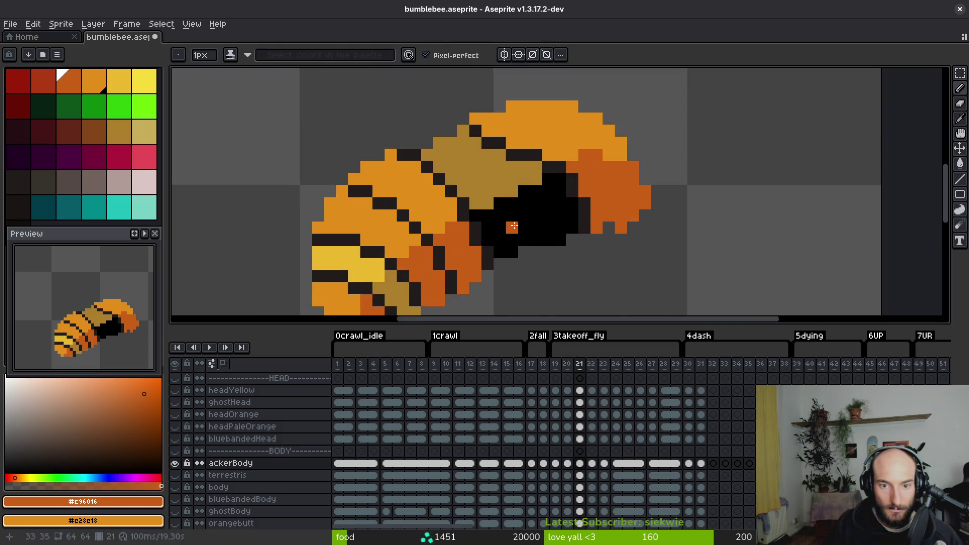
- Draw a dark #201c1a line across the bee's head
drag(512, 227, 468, 232)
drag(397, 202, 322, 169)
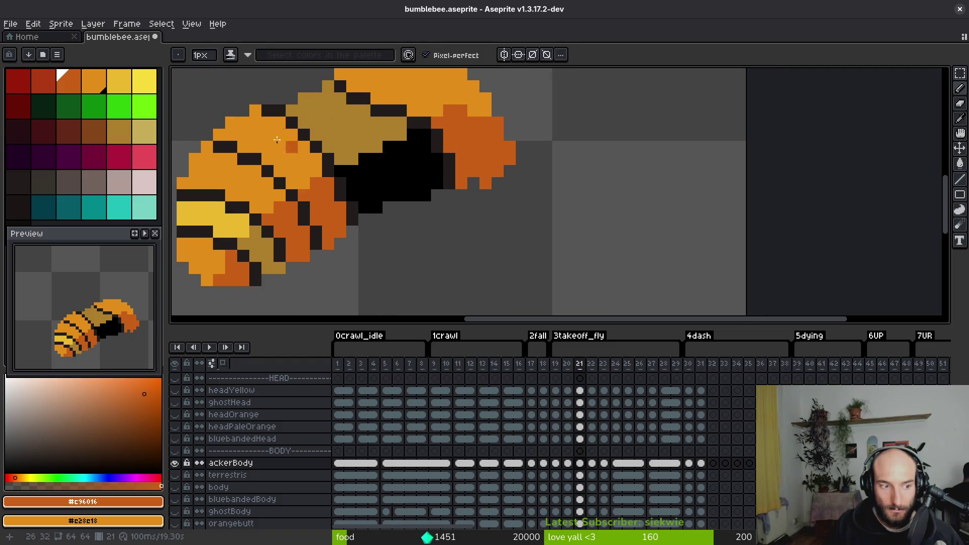
alt+click(321, 168)
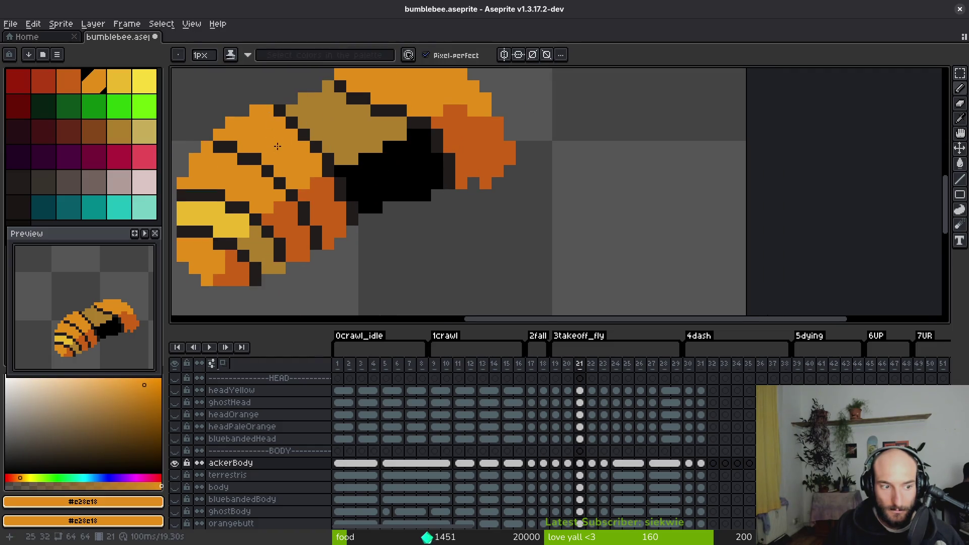
scroll(325, 203, down, 4)
scroll(389, 168, up, 5)
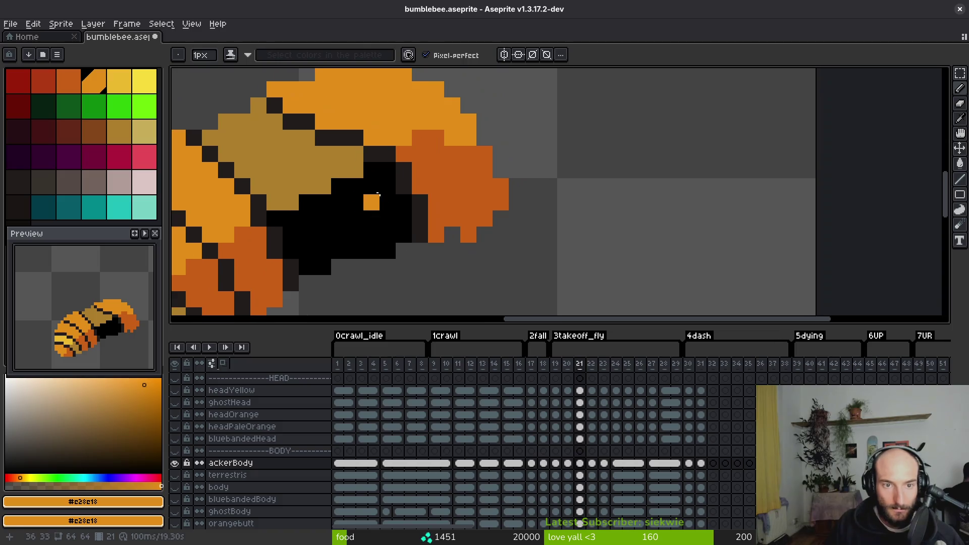
alt+click(391, 152)
drag(408, 158, 492, 170)
- Fill the bee's black underside patches on frame 21 with dark orange #c96016 using the Paint Bucket
alt+click(461, 120)
key(g)
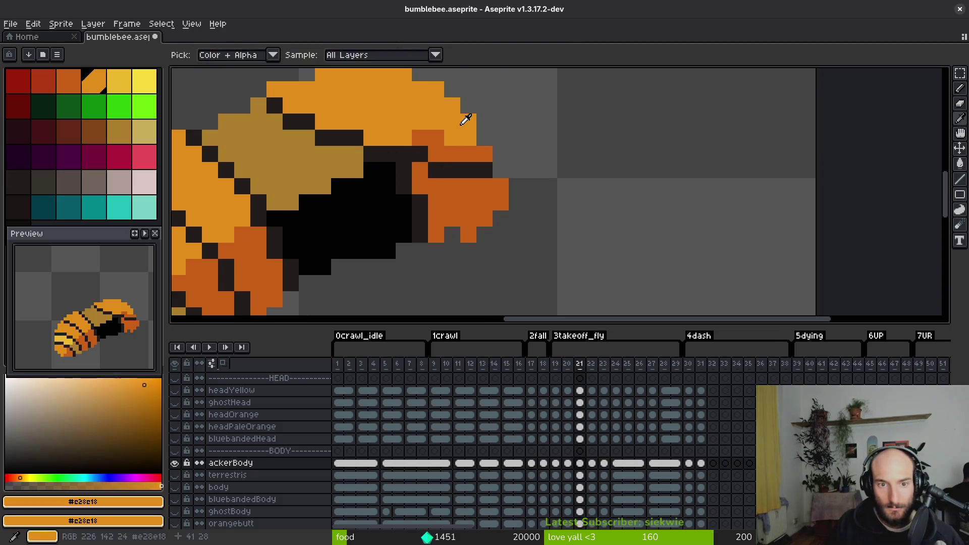
scroll(454, 168, down, 3)
scroll(453, 168, up, 3)
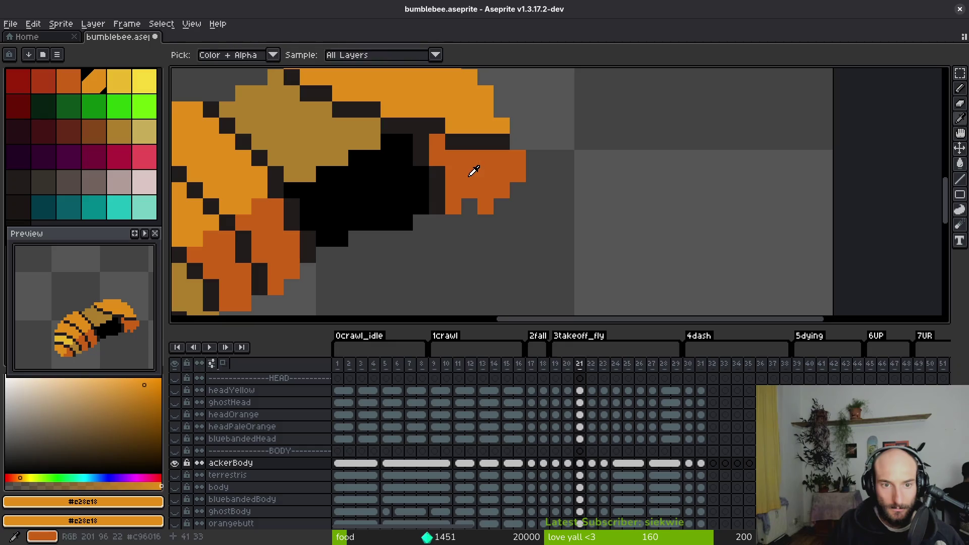
alt+click(468, 171)
click(420, 184)
click(422, 152)
click(438, 190)
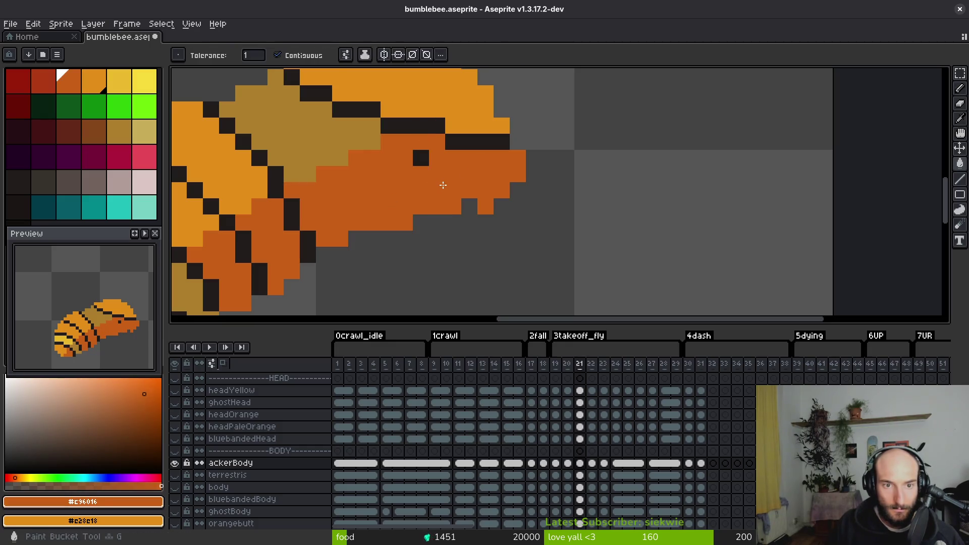
- Paint a tan #ae7e2c border along the edge between head and body
alt+click(324, 174)
click(297, 183)
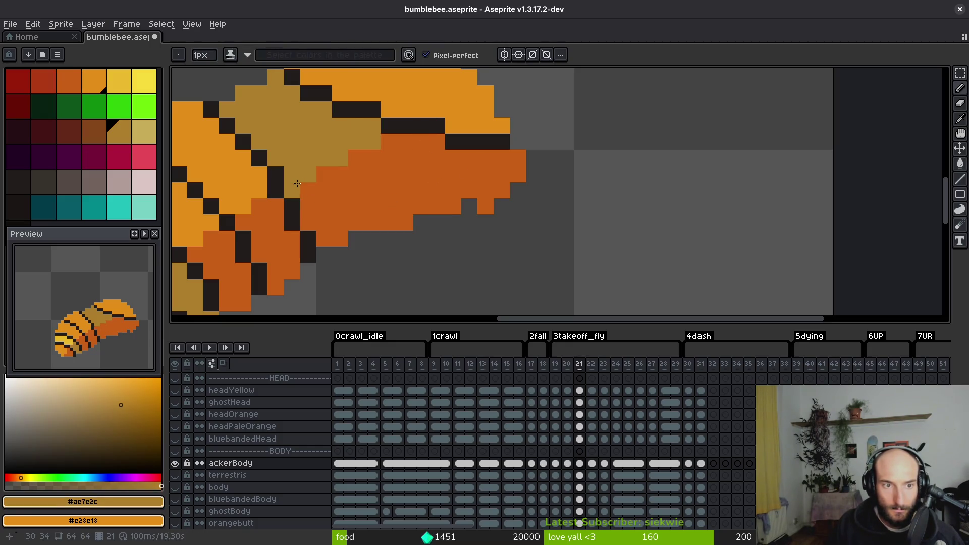
drag(322, 175, 422, 142)
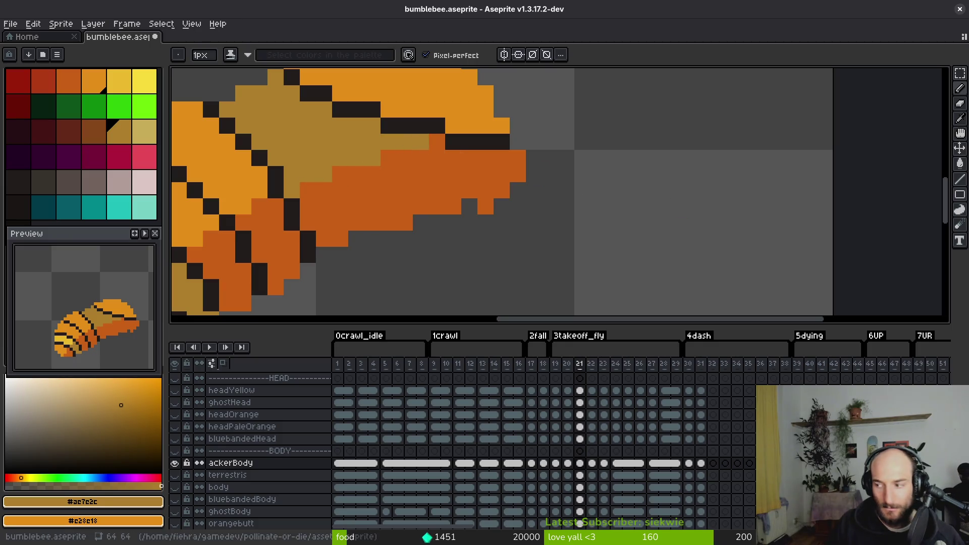
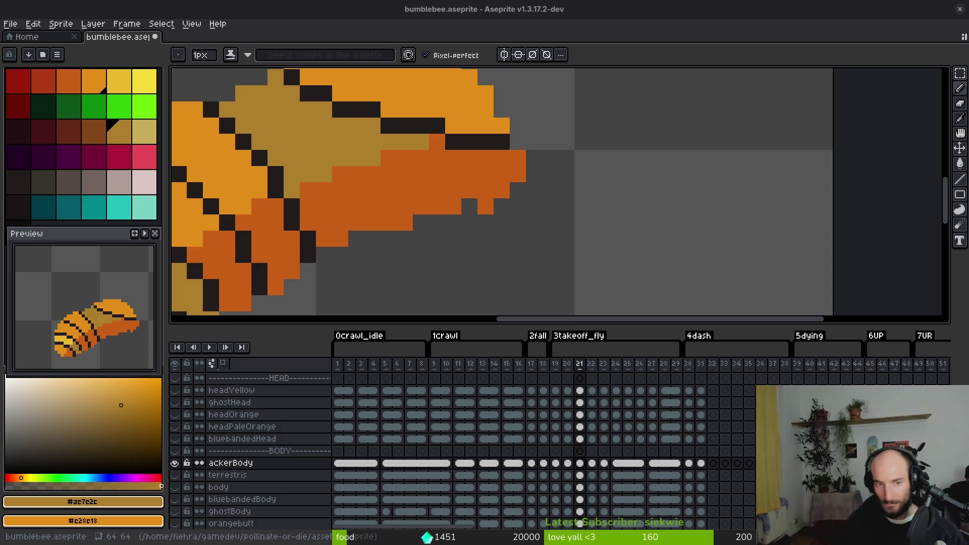
- Patch frame 21's stray gaps with dark orange and tan pixels sampled from the body
alt+click(476, 194)
click(471, 206)
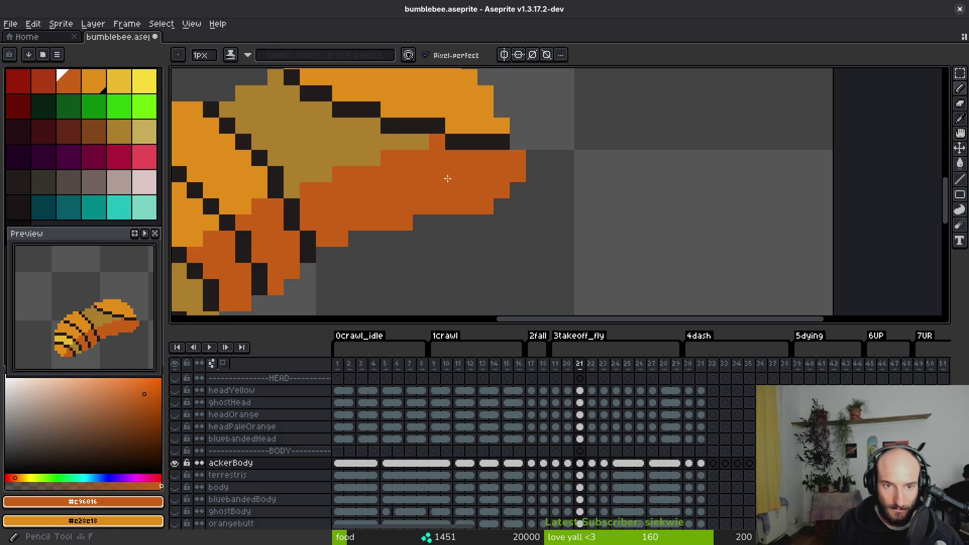
alt+click(429, 137)
click(437, 142)
scroll(404, 164, down, 5)
- Fill frame 21's pale area with pale pink and the lower body with grey-pink, checking against frame 20
key(Left)
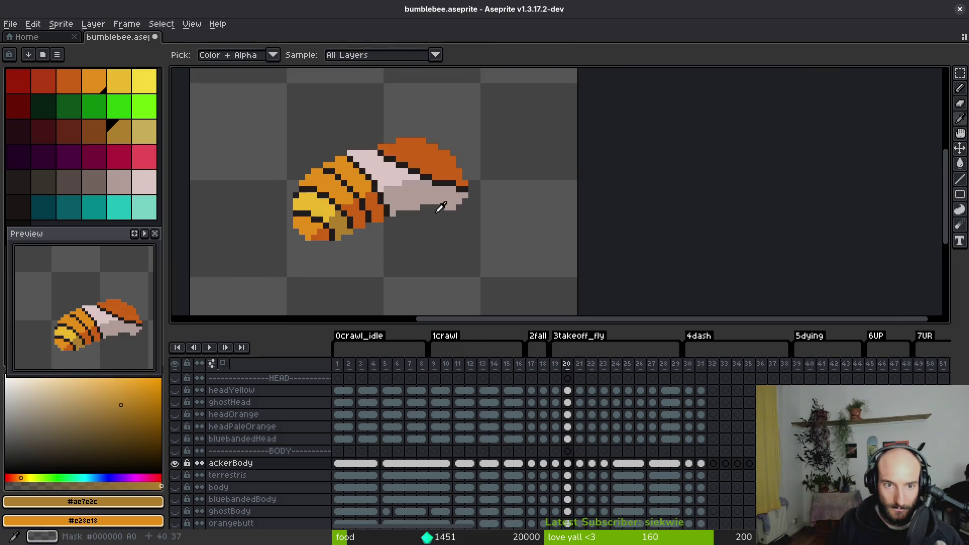
key(Right)
key(Left)
click(389, 166)
right_click(419, 195)
key(Right)
key(g)
click(378, 175)
right_click(404, 197)
key(Left)
key(Right)
key(Left)
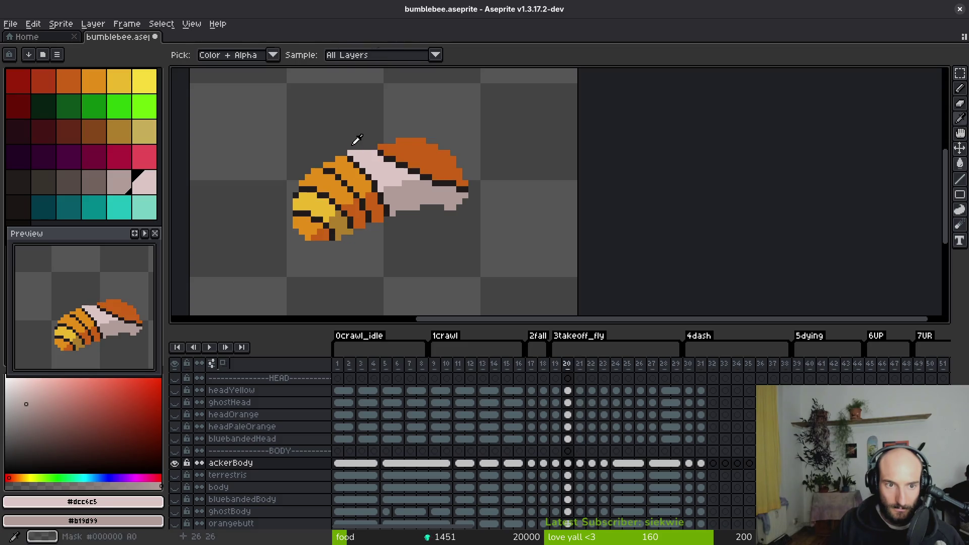
- Flip between frames 20 and 21 to compare the body before settling on frame 21
key(e)
key(Right)
key(Left)
key(Right)
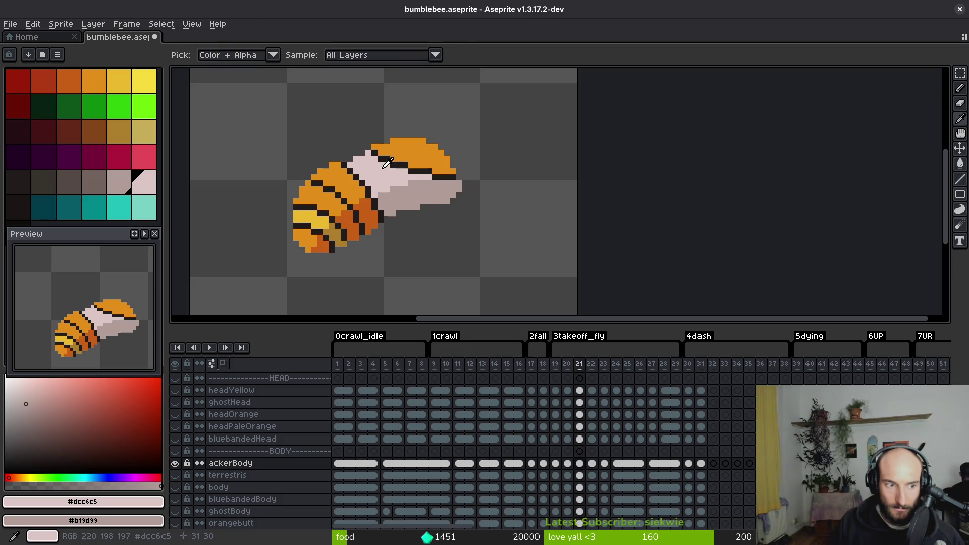
key(Left)
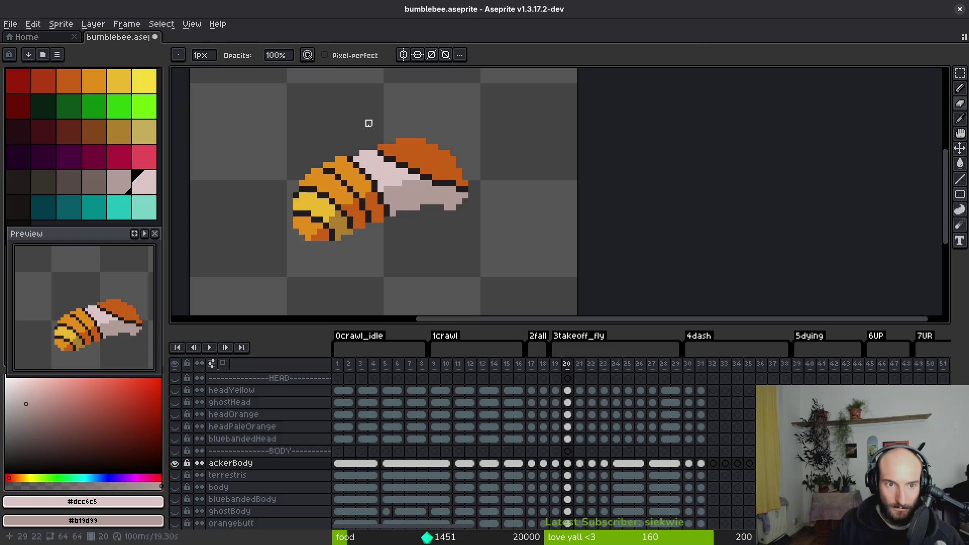
key(Right)
key(Left)
key(Right)
- Flood-fill the top of frame 21's body with the darker orange #c96016
key(i)
click(374, 204)
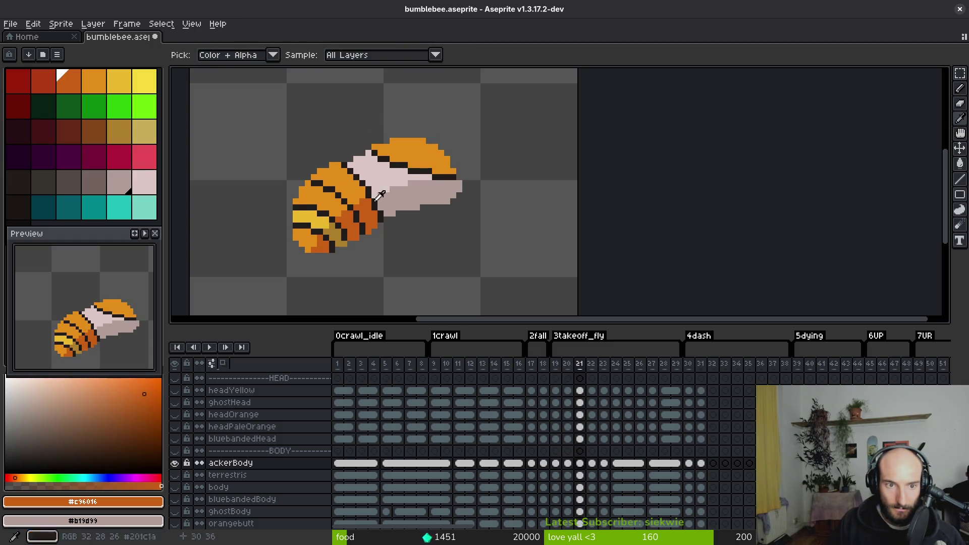
key(g)
click(414, 151)
key(i)
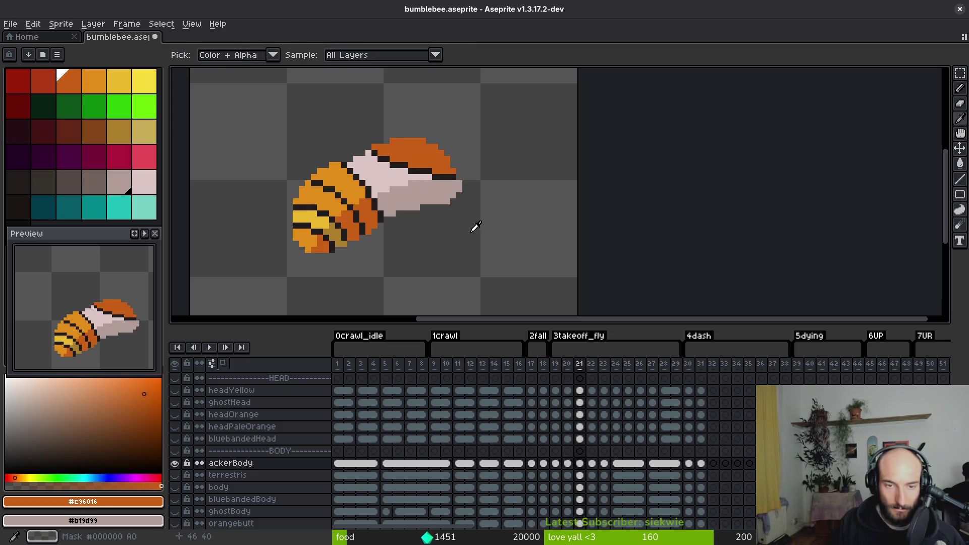
key(Right)
key(g)
scroll(468, 122, up, 4)
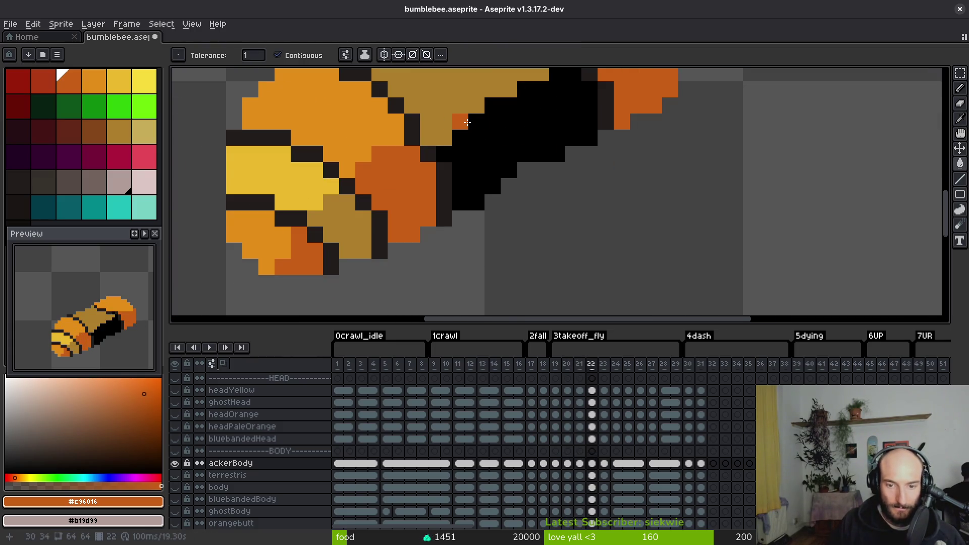
- Pencil near-black pixels along the yellow stripe edges of frame 22's body
scroll(467, 122, down, 3)
key(i)
click(335, 202)
key(g)
scroll(333, 206, up, 3)
key(b)
drag(315, 211, 400, 227)
drag(450, 213, 393, 153)
click(354, 182)
click(370, 198)
click(386, 216)
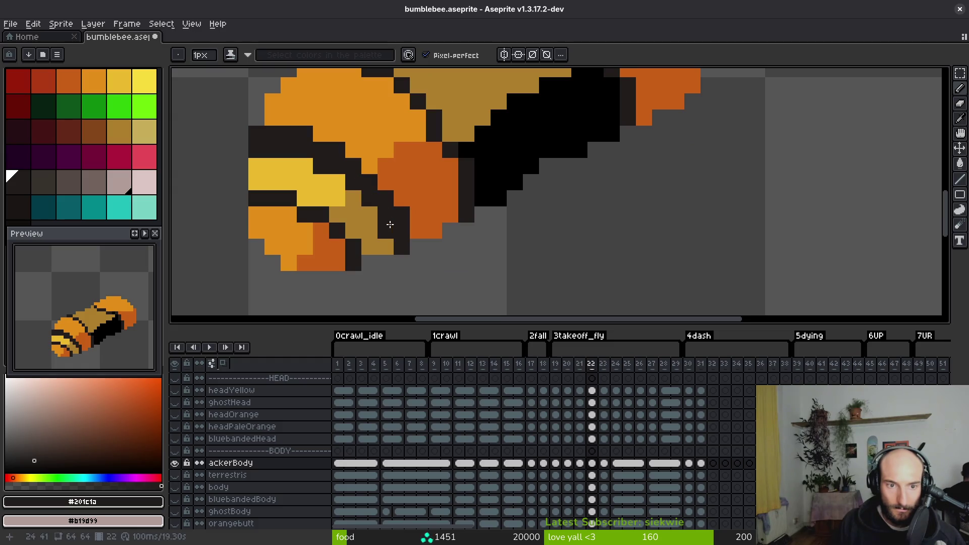
- Turn stray dark pixels orange and reshape the dark stripe with golden orange #c28c18
alt+click(386, 233)
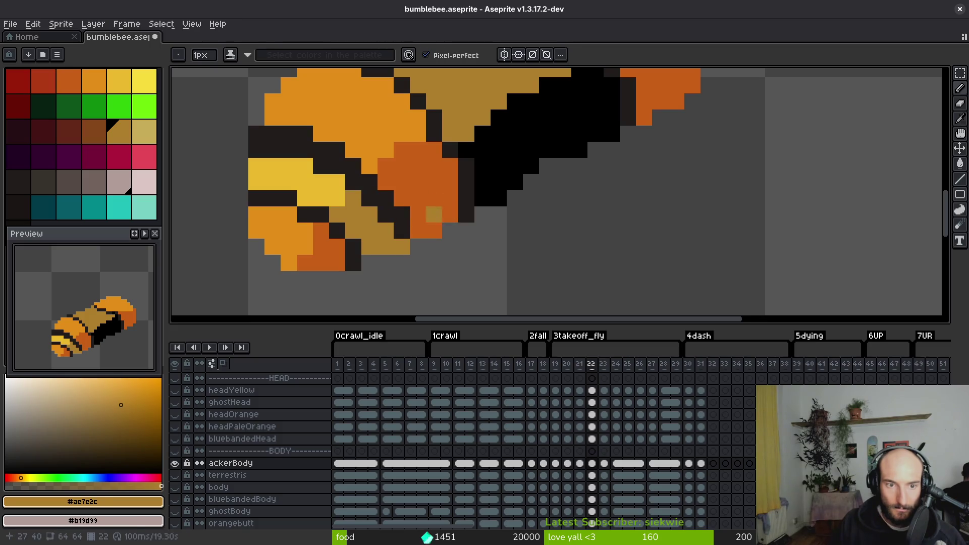
alt+click(433, 210)
click(385, 198)
click(370, 182)
alt+click(368, 147)
drag(341, 150, 258, 134)
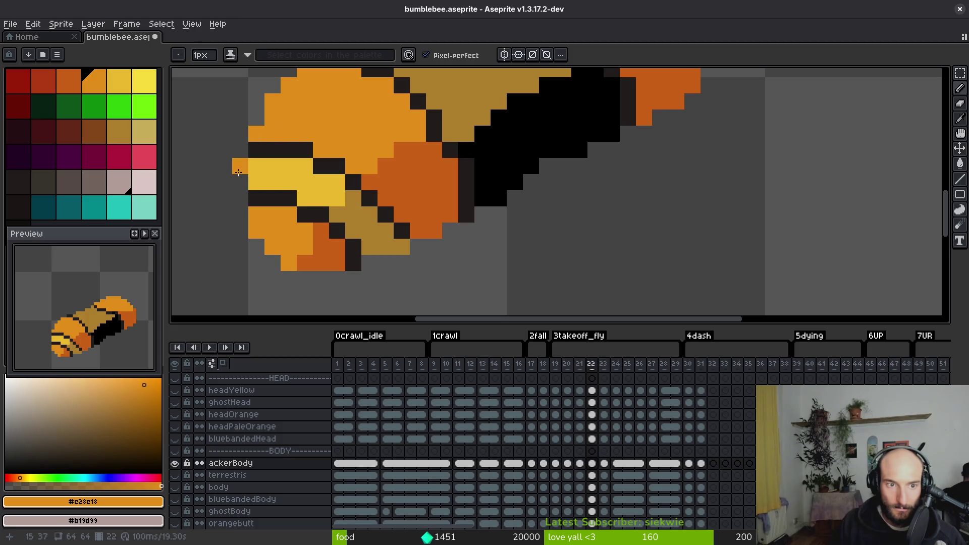
- Sample tan and dark orange from the body while zooming around the stripe area
alt+click(372, 214)
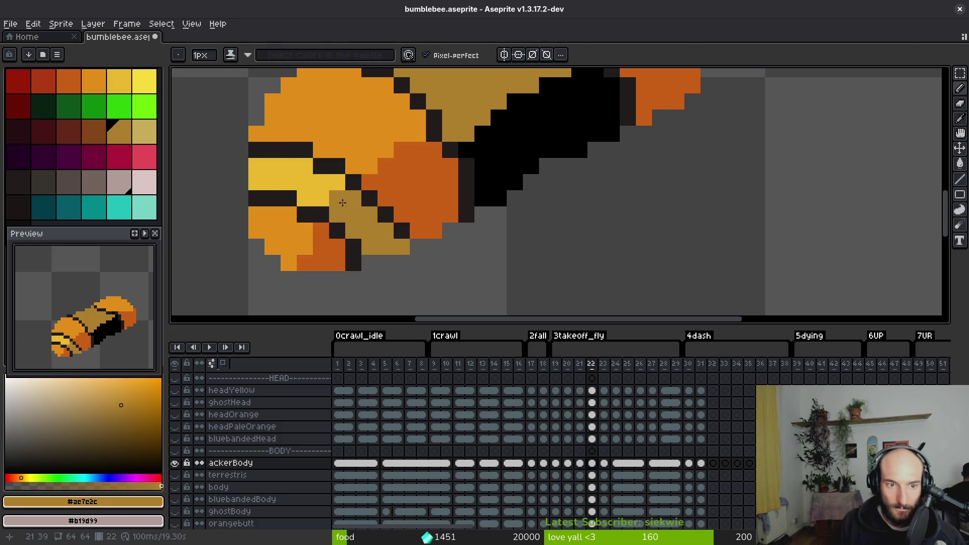
scroll(394, 205, down, 4)
scroll(377, 182, up, 2)
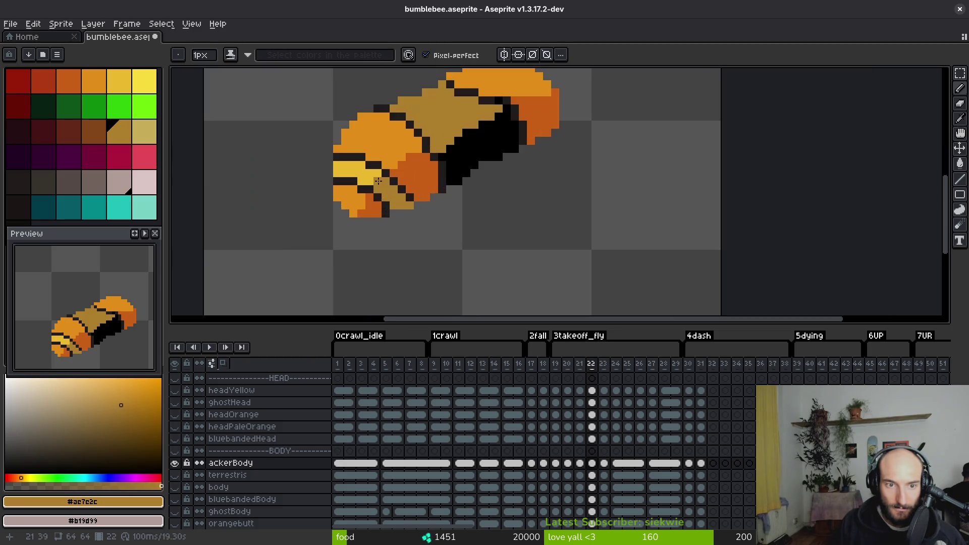
scroll(404, 202, down, 2)
scroll(412, 207, up, 3)
alt+click(374, 192)
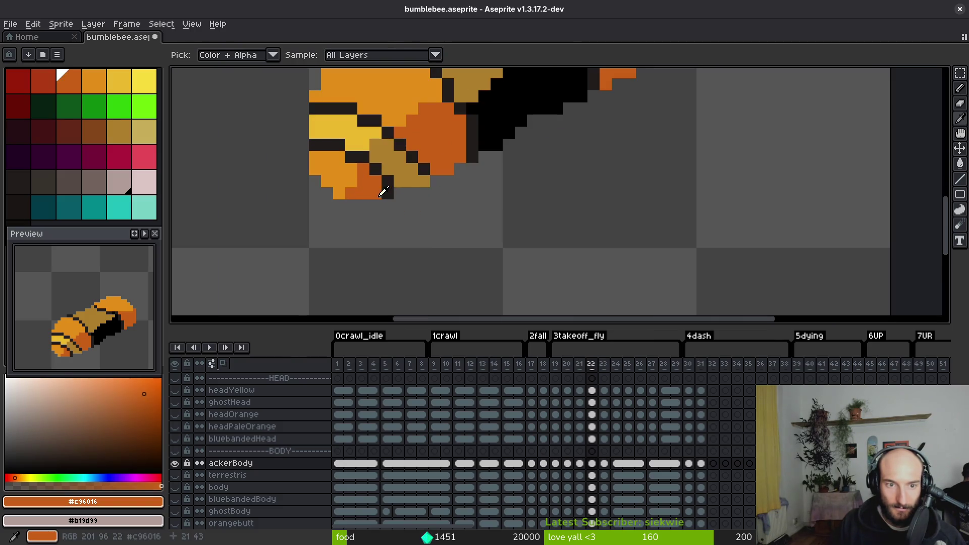
scroll(445, 228, down, 3)
scroll(403, 232, up, 4)
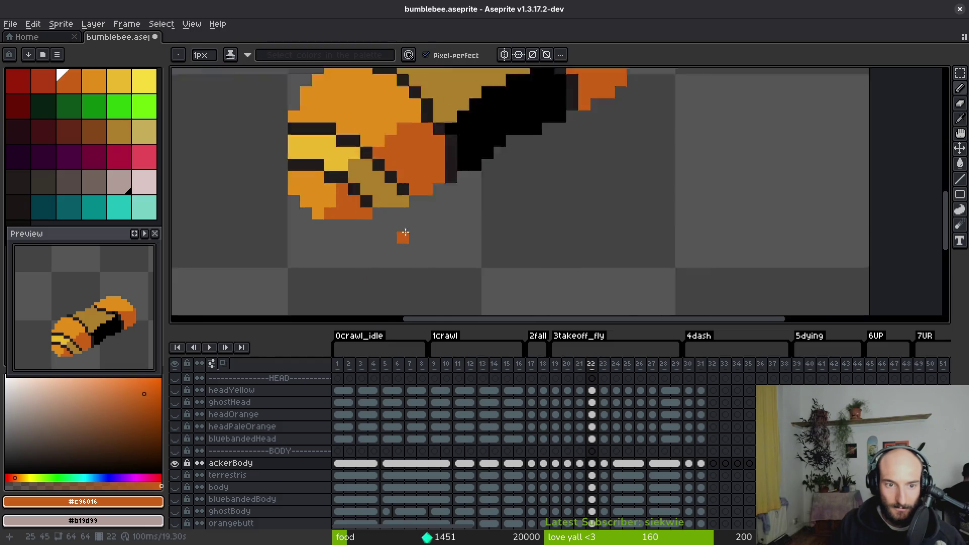
- Add a near-black pixel below the stripe, undoing a mistaken pair of dark pixels
alt+click(401, 173)
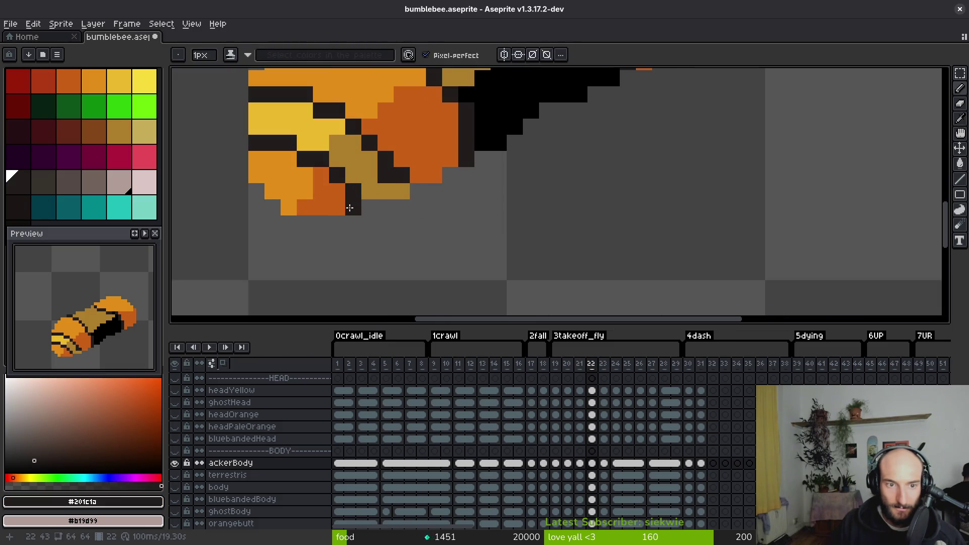
alt+click(411, 182)
scroll(419, 192, down, 3)
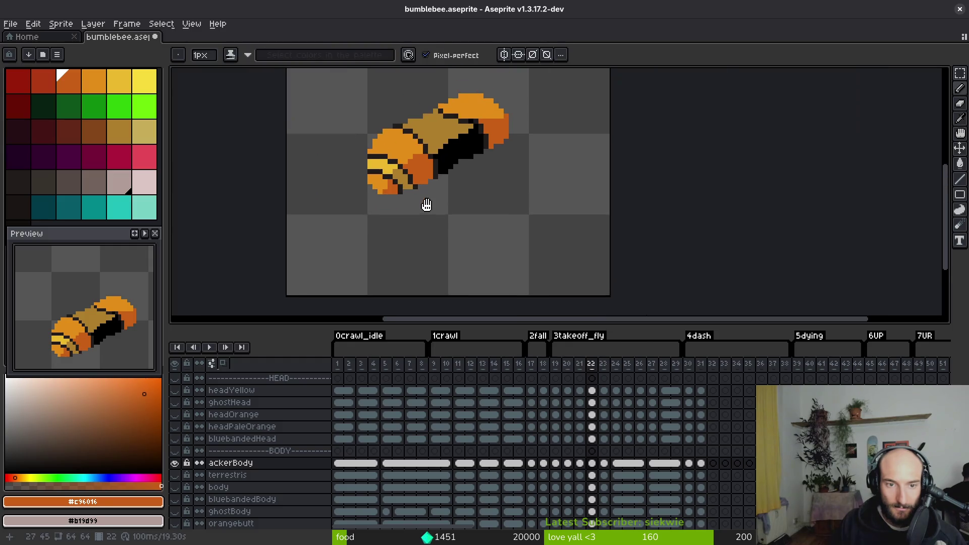
scroll(414, 197, up, 3)
alt+click(404, 172)
drag(408, 188, 399, 184)
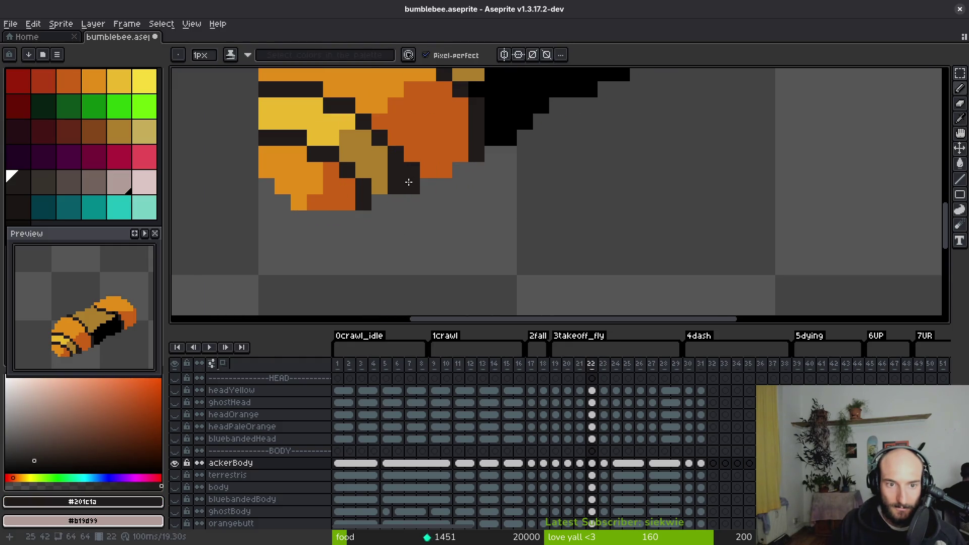
key(ctrl+z)
click(430, 206)
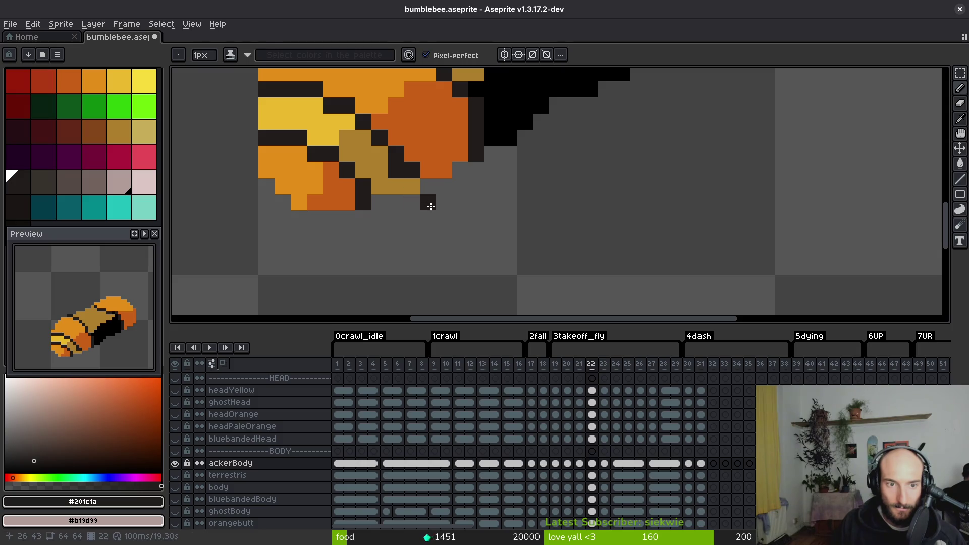
- Enlarge the bee's eye in near-black: extend it right, add a lower row and a pixel below
alt+click(404, 186)
scroll(439, 217, down, 4)
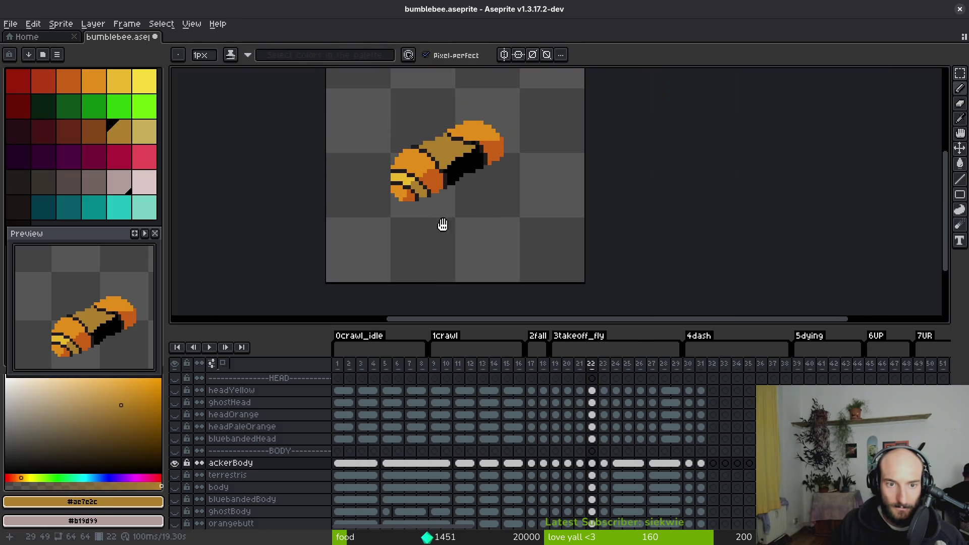
scroll(435, 160, up, 3)
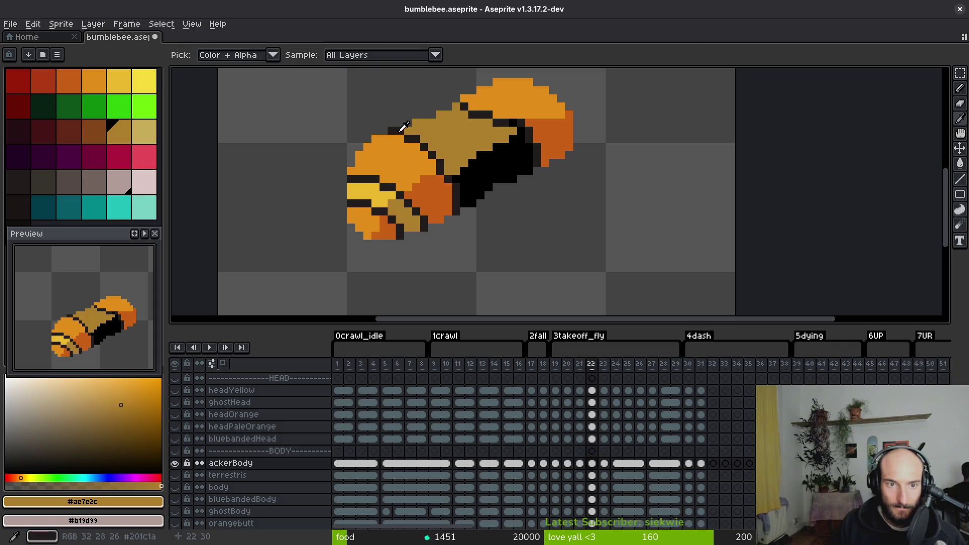
alt+click(402, 127)
scroll(387, 151, up, 5)
drag(330, 157, 400, 162)
mouse_move(313, 143)
mouse_down()
mouse_move(303, 167)
mouse_move(346, 173)
mouse_up()
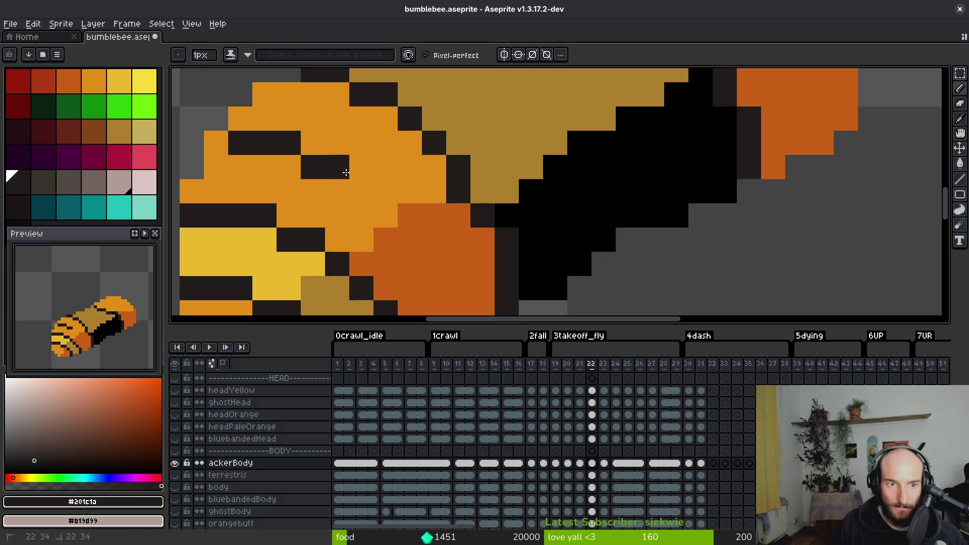
click(362, 191)
- Pencil a near-black diagonal stripe across the orange rear with an orange pixel column beside it
drag(440, 178, 392, 139)
click(361, 175)
click(386, 200)
click(430, 247)
click(410, 223)
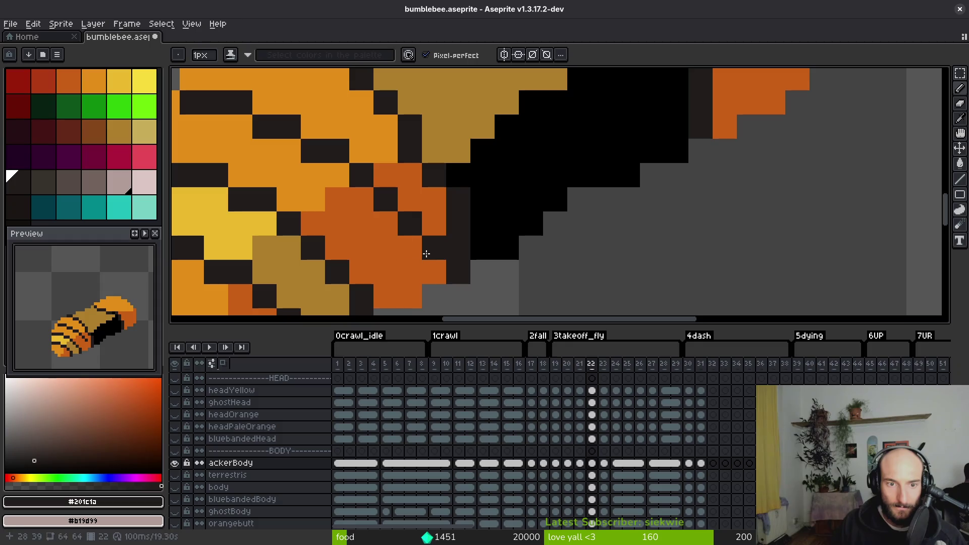
click(434, 273)
alt+click(439, 224)
drag(458, 273, 454, 204)
alt+click(426, 191)
scroll(426, 191, down, 3)
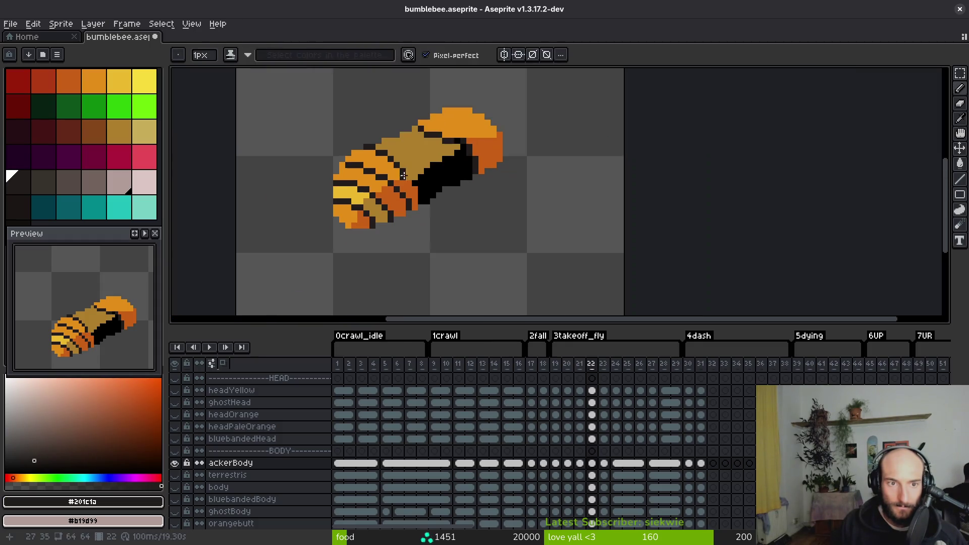
- Extend the dark stripe diagonally down-right across the body, undoing the last dark pixels
scroll(415, 158, up, 2)
scroll(415, 158, up, 1)
click(331, 126)
click(347, 142)
click(363, 158)
click(379, 174)
click(395, 207)
click(413, 223)
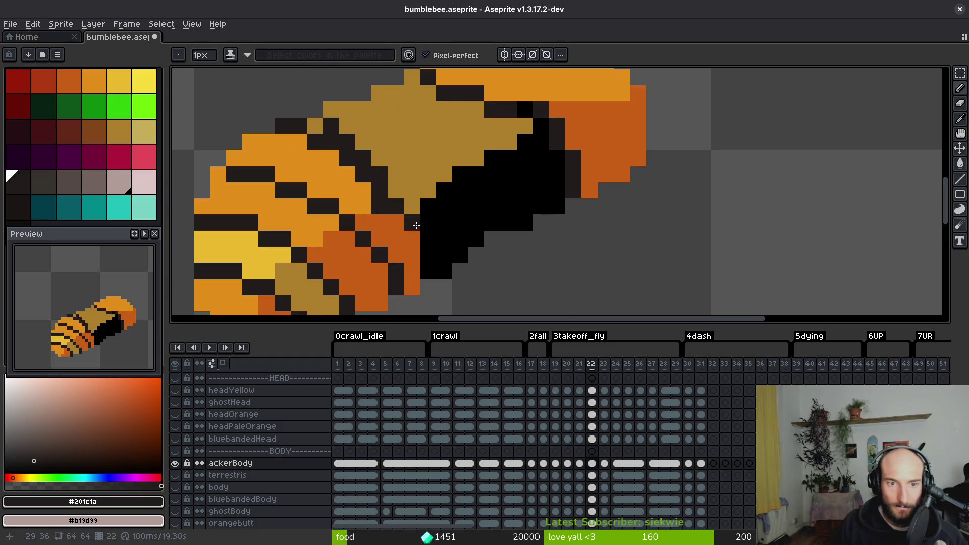
key(ctrl+z)
key(ctrl+z)
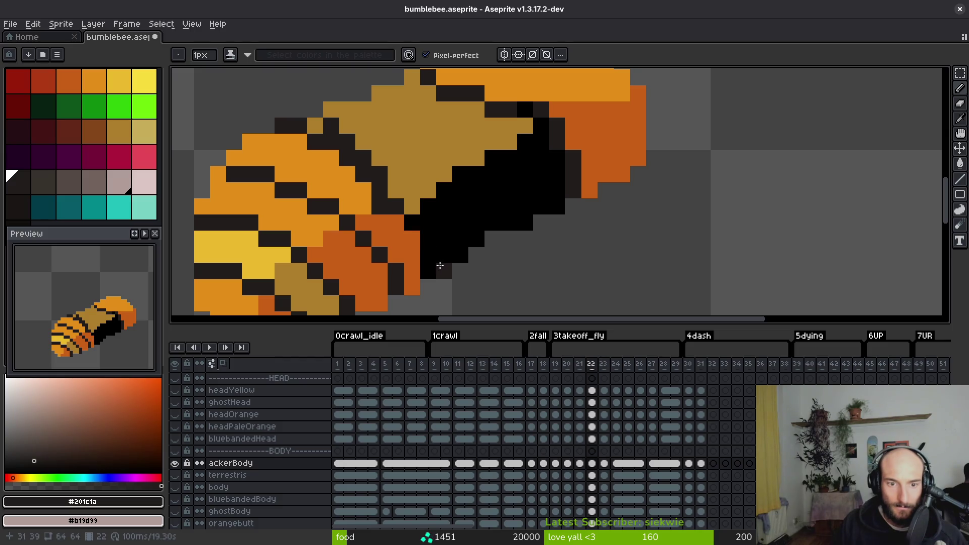
- Repaint a diagonal run of dark stripe pixels golden orange and touch up neighbouring stripe pixels
click(443, 255)
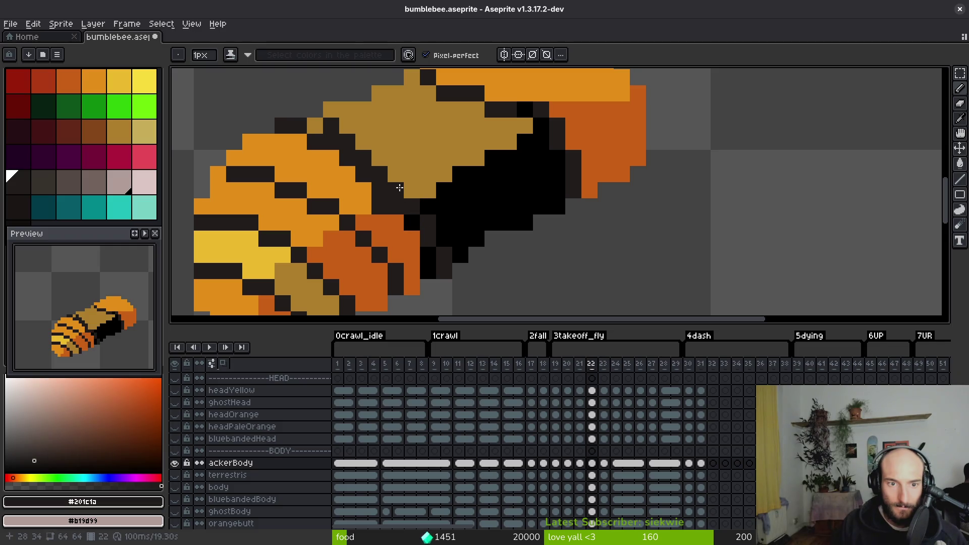
alt+click(364, 202)
drag(397, 207, 314, 142)
alt+click(361, 119)
alt+click(339, 145)
click(316, 127)
alt+click(320, 143)
click(297, 126)
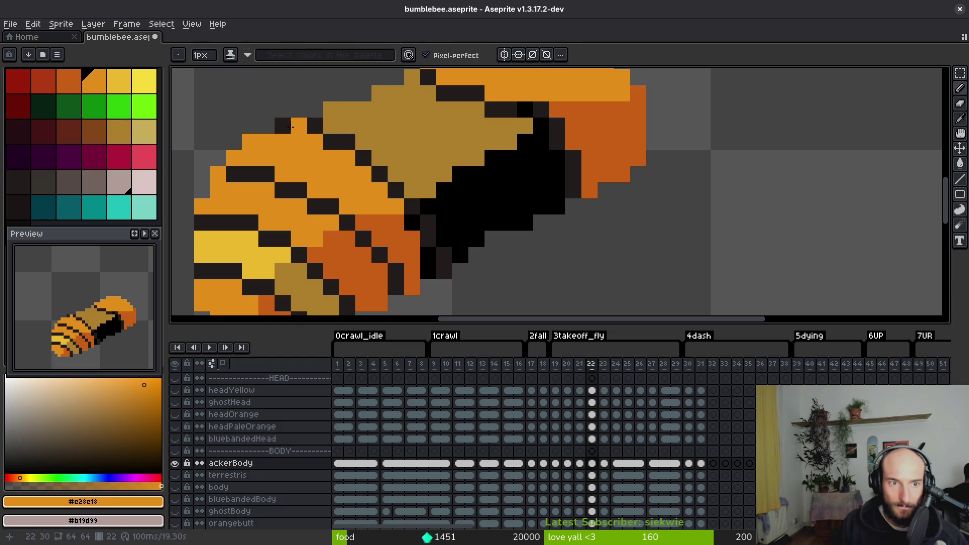
click(291, 127)
- Flip between frames 21 and 22 to compare the stripe, ending on frame 22
scroll(313, 151, down, 5)
scroll(350, 203, down, 2)
key(Left)
key(Right)
key(Left)
key(Right)
key(Left)
key(Right)
scroll(366, 238, up, 3)
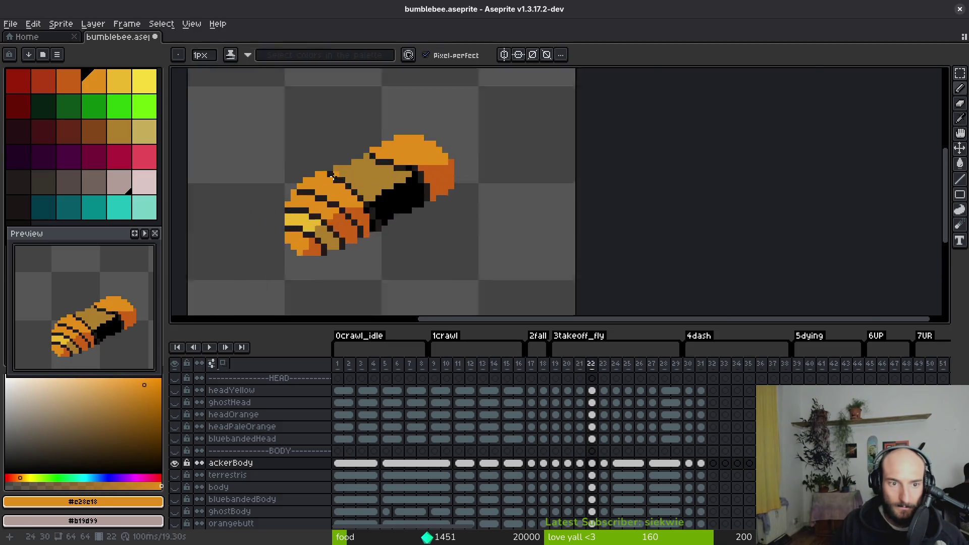
- Reshape the stripe with a near-black stroke and turn two stray stripe pixels orange
click(367, 254)
mouse_move(367, 251)
mouse_down()
mouse_move(327, 220)
mouse_move(325, 234)
mouse_up()
alt+click(325, 234)
click(298, 216)
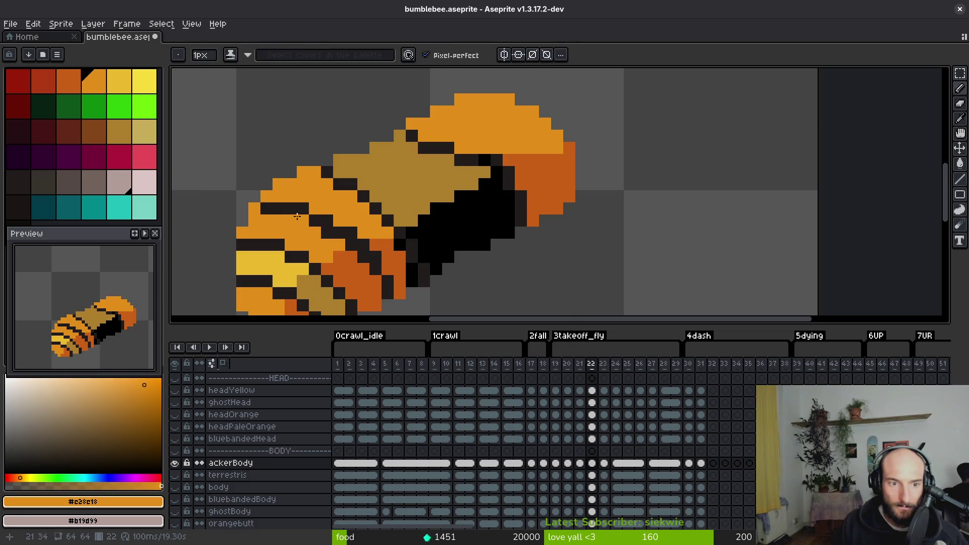
alt+click(363, 256)
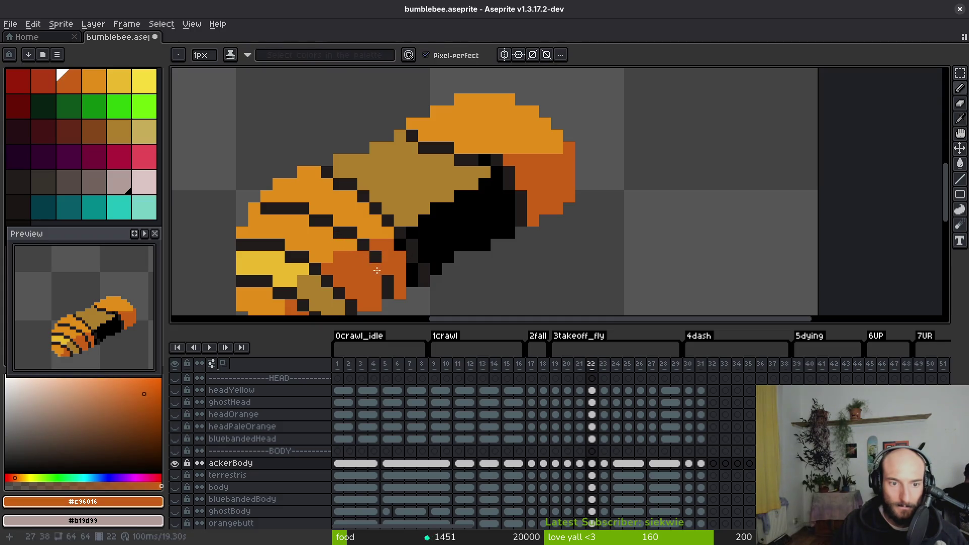
- Sample the dark stripe and light orange colours and pan toward the bee's rear stripes
scroll(424, 273, down, 5)
scroll(425, 273, up, 4)
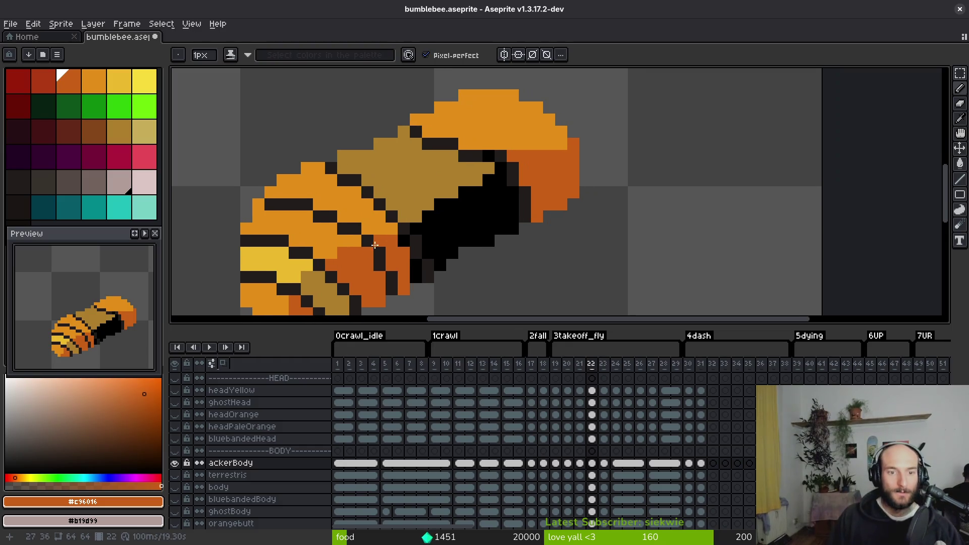
alt+click(399, 275)
drag(399, 275, 385, 206)
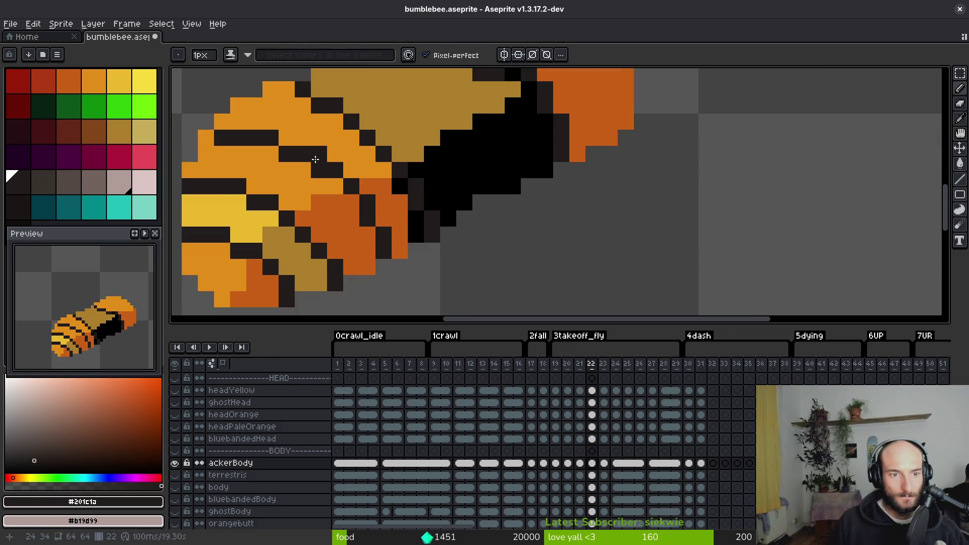
alt+click(303, 186)
scroll(323, 217, down, 5)
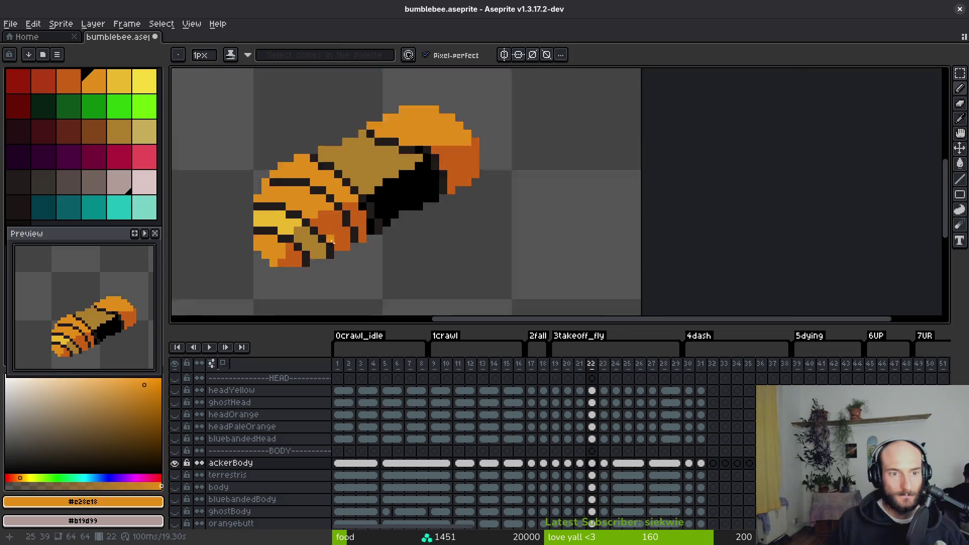
scroll(362, 280, down, 2)
- Flip repeatedly between frames 21 and 22 to compare, finishing on frame 22
key(comma)
key(period)
key(comma)
key(period)
key(comma)
key(period)
key(comma)
key(period)
- Add a dark outline pixel at the khaki back edge, then undo the recent pencil strokes
scroll(335, 222, up, 3)
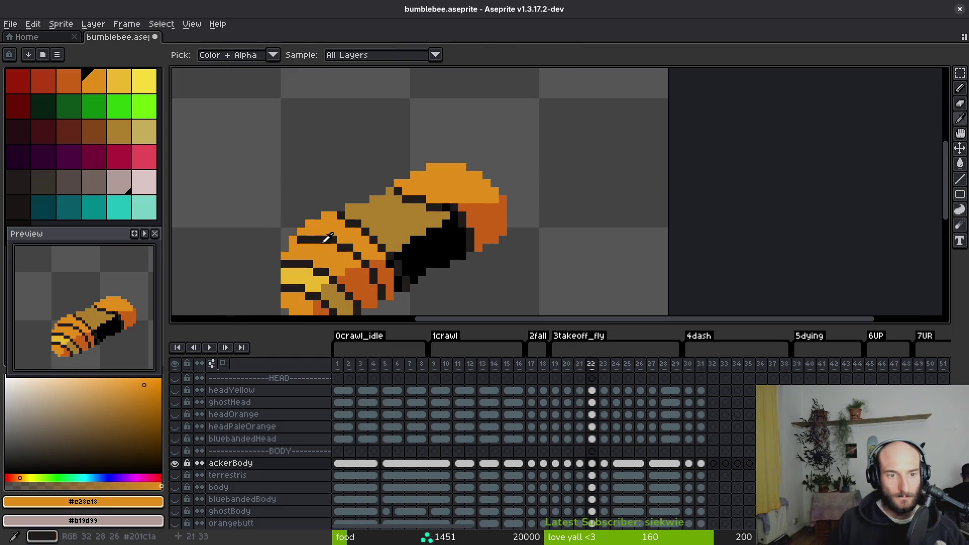
alt+click(300, 232)
alt+click(305, 238)
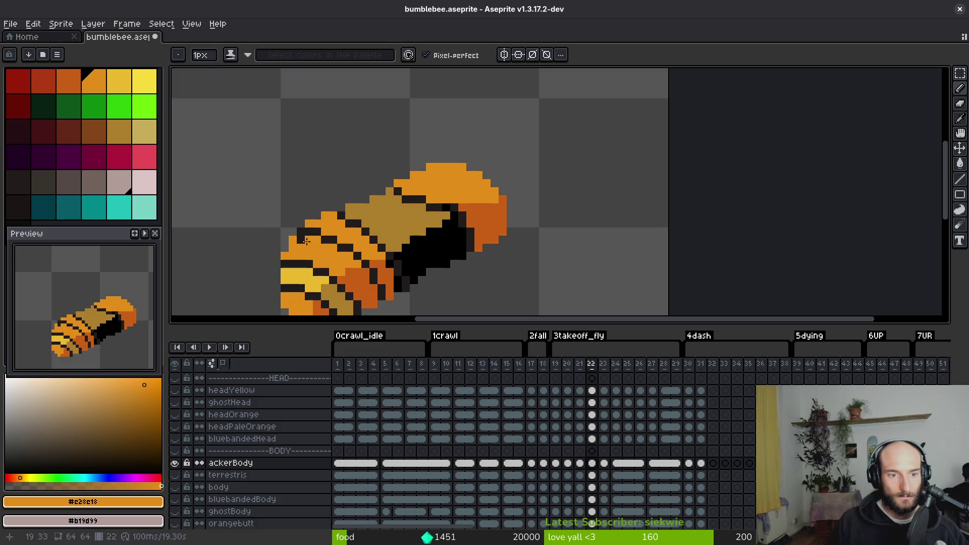
scroll(337, 249, down, 2)
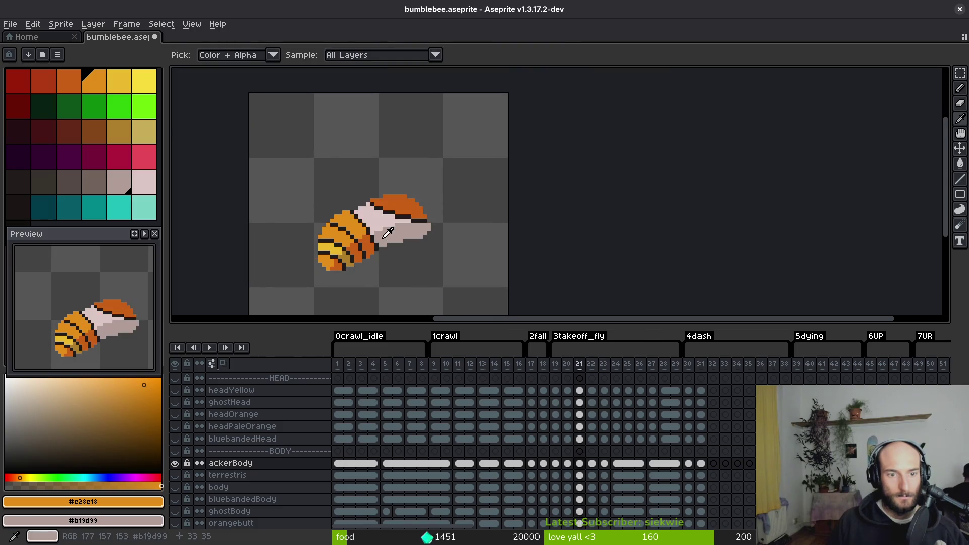
scroll(294, 137, up, 3)
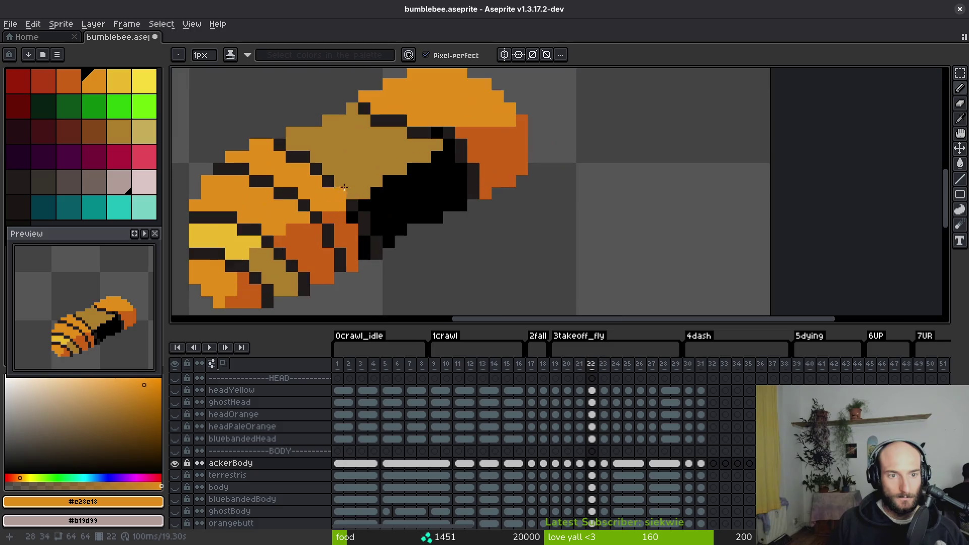
alt+click(277, 135)
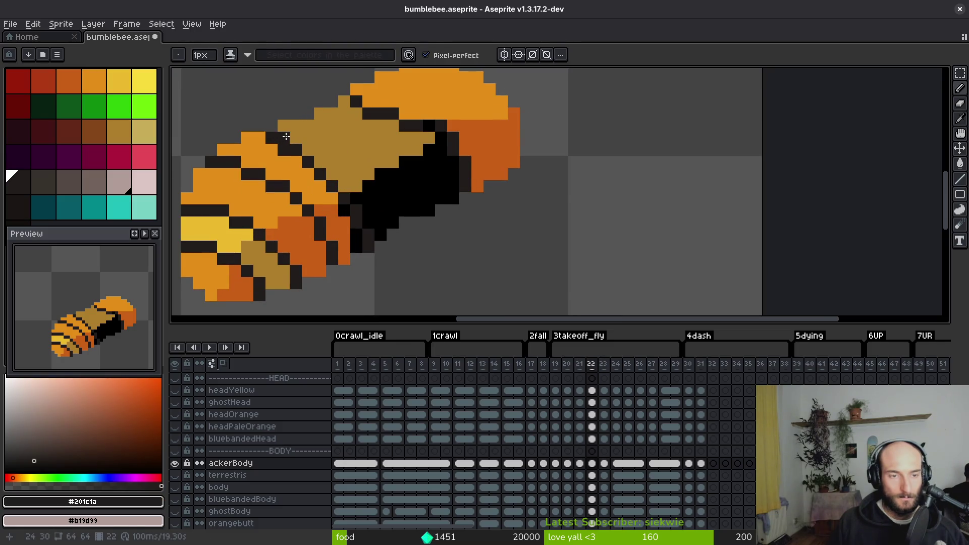
click(304, 135)
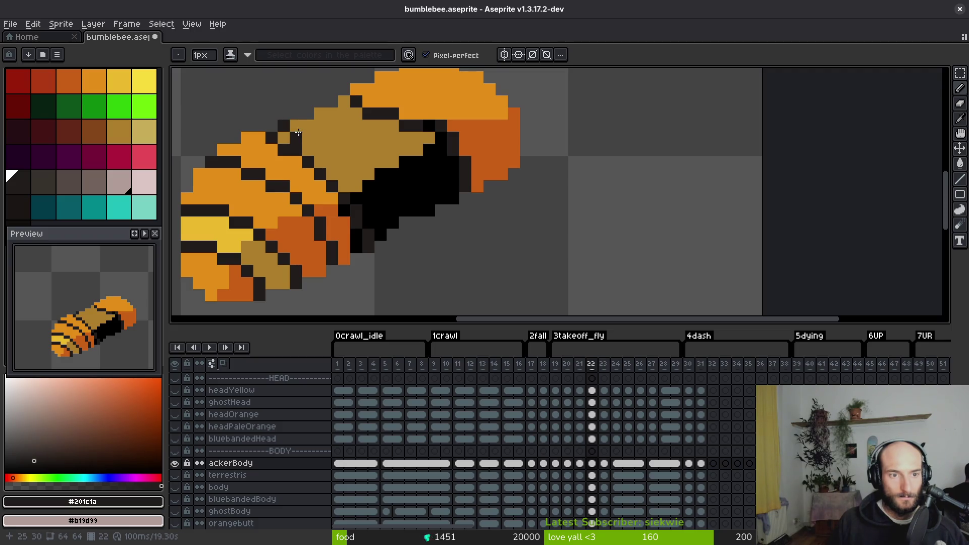
key(ctrl+z)
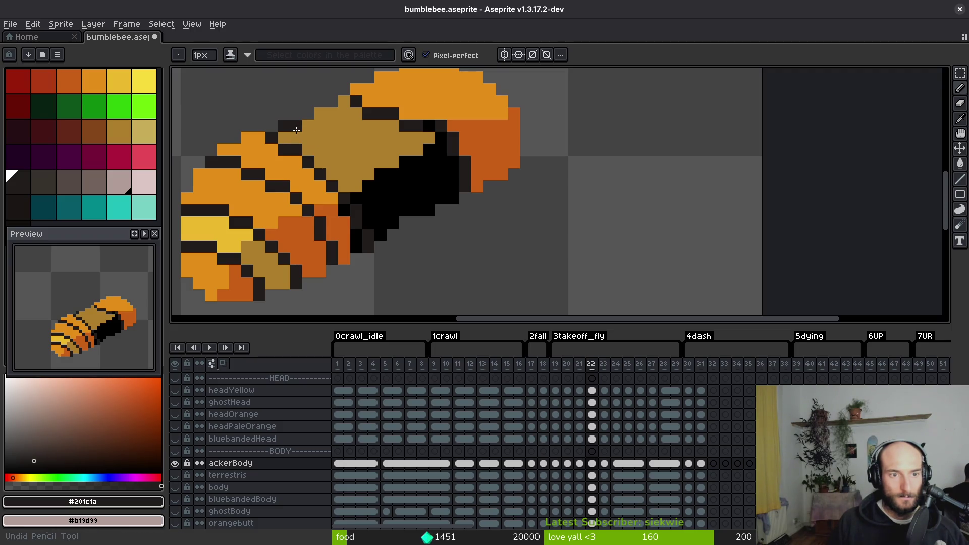
key(ctrl+z)
key(ctrl+z)
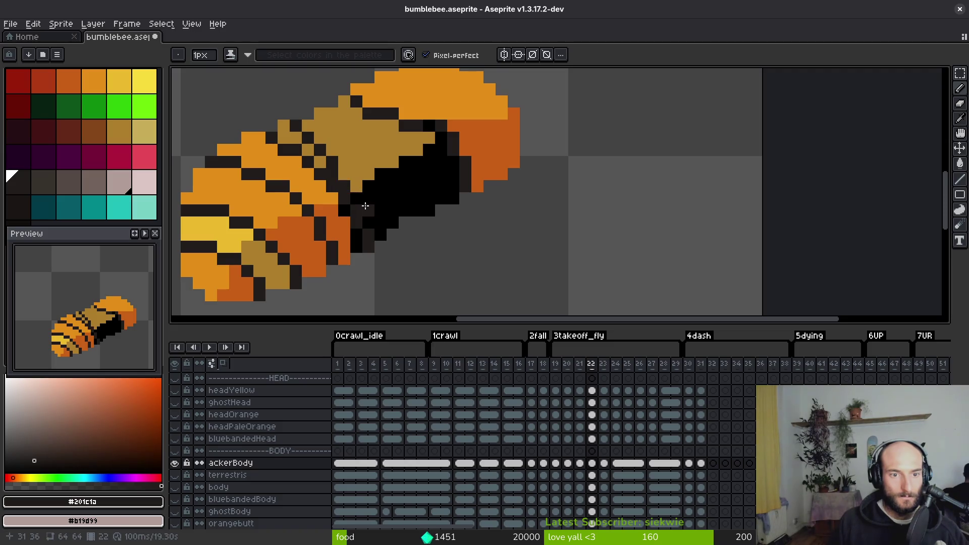
- Paint two upper outline pixels light orange and check the result against frame 21
alt+click(345, 245)
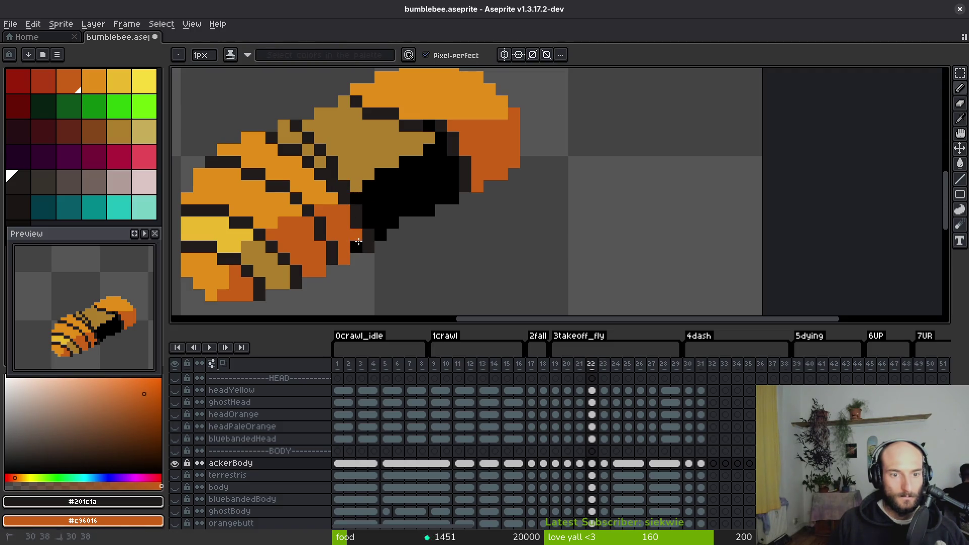
alt+click(319, 177)
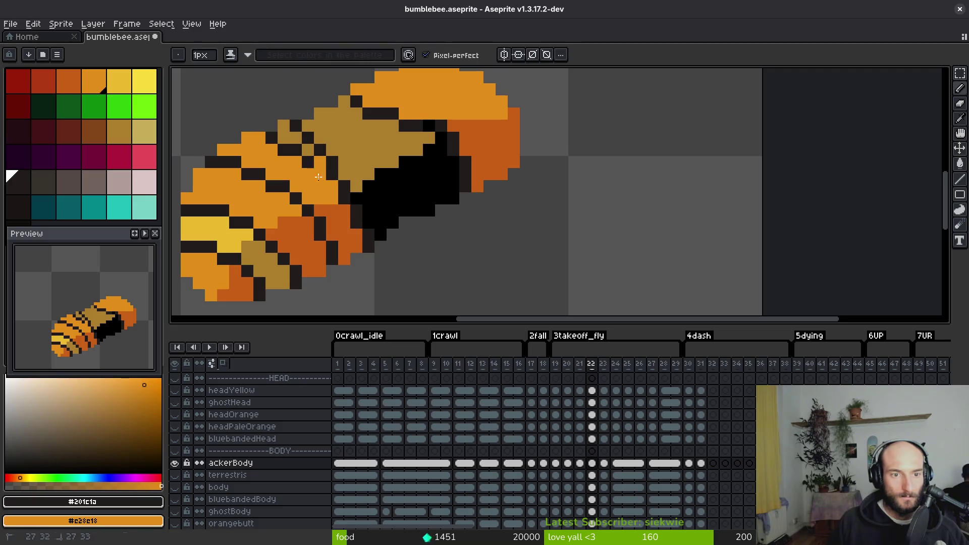
drag(283, 124, 275, 140)
scroll(307, 181, down, 4)
key(Left)
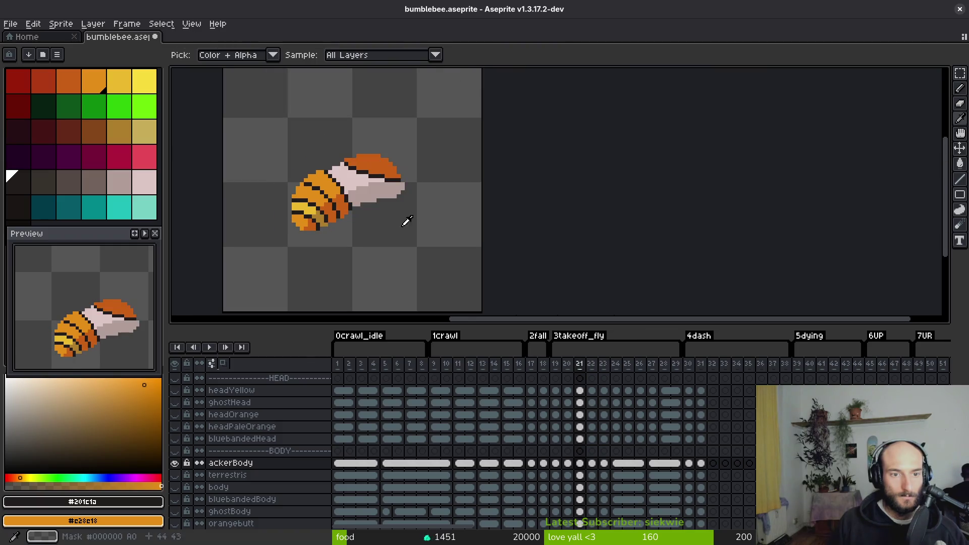
scroll(353, 169, up, 4)
key(Right)
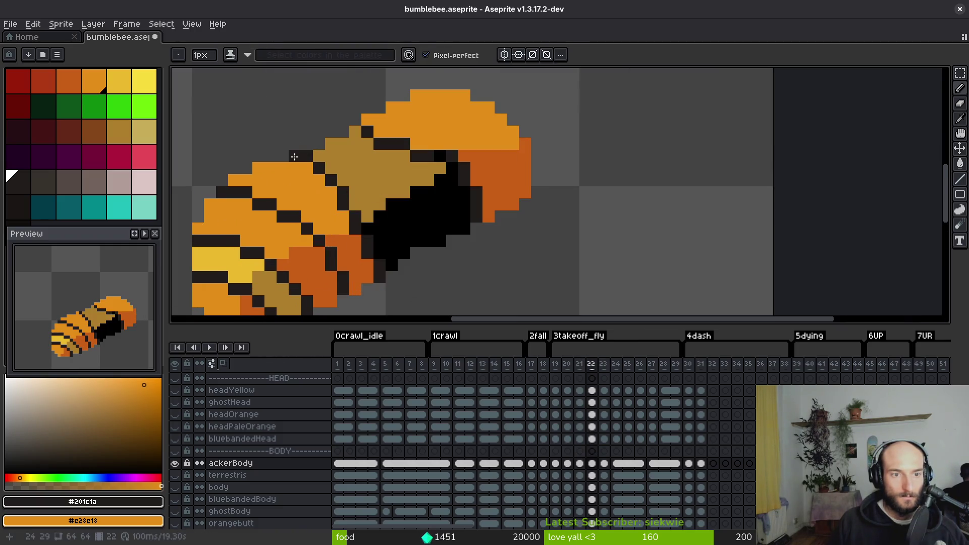
- Paint tan over the dark diagonal outline, add dark back-edge pixels, and run orange diagonally
alt+click(353, 194)
drag(347, 194, 310, 151)
key(alt)
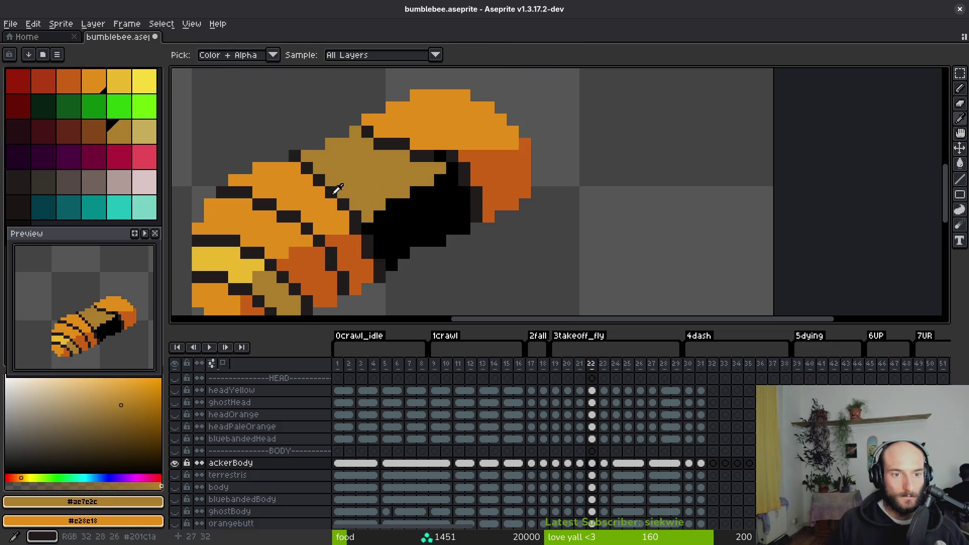
alt+click(338, 192)
alt+click(283, 168)
mouse_move(321, 171)
mouse_down()
mouse_move(299, 161)
mouse_move(330, 192)
mouse_up()
- Undo the last outline change and sample the dark outline and darker orange colours
scroll(356, 214, down, 4)
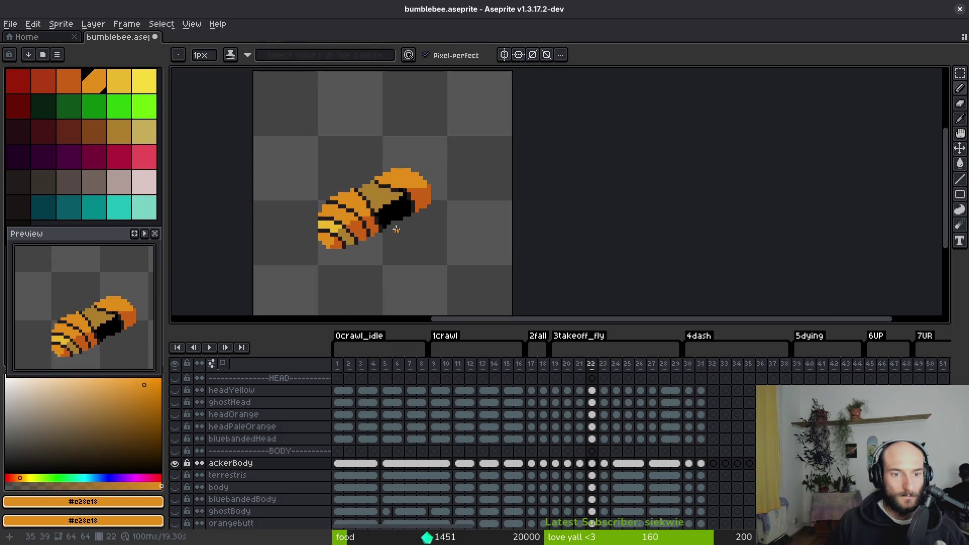
scroll(296, 165, up, 5)
key(ctrl+z)
alt+click(307, 141)
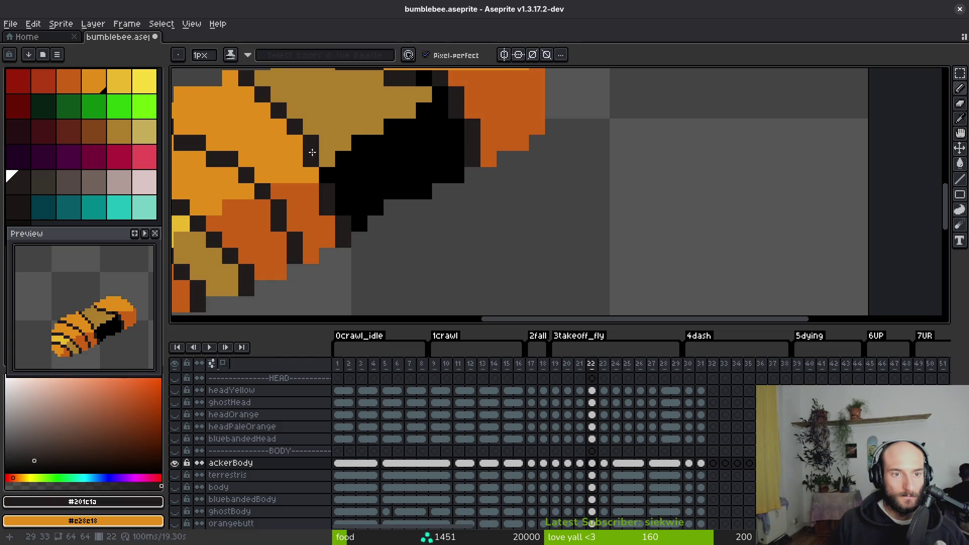
alt+click(334, 212)
scroll(387, 247, down, 5)
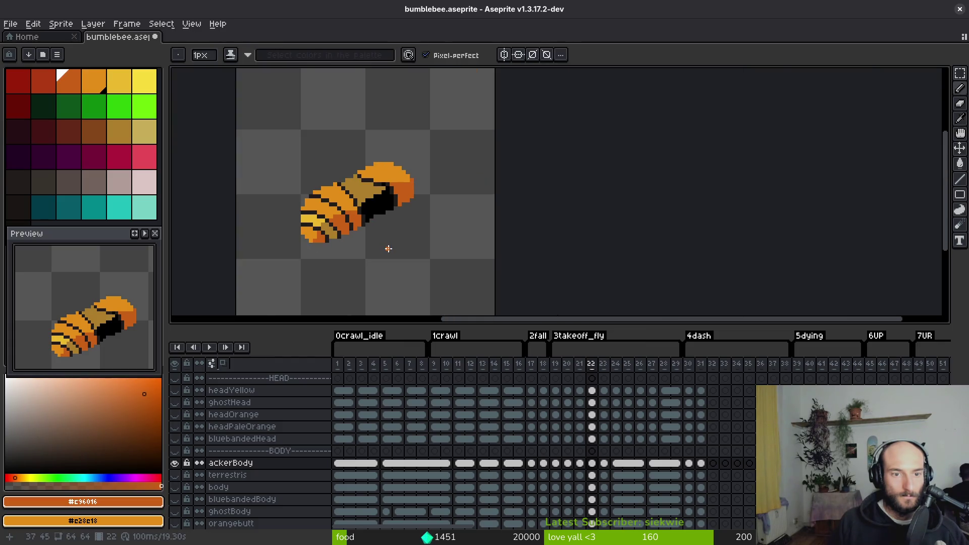
- Flip between frames 21 and 22 to compare the front segment
key(comma)
key(period)
key(comma)
key(period)
key(comma)
key(period)
scroll(407, 191, up, 5)
- Extend the dark line across the front segment and bucket-fill the black area below dark orange #c96016
alt+click(364, 153)
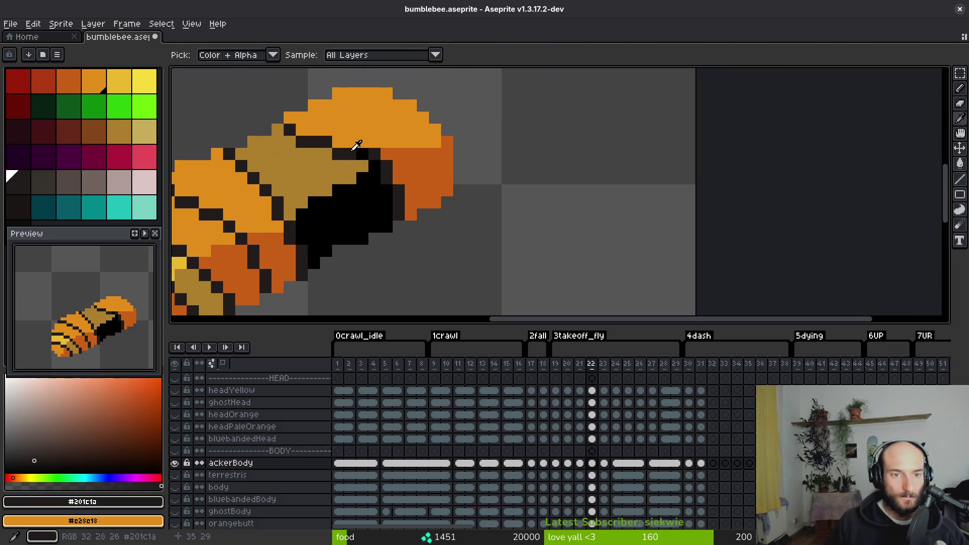
click(417, 164)
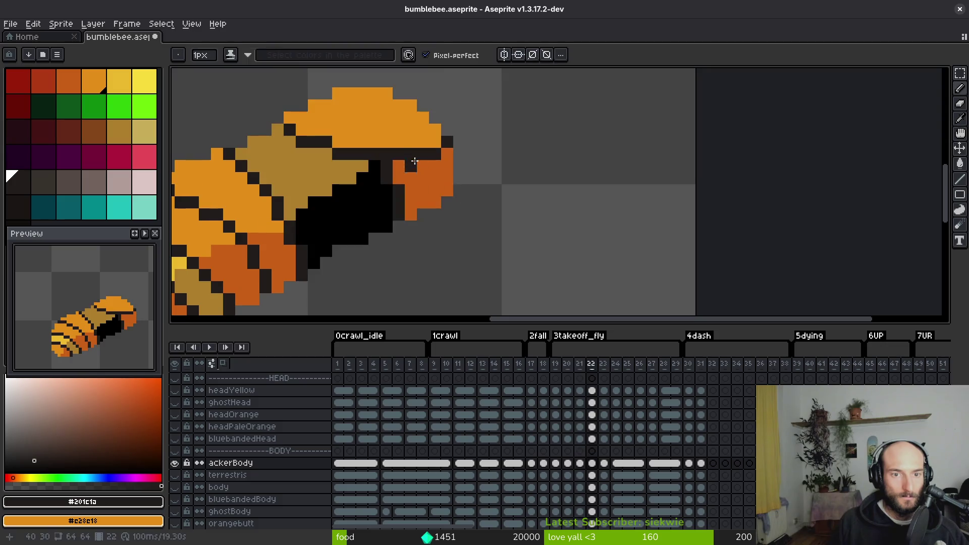
alt+click(424, 130)
click(447, 143)
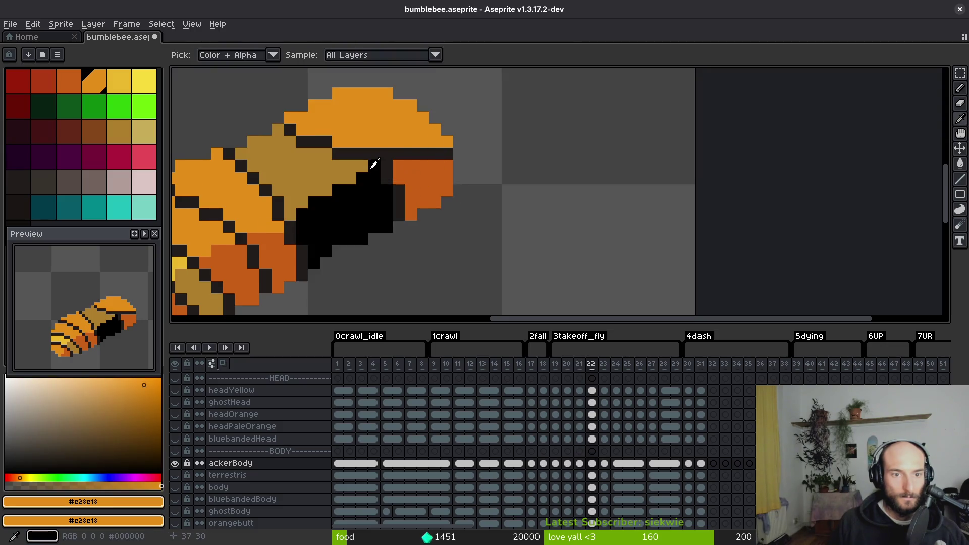
alt+click(398, 170)
key(g)
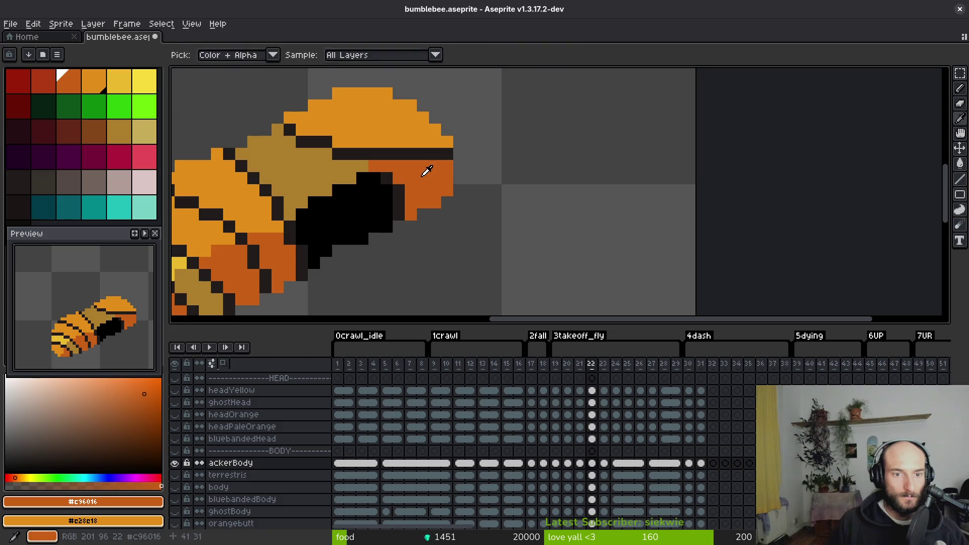
click(398, 202)
- Pencil a diagonal run of tan pixels into the orange area, then step through neighbouring frames
alt+click(342, 175)
key(b)
click(350, 178)
drag(326, 191, 318, 207)
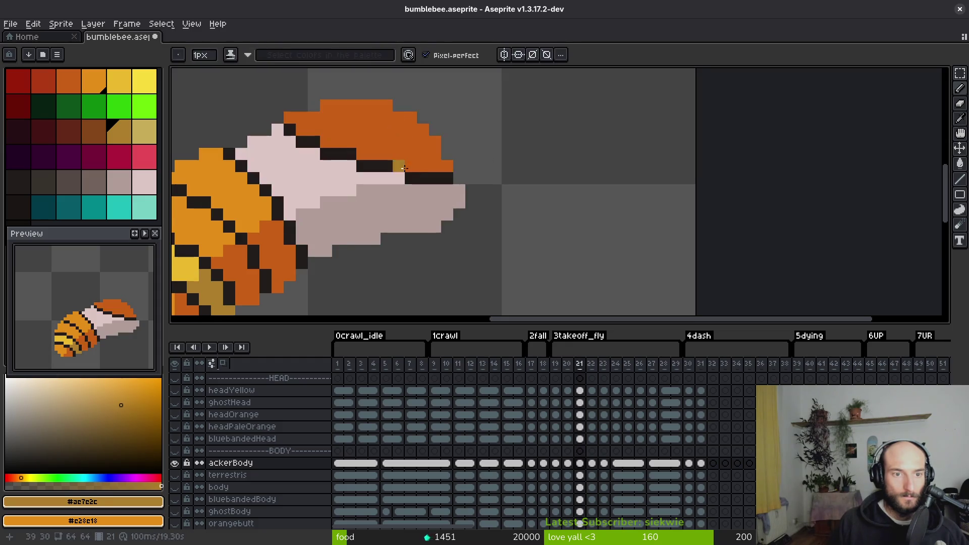
scroll(428, 211, down, 3)
key(Right)
key(Left)
key(Left)
- Step to the next frame, jump to frames 1 and 25, then return to frame 22
key(Right)
key(Right)
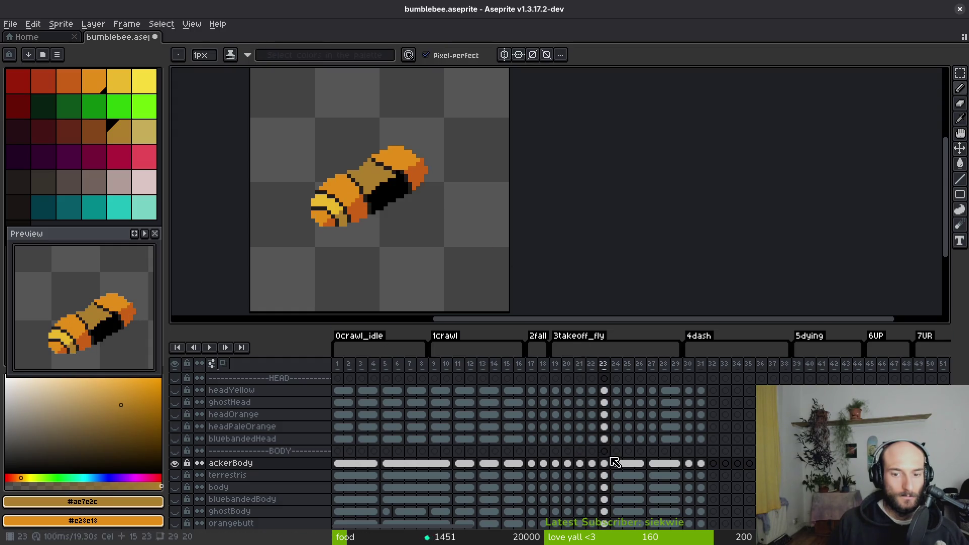
click(336, 463)
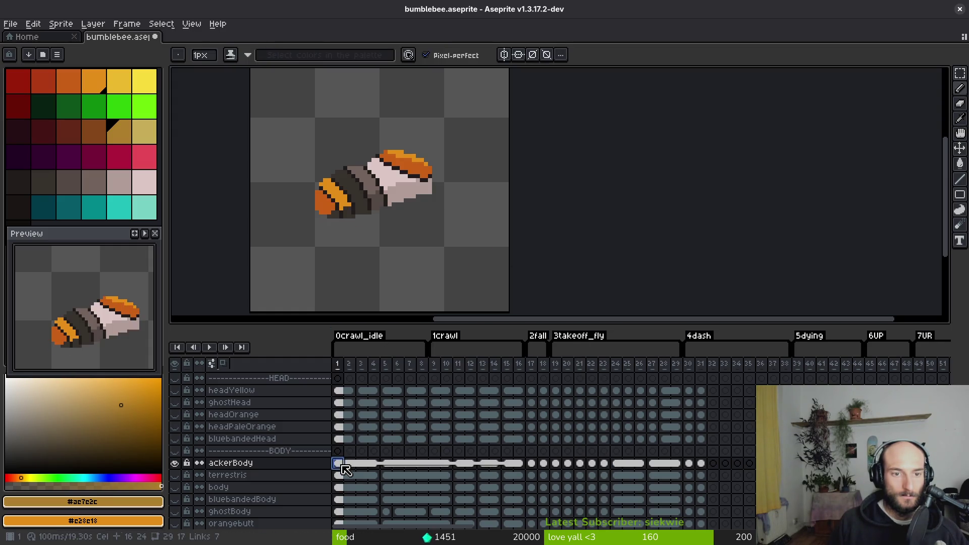
click(628, 464)
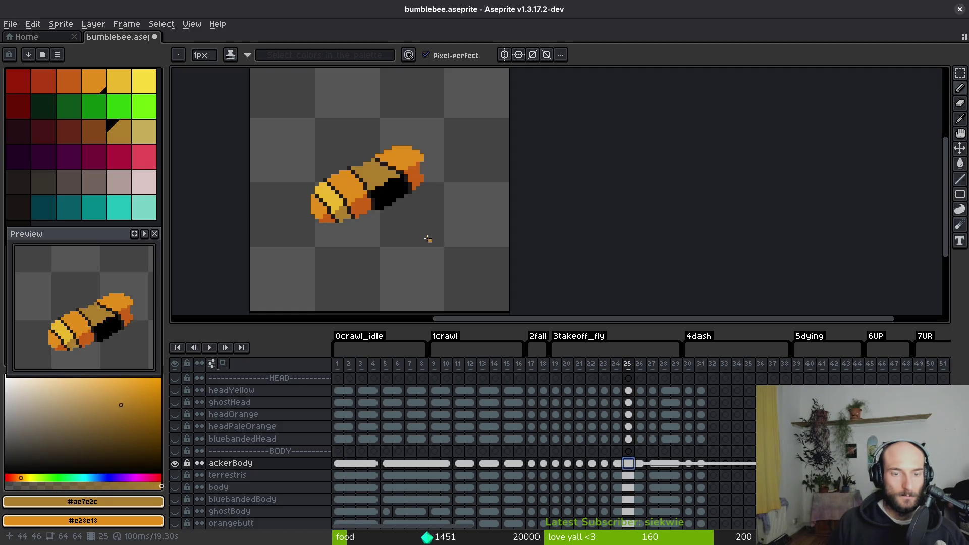
key(Left)
key(Left)
key(Left)
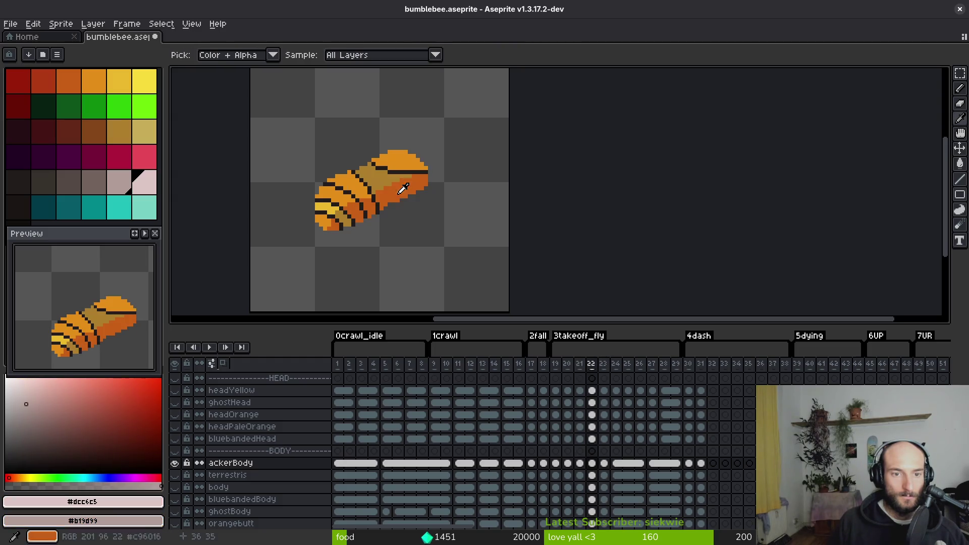
- Bucket-fill the bee's upper body pale pink #dcc6c5, then compare with frame 21
key(g)
click(419, 197)
scroll(419, 197, up, 3)
key(i)
key(Left)
key(Right)
key(Left)
key(Right)
key(Left)
key(Right)
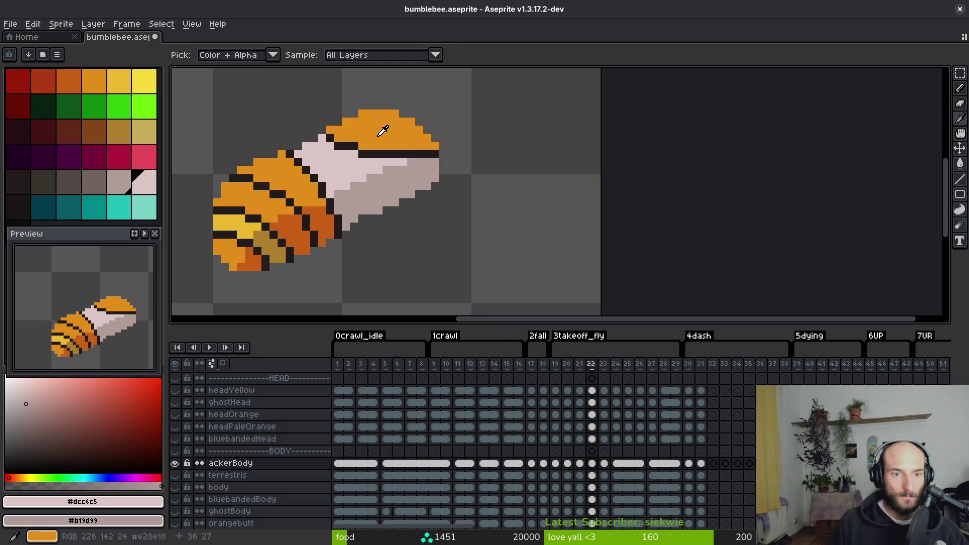
- Repaint the stripe's end pixel and another stray dark stripe pixel orange
click(385, 130)
click(396, 149)
key(f)
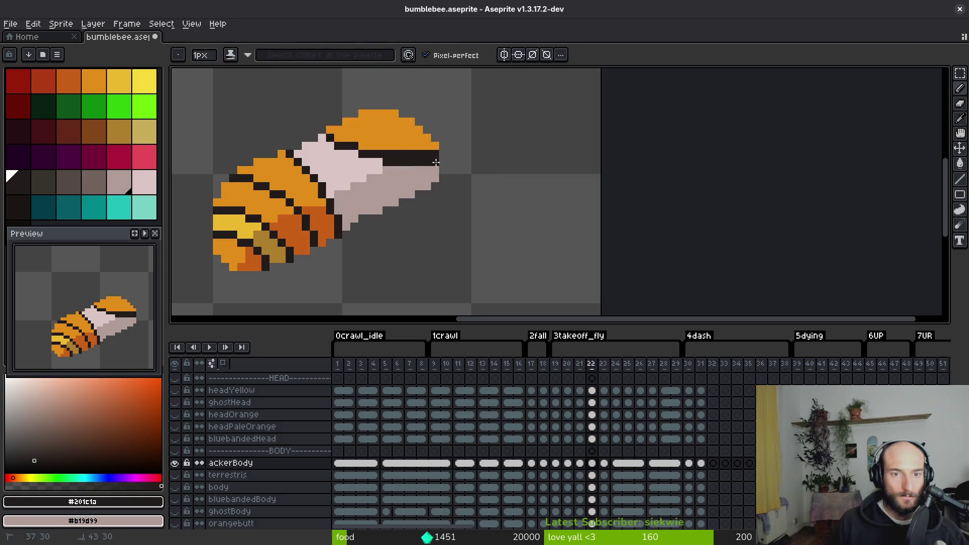
alt+click(436, 144)
click(437, 152)
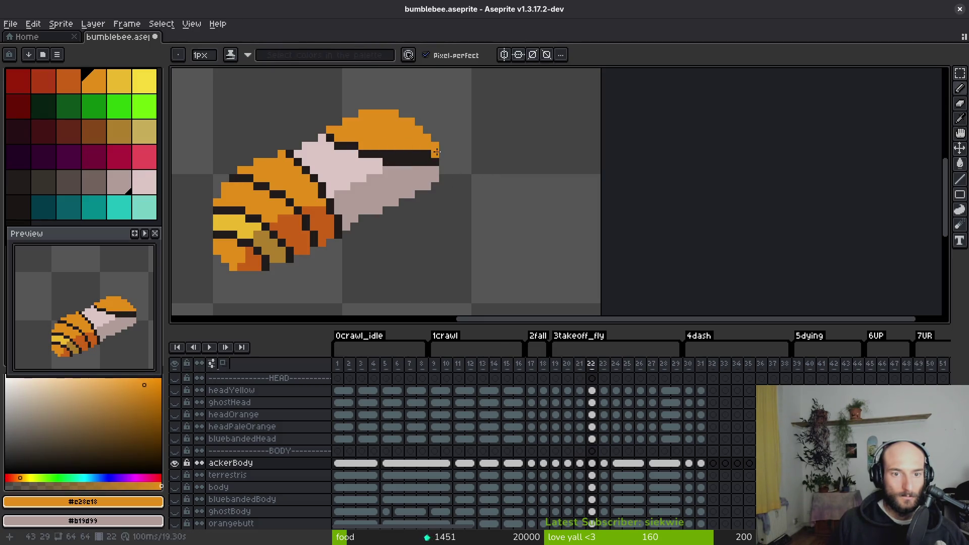
alt+click(386, 161)
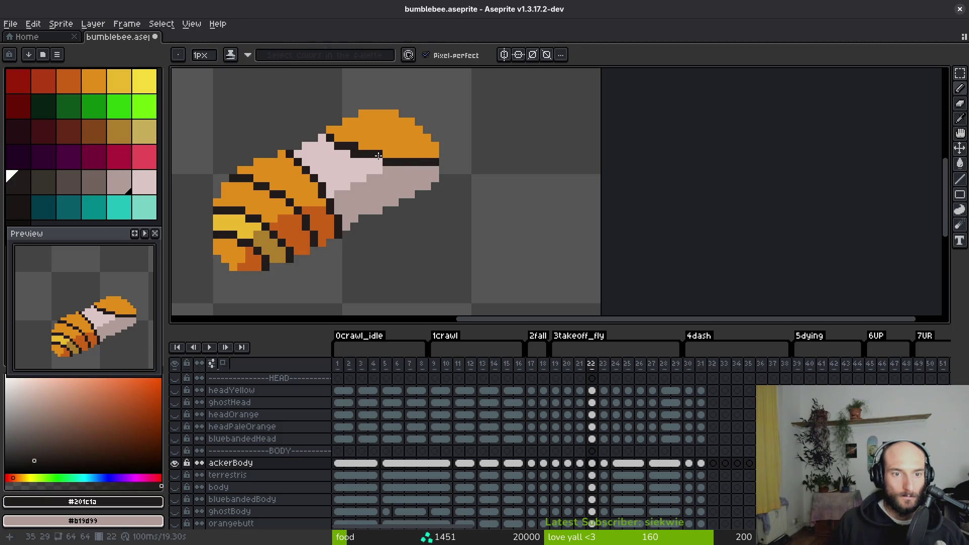
alt+click(378, 146)
click(374, 152)
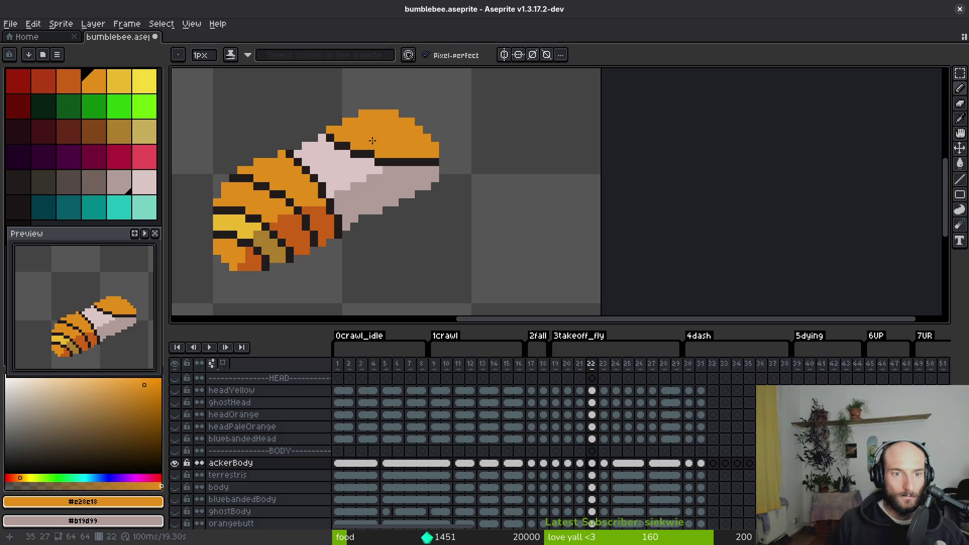
- Compare with frame 21 and sample the dark outline and light pink body colours
scroll(384, 152, down, 3)
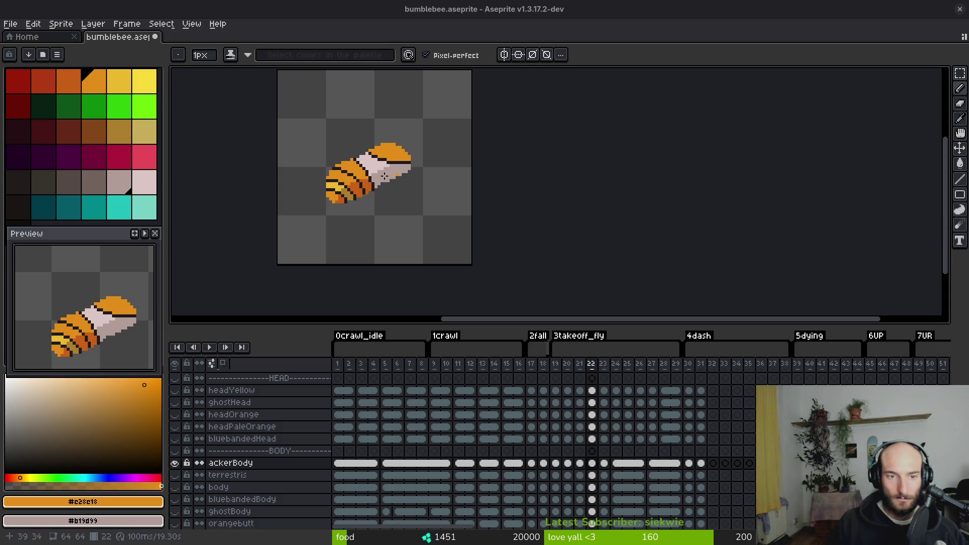
scroll(354, 167, up, 4)
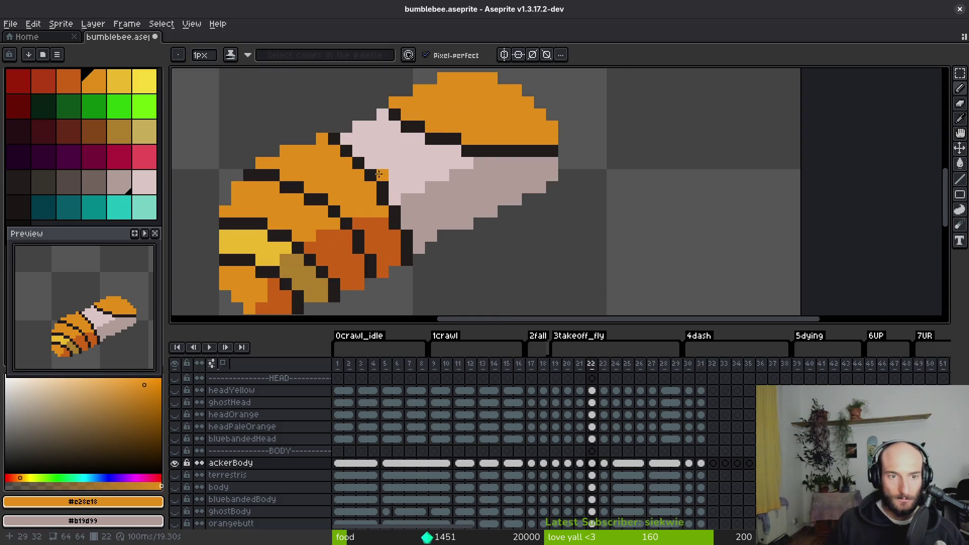
key(comma)
scroll(430, 195, down, 4)
key(period)
scroll(393, 175, up, 2)
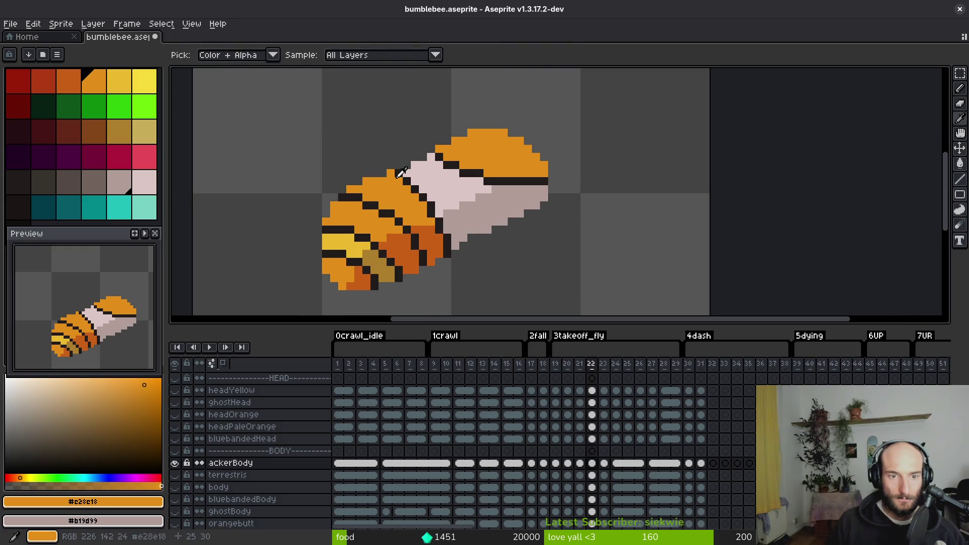
alt+click(394, 174)
scroll(394, 172, down, 3)
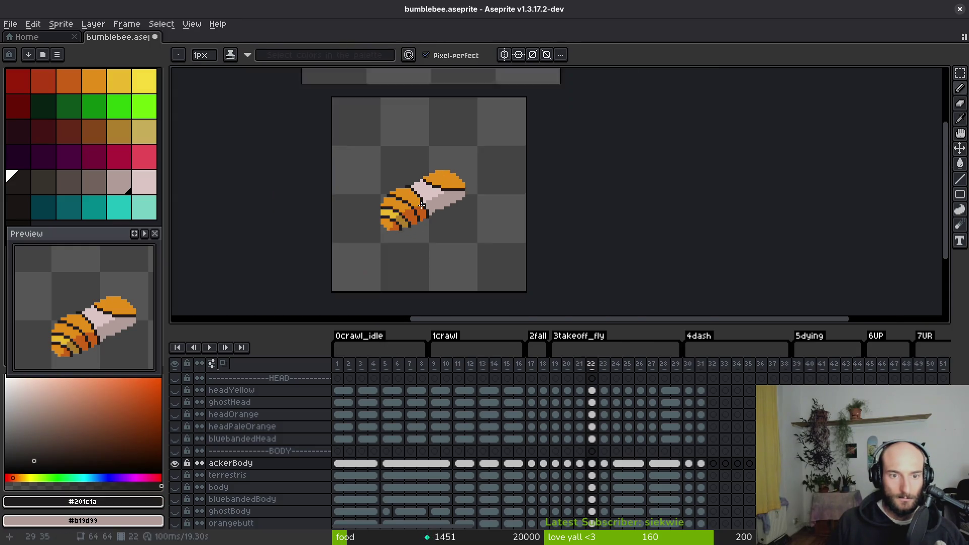
scroll(389, 161, up, 3)
alt+click(391, 156)
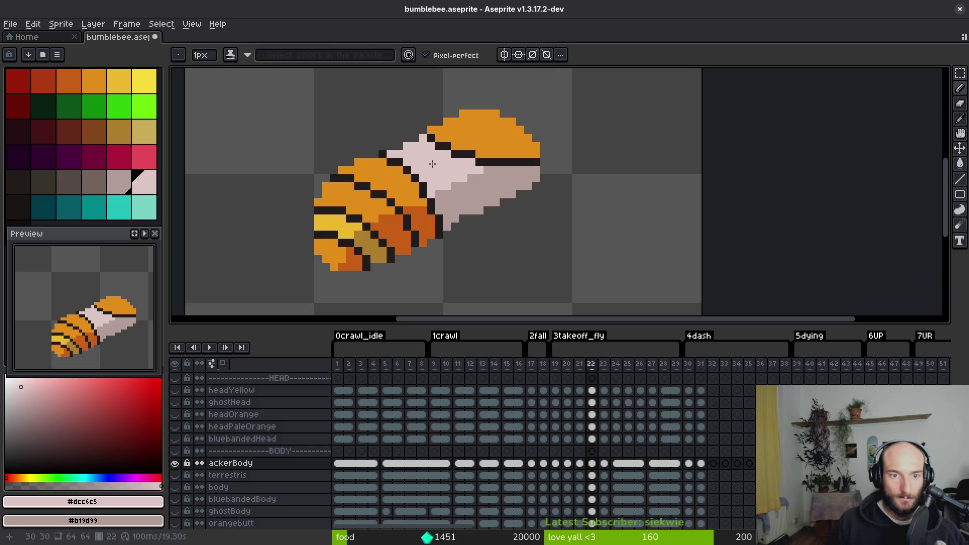
- Briefly switch to the Eraser, then sample the orange body colour and return to the Pencil
scroll(431, 164, down, 3)
scroll(397, 159, up, 3)
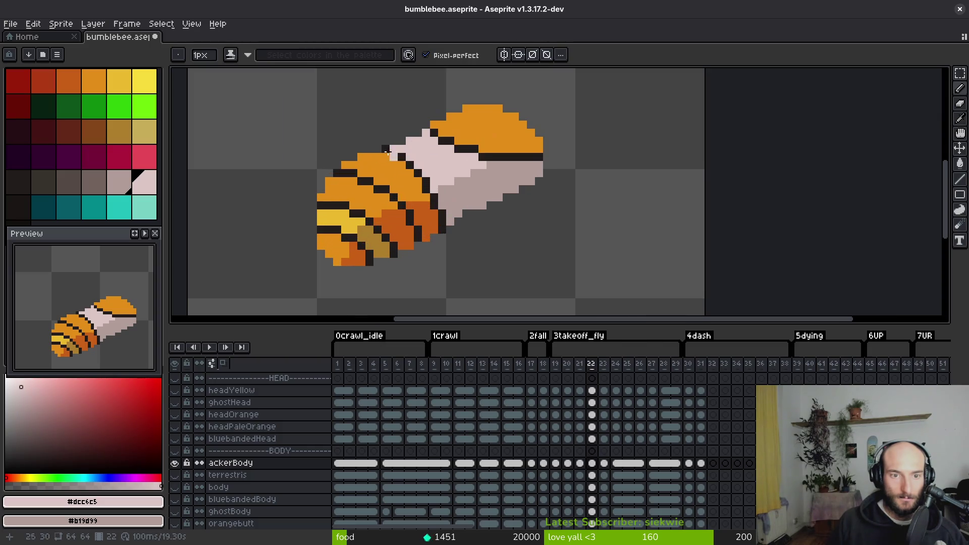
scroll(437, 186, down, 3)
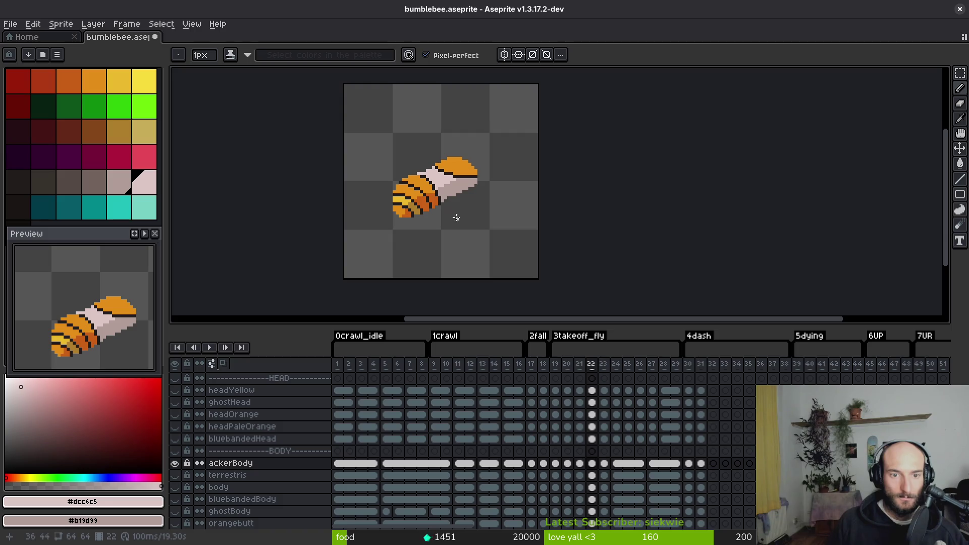
scroll(456, 218, up, 3)
key(e)
scroll(457, 221, down, 4)
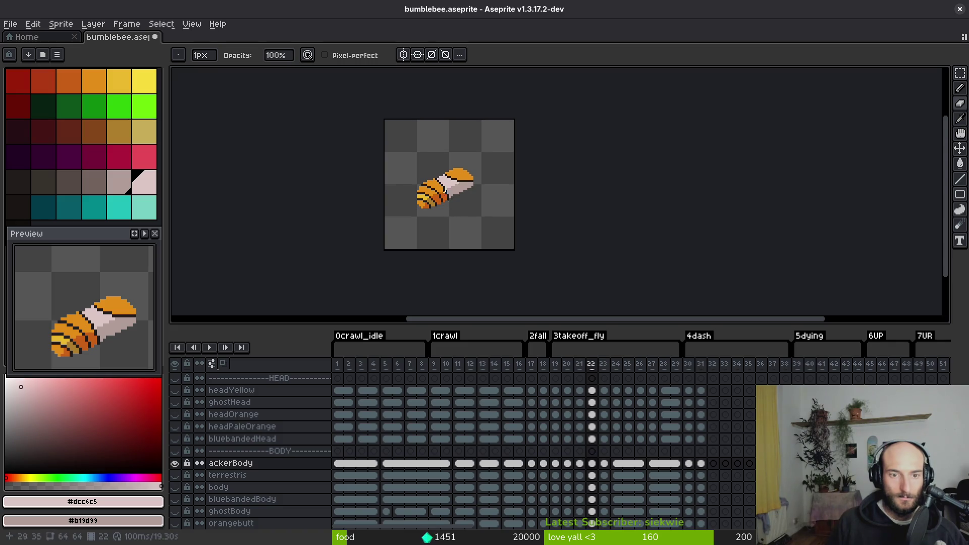
scroll(447, 195, up, 3)
alt+click(446, 194)
key(b)
scroll(444, 225, down, 3)
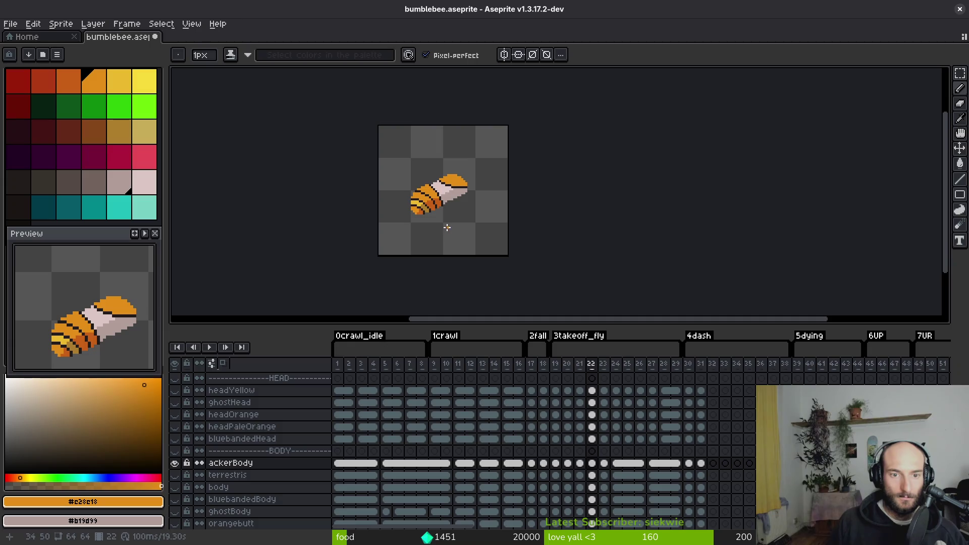
- Flip back and forth between frames 21–24 to compare poses, settling zoomed in on frame 23
key(Right)
scroll(403, 206, up, 4)
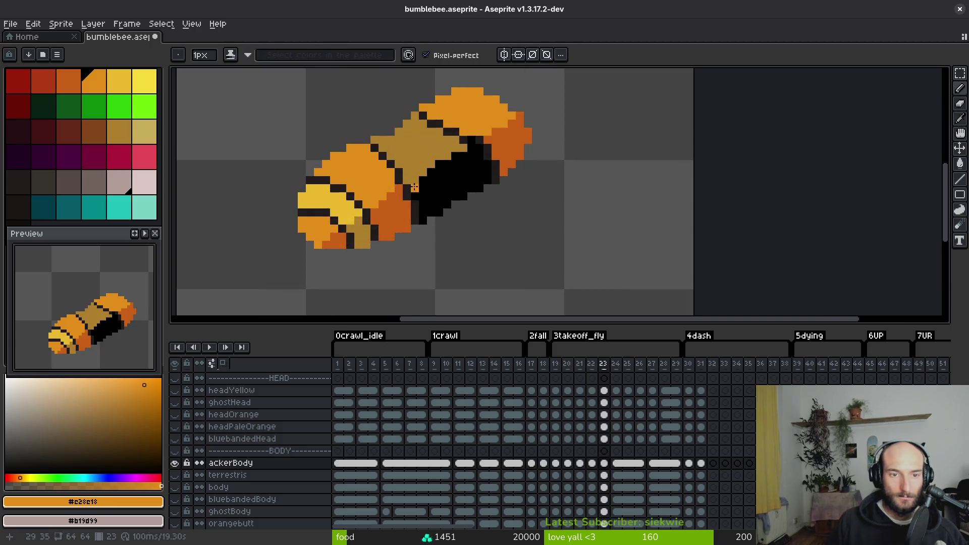
key(Left)
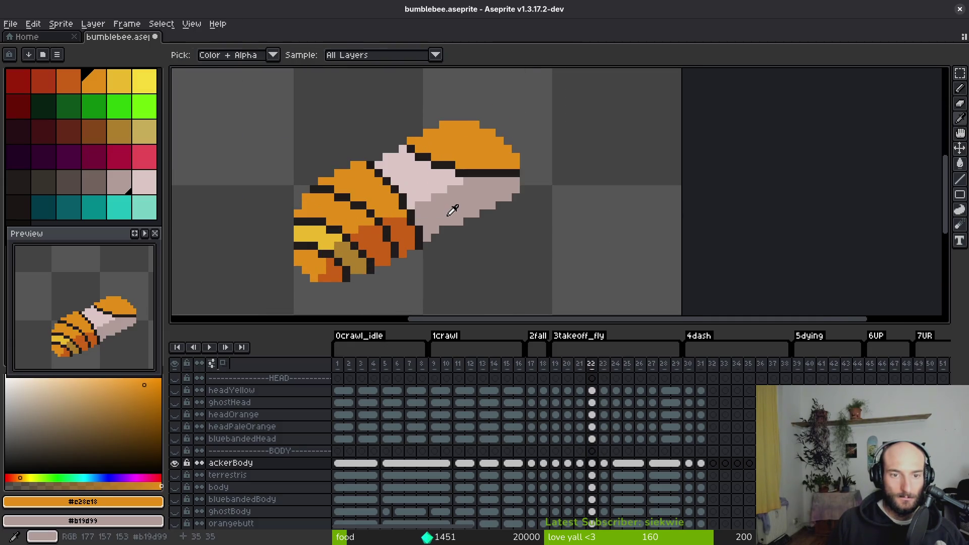
key(Right)
key(Left)
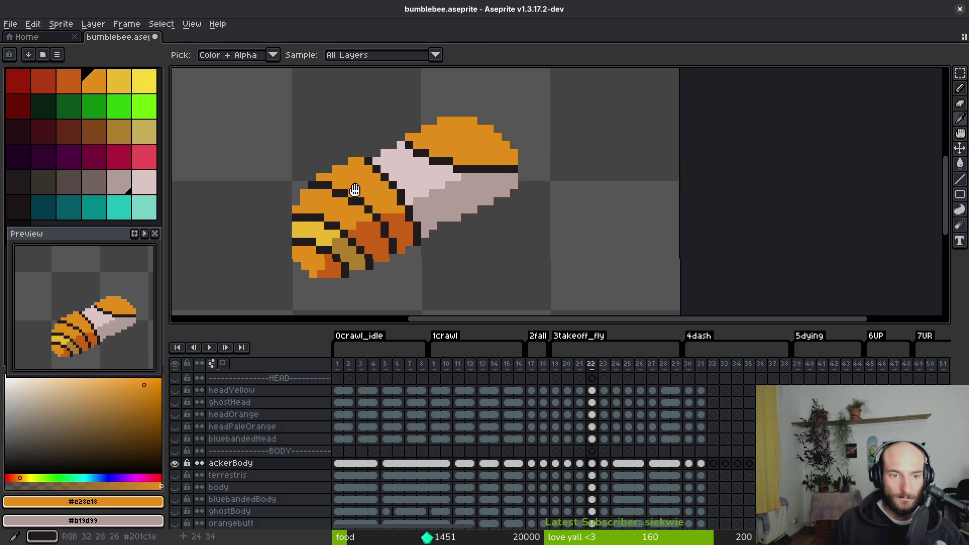
key(Left)
key(Left)
key(Left)
key(Left)
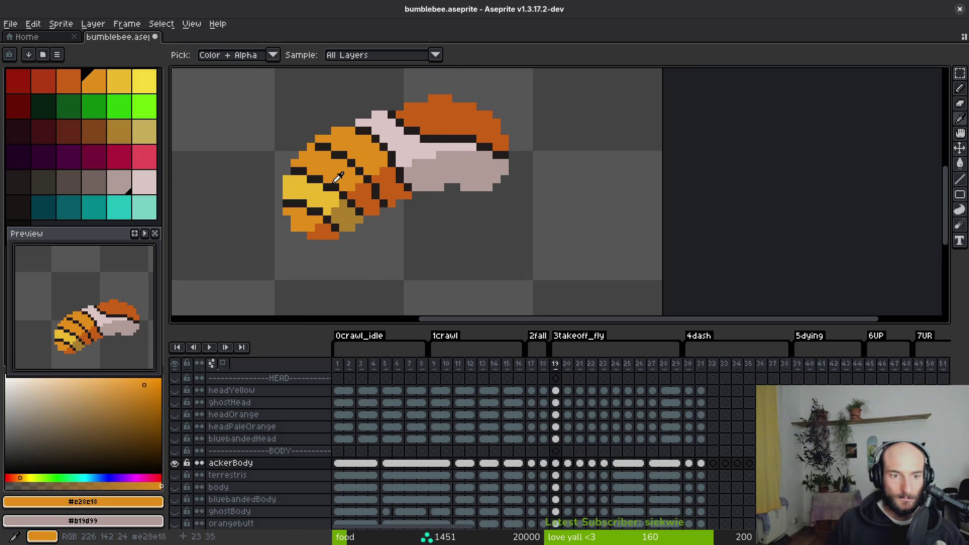
key(Right)
key(Right)
key(Right)
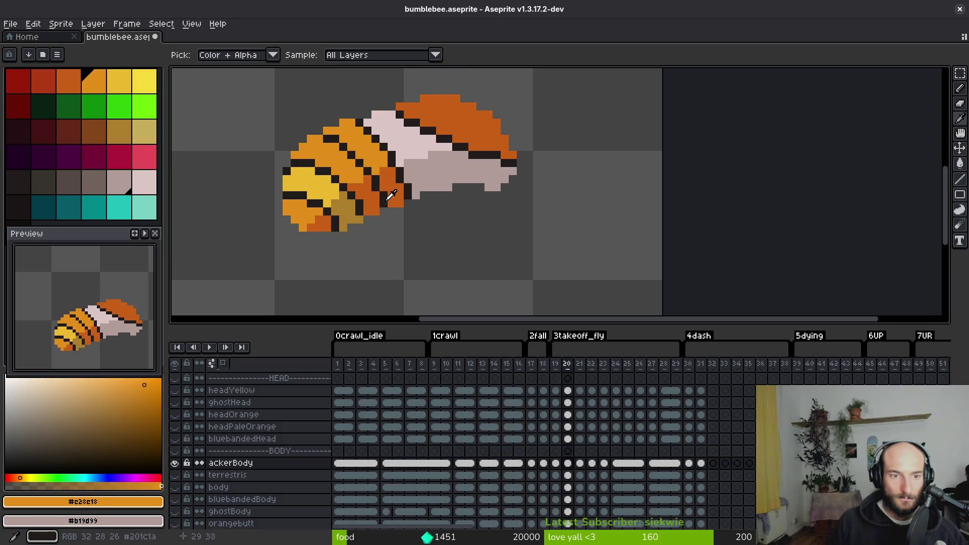
key(Right)
key(Right)
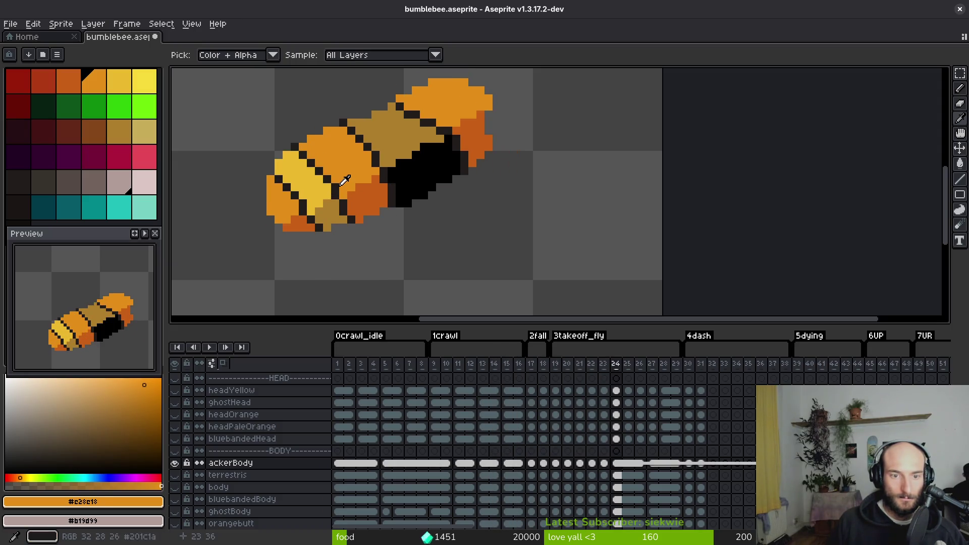
key(Left)
scroll(342, 195, up, 3)
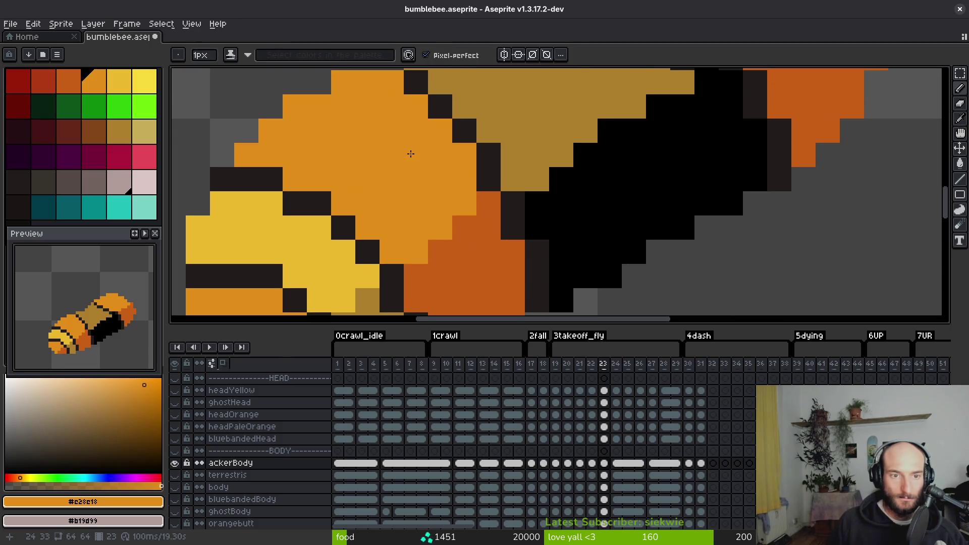
- Pick the near-black #201c1a and pencil a diagonal dark stripe line across the body
scroll(409, 151, down, 3)
click(408, 122)
key(b)
scroll(374, 132, up, 1)
click(374, 133)
mouse_move(392, 136)
mouse_down()
mouse_move(434, 174)
mouse_move(459, 223)
mouse_up()
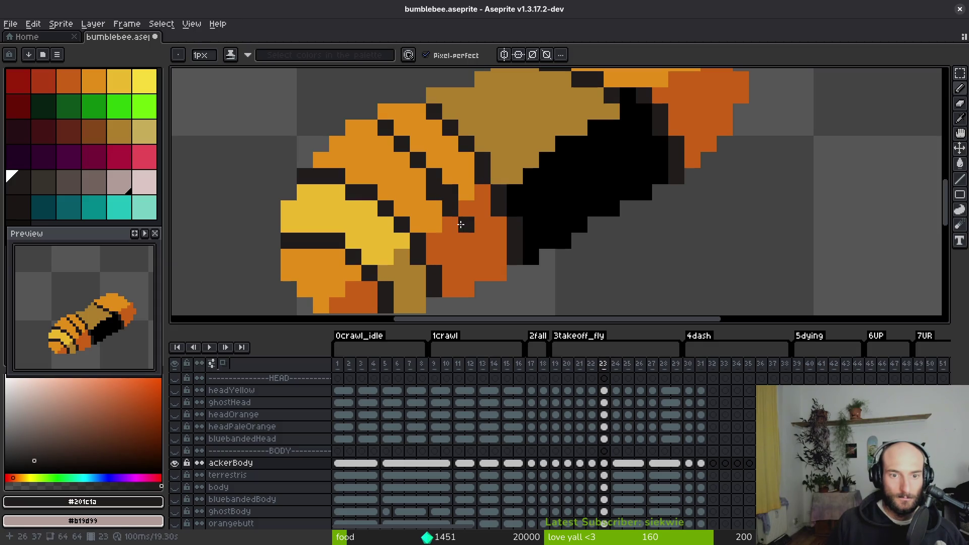
- Add a dark stripe edge toward the back and repaint stray outline pixels in orange shades
alt+right_click(436, 192)
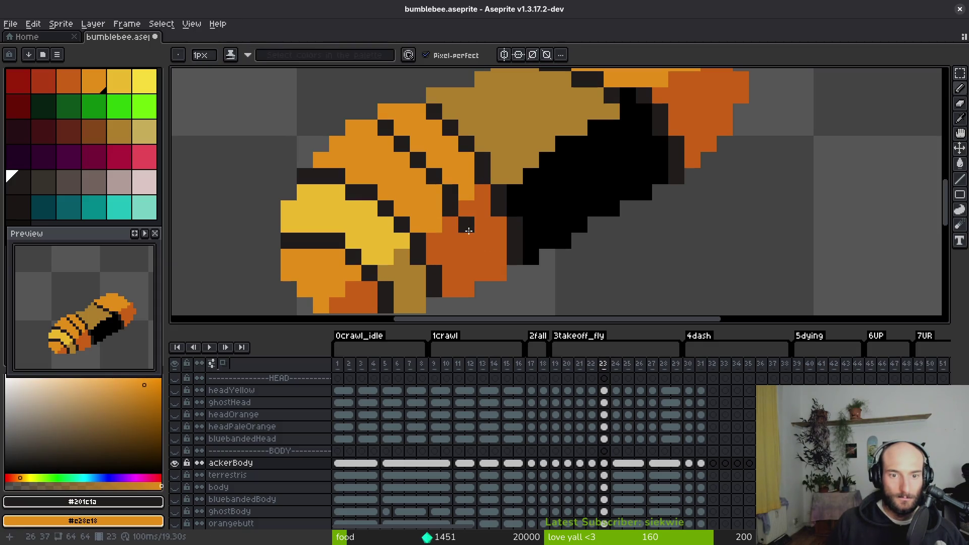
scroll(448, 191, right, 2)
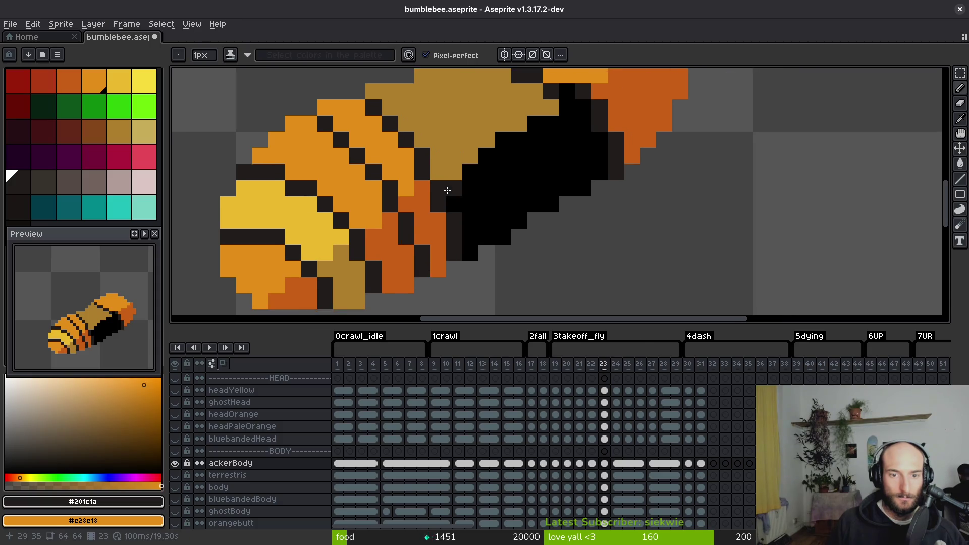
drag(473, 221, 434, 155)
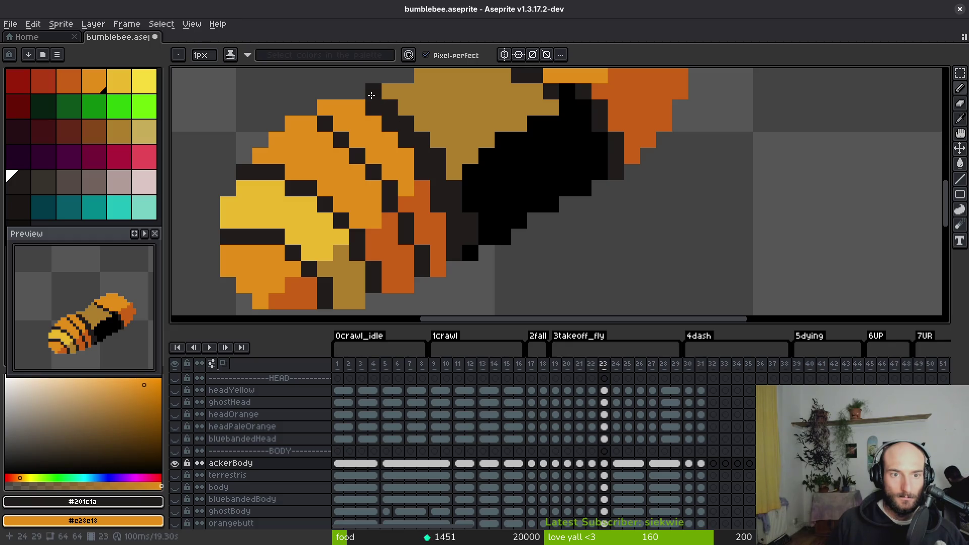
drag(333, 122, 368, 109)
mouse_move(404, 147)
mouse_down()
mouse_move(438, 222)
mouse_move(454, 223)
mouse_up()
alt+click(424, 202)
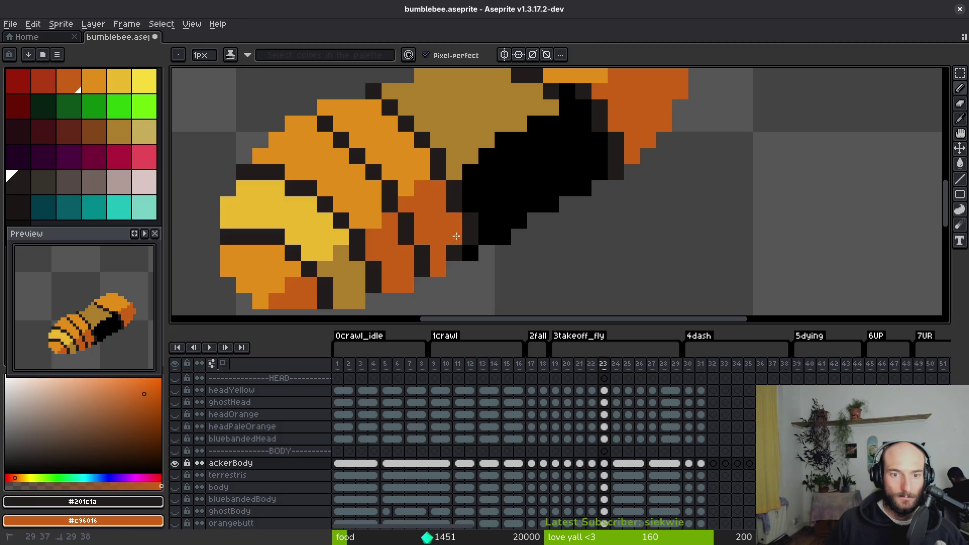
click(470, 255)
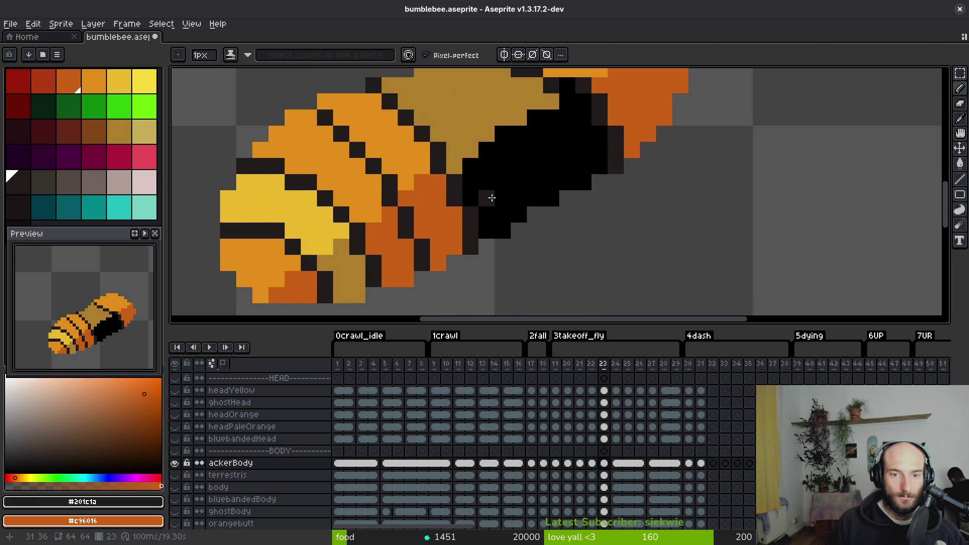
- Draw a dark stripe line along the back and paint its corner pixel in the back's orange
scroll(513, 178, up, 1)
scroll(497, 144, down, 1)
drag(497, 143, 588, 125)
alt+click(593, 109)
click(591, 94)
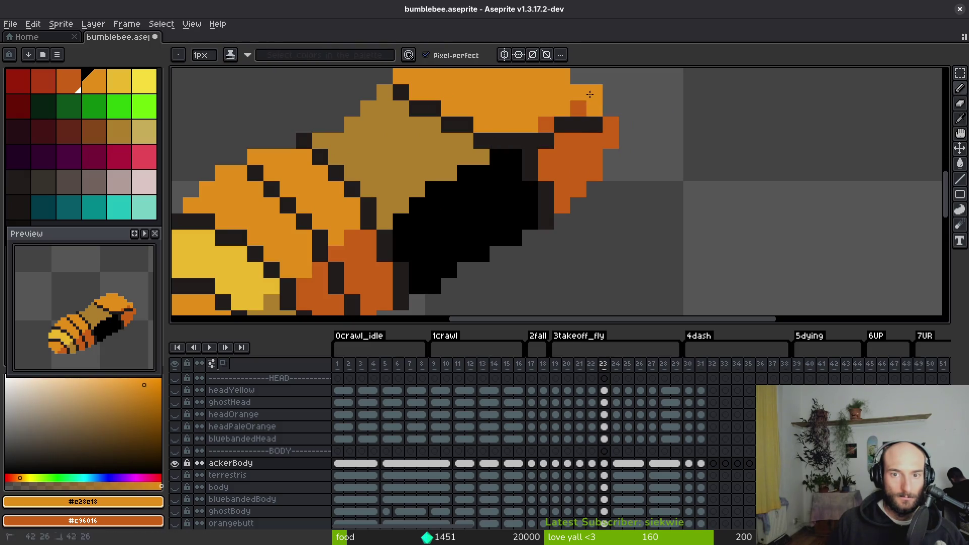
scroll(541, 131, up, 2)
alt+click(529, 151)
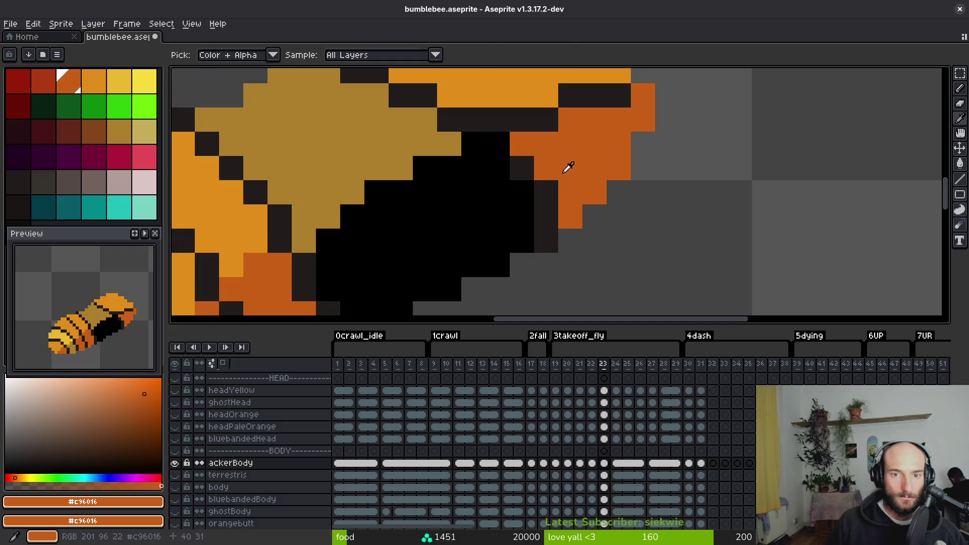
- Flood-fill the black underside and remaining dark regions of frame 23 with orange
key(g)
click(461, 224)
click(461, 225)
click(546, 227)
click(522, 168)
scroll(522, 168, down, 3)
- Take the light pink from frame 22 and pencil a diagonal pink belly line on frame 23
key(i)
key(Left)
click(460, 182)
key(Right)
key(b)
scroll(474, 192, up, 2)
click(496, 166)
drag(483, 183, 410, 203)
key(ctrl+z)
drag(497, 166, 385, 215)
- Flood-fill the gold back region and the orange-red region with pink
key(g)
click(369, 214)
click(466, 200)
scroll(525, 215, down, 2)
- Compare frames 22 and 23, then try filling an orange region dark and undo it
key(i)
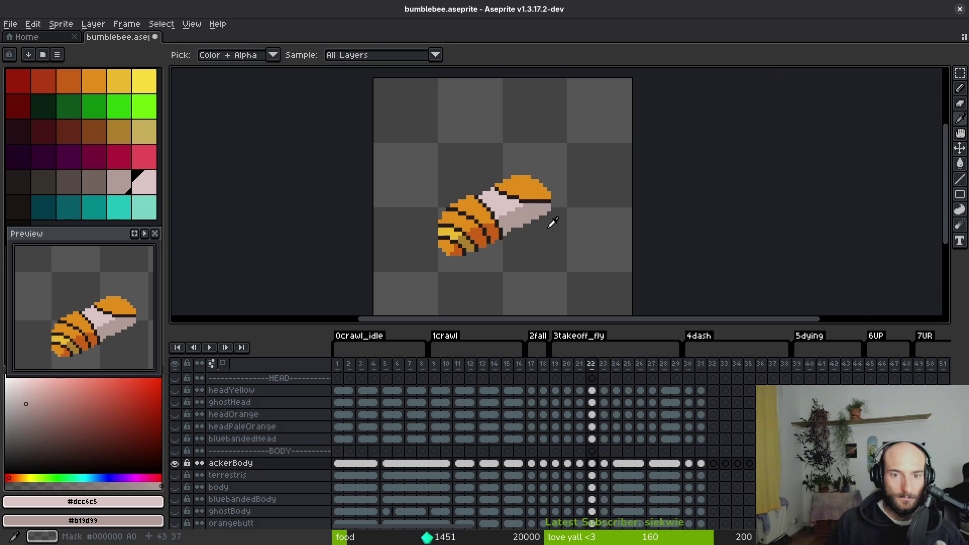
key(Left)
key(Right)
key(Left)
key(Right)
key(g)
scroll(451, 197, up, 3)
key(i)
click(429, 123)
key(g)
click(465, 169)
key(ctrl+z)
key(b)
scroll(472, 235, down, 3)
- Flip through the takeoff_fly frames 20–23 to compare the body poses
key(i)
key(Left)
key(Left)
key(Right)
key(Left)
key(Right)
key(Right)
key(Right)
key(Left)
key(Left)
key(Left)
key(Left)
key(Right)
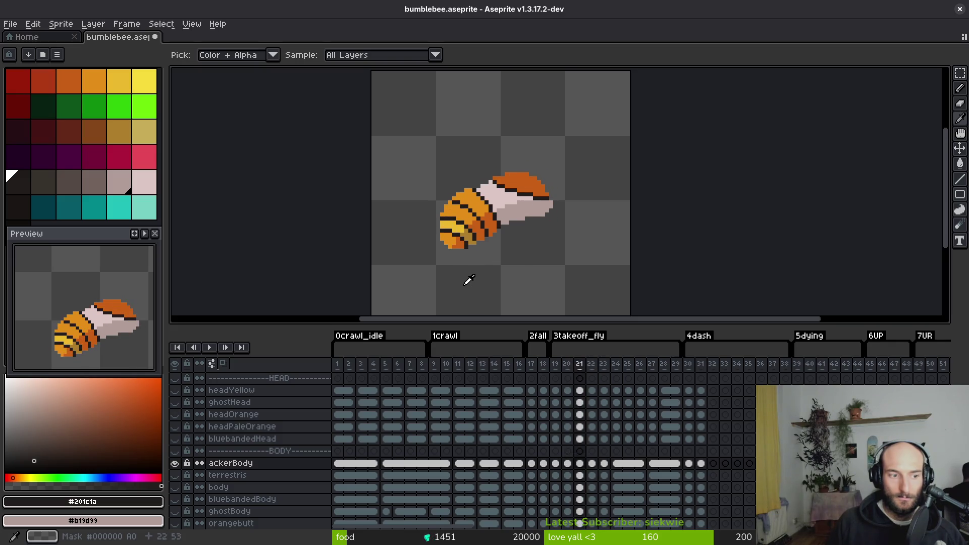
key(Right)
key(Left)
key(Left)
key(Right)
key(Right)
key(Right)
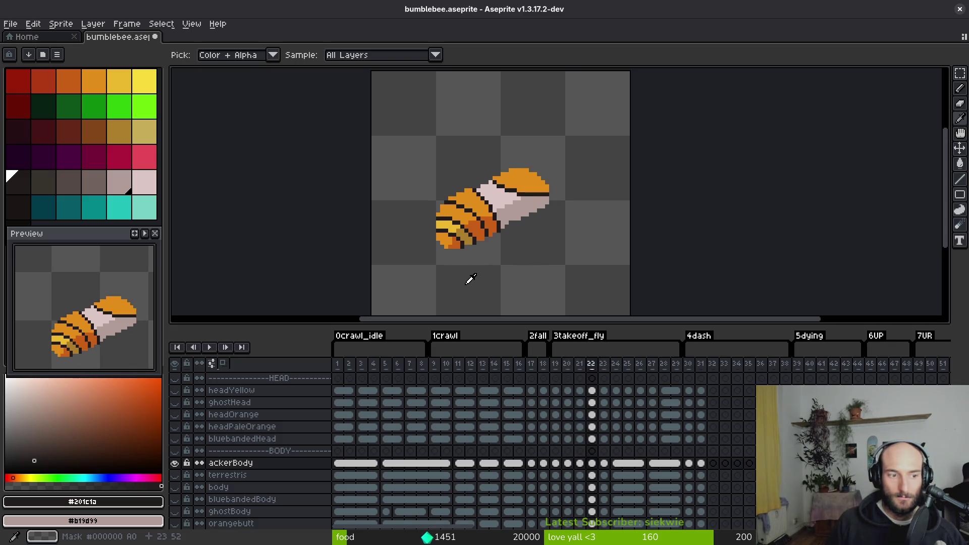
scroll(490, 271, up, 5)
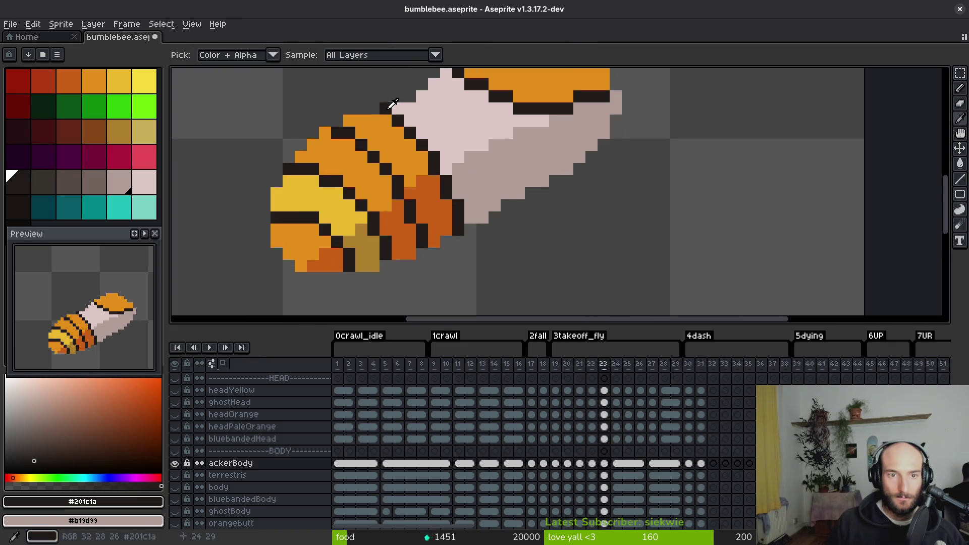
- Pencil dark #201c1a pixels onto the body outline and darken one more outline pixel
key(b)
mouse_move(398, 109)
mouse_down()
mouse_move(421, 129)
mouse_move(385, 110)
mouse_up()
alt+click(421, 156)
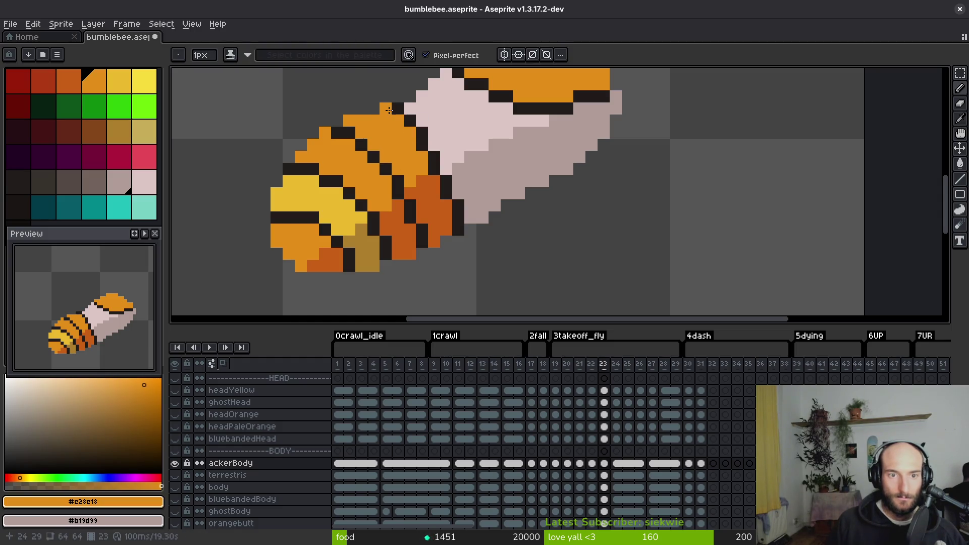
scroll(406, 147, down, 3)
scroll(412, 148, up, 3)
alt+click(412, 148)
click(415, 148)
- Repaint black outline pixels in the body orange and the darker orange
alt+click(388, 144)
click(393, 139)
alt+click(412, 177)
alt+click(407, 199)
click(424, 199)
scroll(444, 218, down, 3)
scroll(444, 217, up, 3)
scroll(450, 228, down, 3)
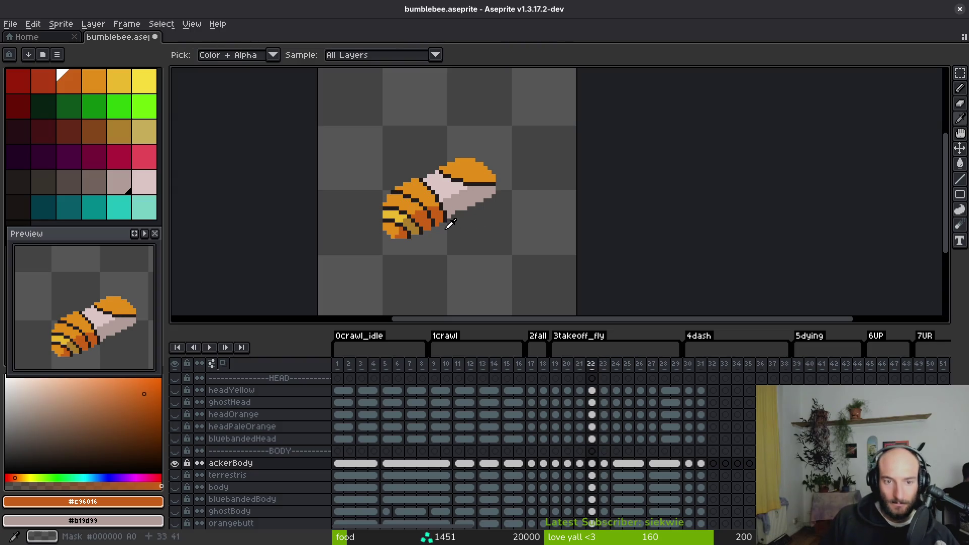
scroll(495, 182, left, 1)
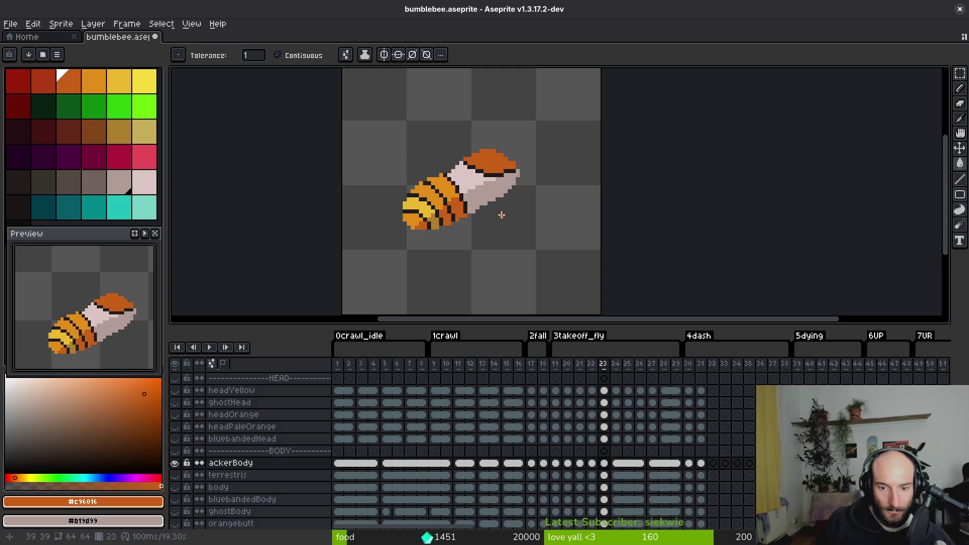
- Move to frame 24 and play the animation to preview the edits
key(Right)
drag(585, 470, 313, 463)
drag(748, 469, 546, 468)
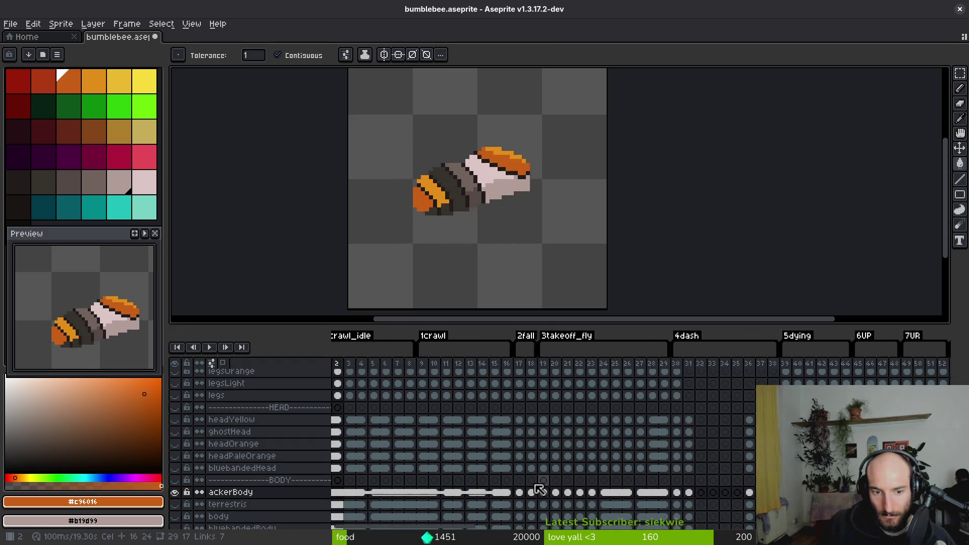
key(Return)
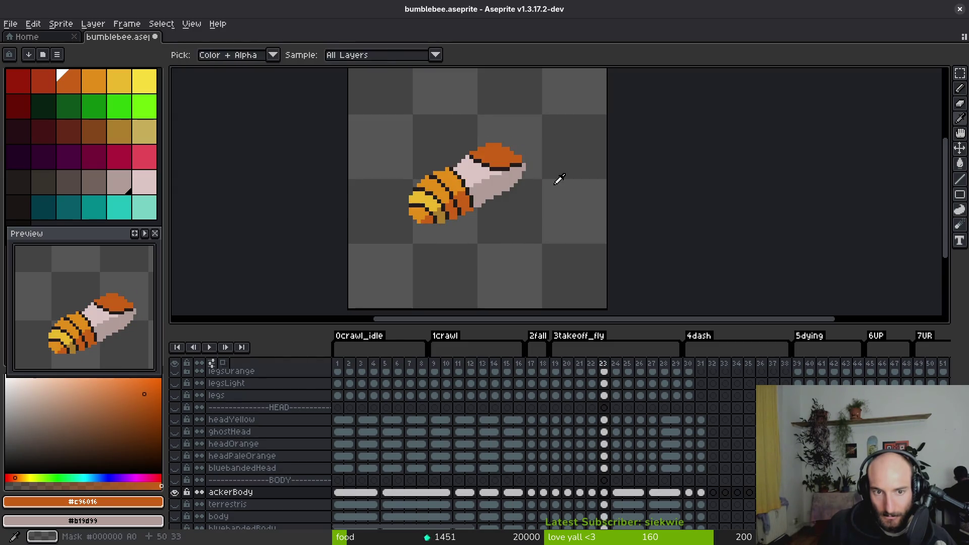
scroll(458, 179, up, 3)
scroll(437, 235, down, 2)
- On frame 24, draw a dark #201c1a stripe line across the yellow band
key(Right)
alt+click(401, 137)
drag(407, 146, 430, 173)
scroll(439, 194, up, 5)
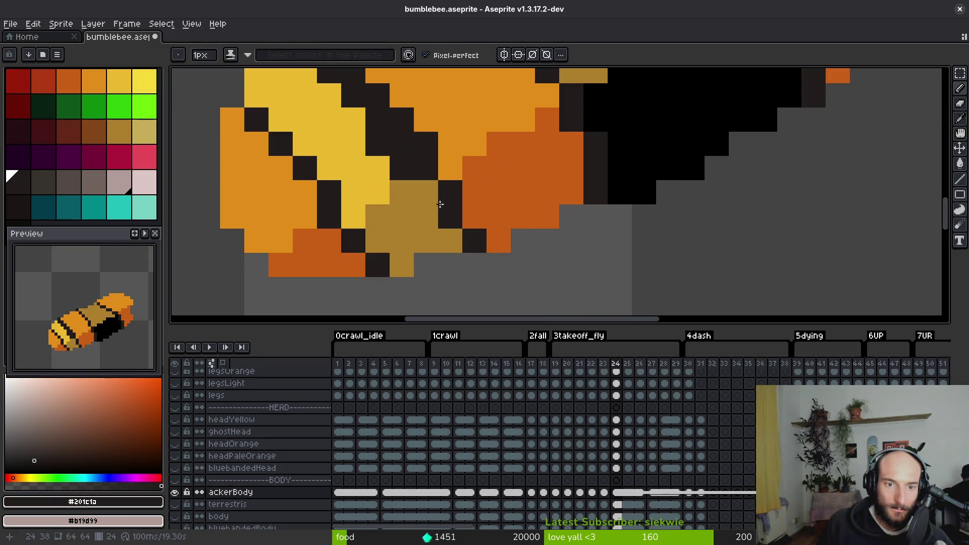
- Recolour two dark body pixels on frame 24 with the darker and lighter orange
alt+right_click(484, 202)
right_click(484, 205)
scroll(470, 202, up, 2)
alt+right_click(448, 173)
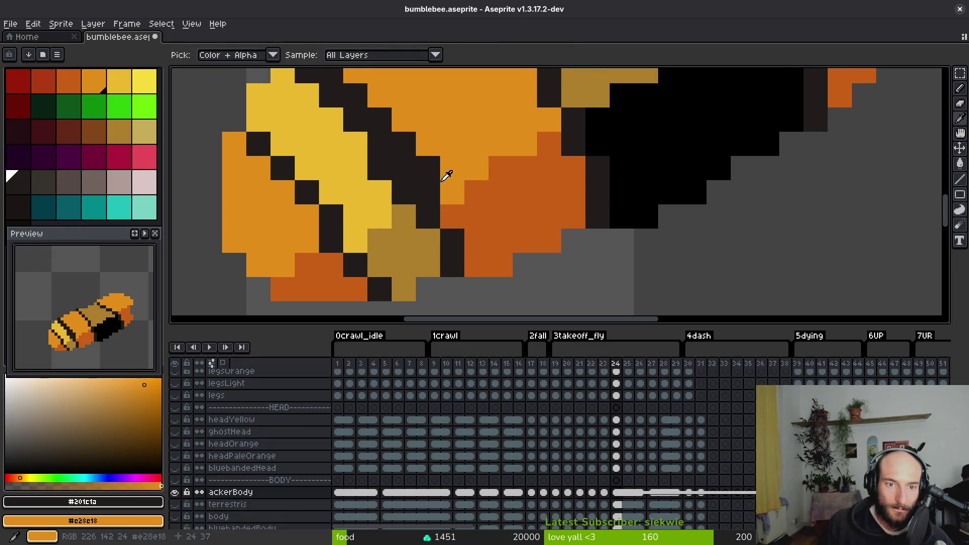
right_click(428, 191)
- Repaint the stray dark outline and stripe pixels orange
scroll(375, 162, up, 2)
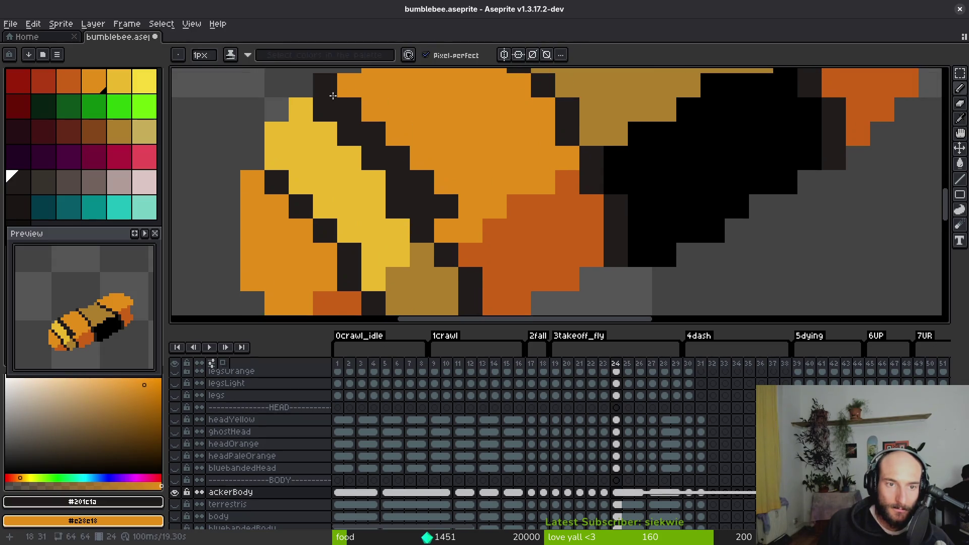
right_click(326, 86)
right_click(374, 121)
right_click(415, 178)
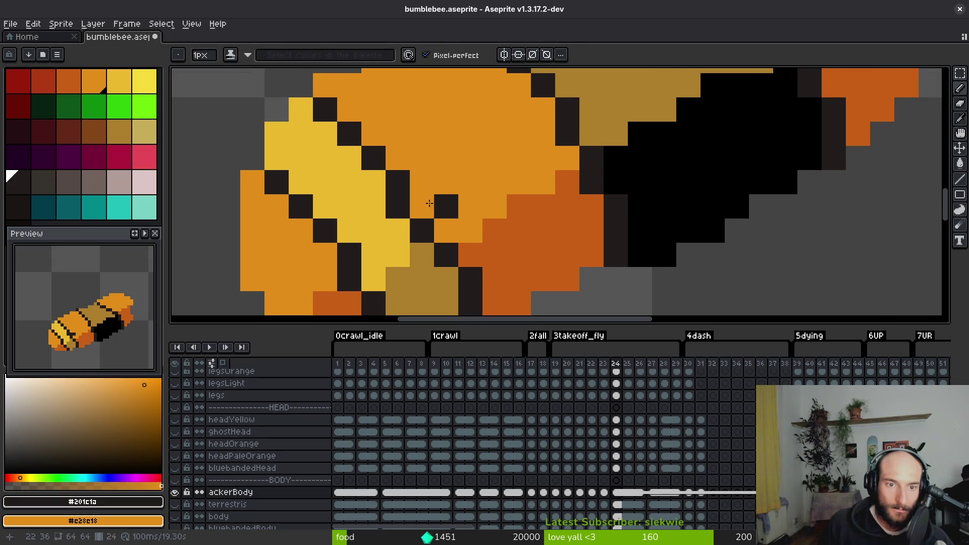
right_click(422, 206)
scroll(444, 151, down, 2)
scroll(485, 206, down, 5)
scroll(445, 147, up, 5)
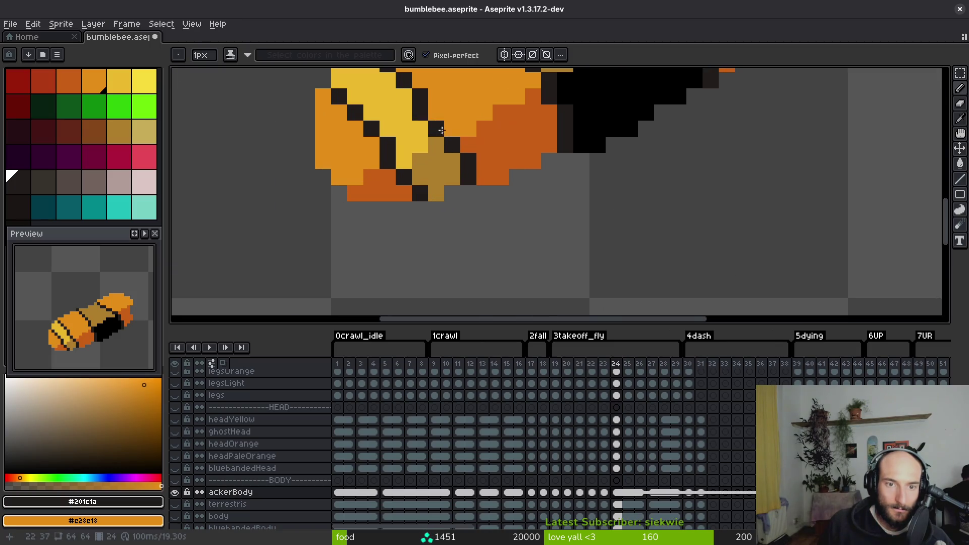
- Sample the yellow, orange and dark outline colours from the sprite
alt+right_click(428, 118)
scroll(454, 212, down, 5)
scroll(461, 218, up, 3)
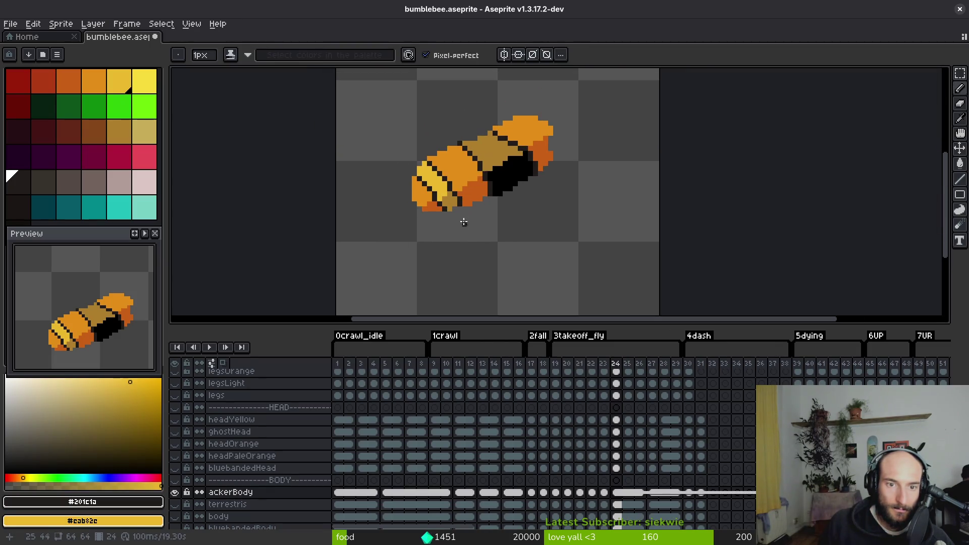
scroll(448, 209, up, 2)
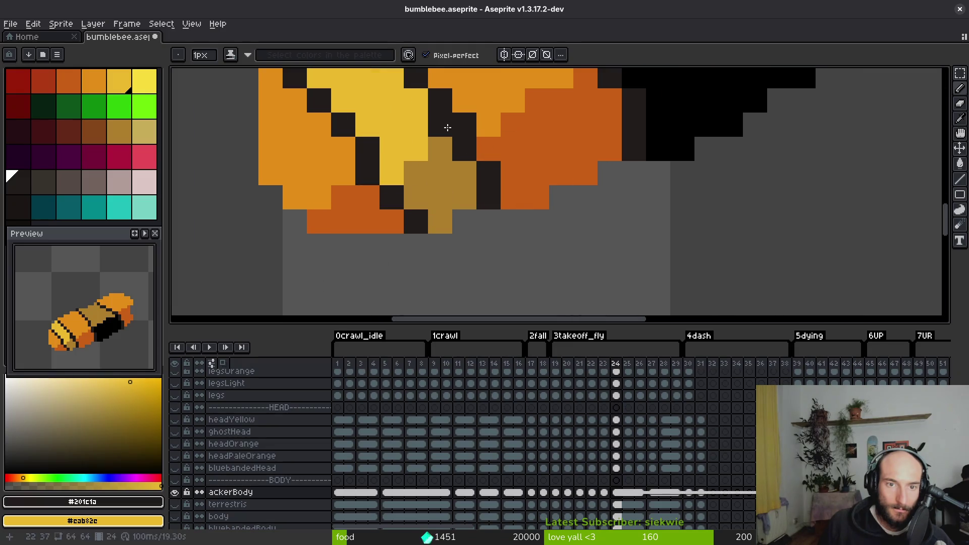
scroll(480, 223, down, 4)
scroll(453, 214, up, 3)
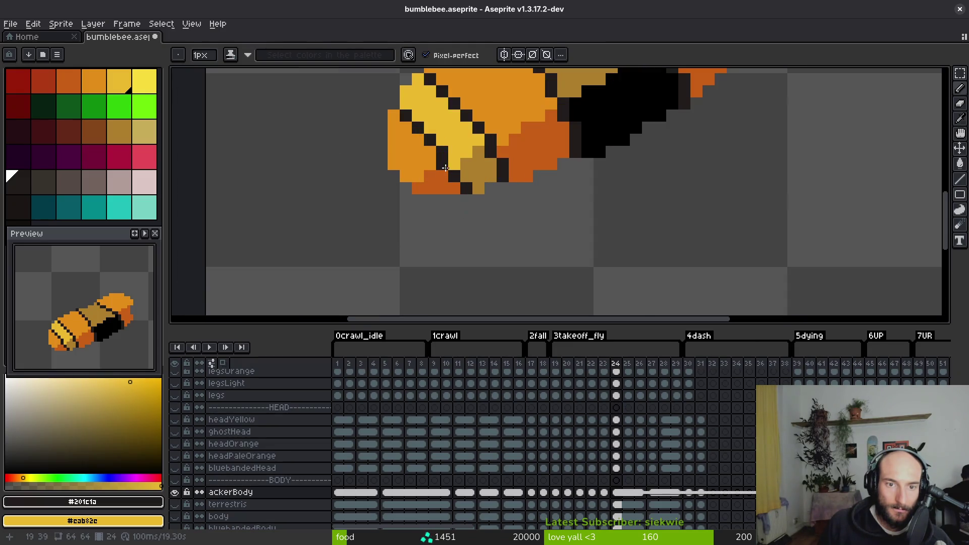
alt+click(440, 163)
scroll(483, 217, down, 4)
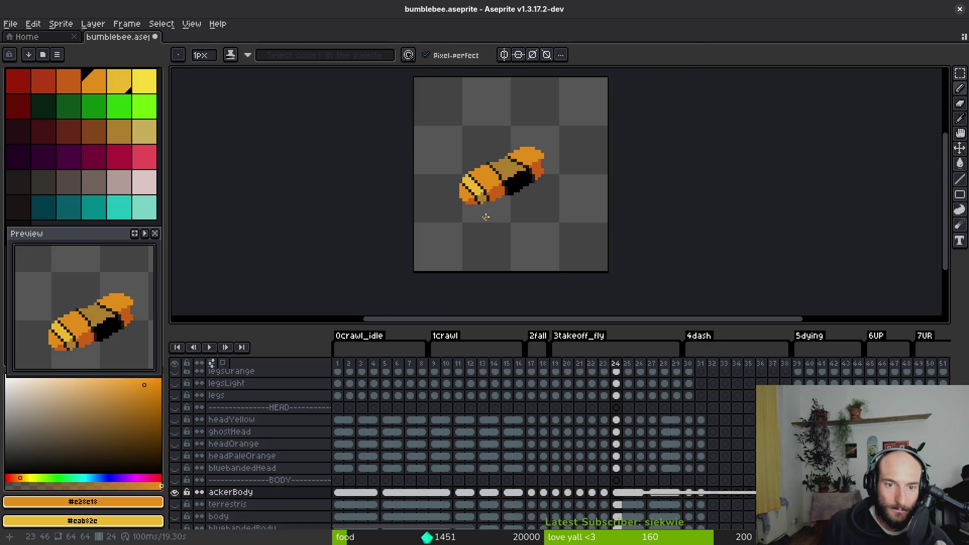
scroll(463, 195, up, 3)
alt+click(465, 135)
scroll(464, 134, up, 3)
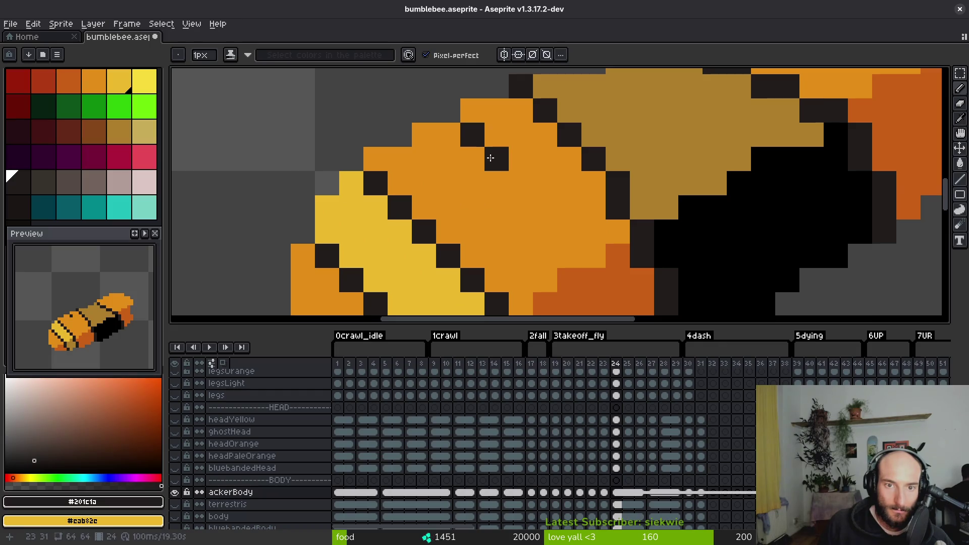
- Draw a longer diagonal dark stripe across the body, undoing the last stroke
drag(521, 187, 545, 232)
mouse_move(545, 232)
mouse_down()
mouse_move(465, 138)
mouse_move(431, 125)
mouse_up()
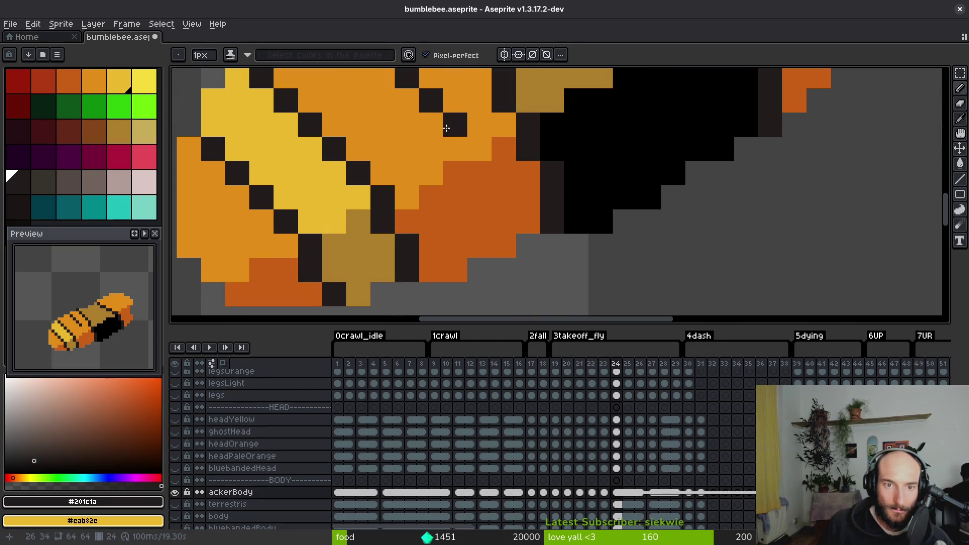
click(477, 180)
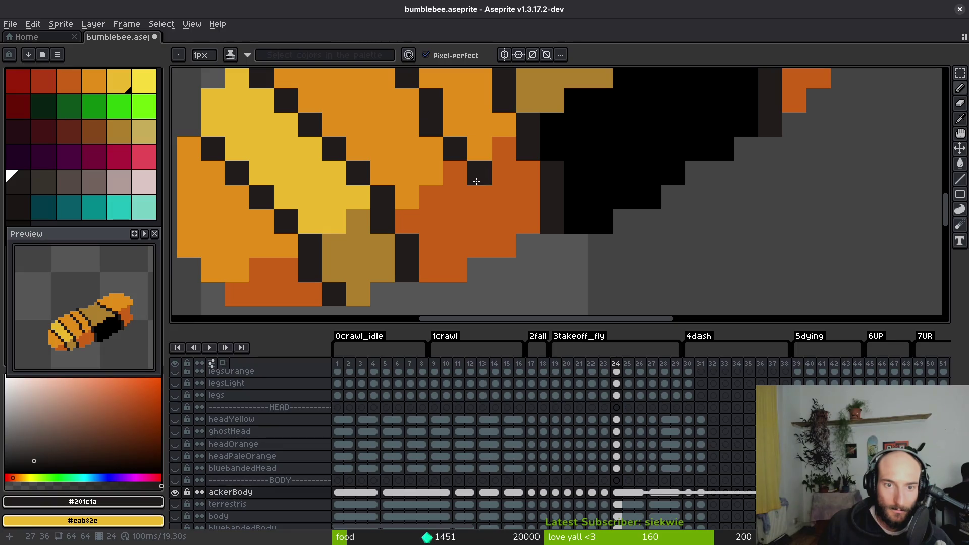
scroll(536, 276, down, 4)
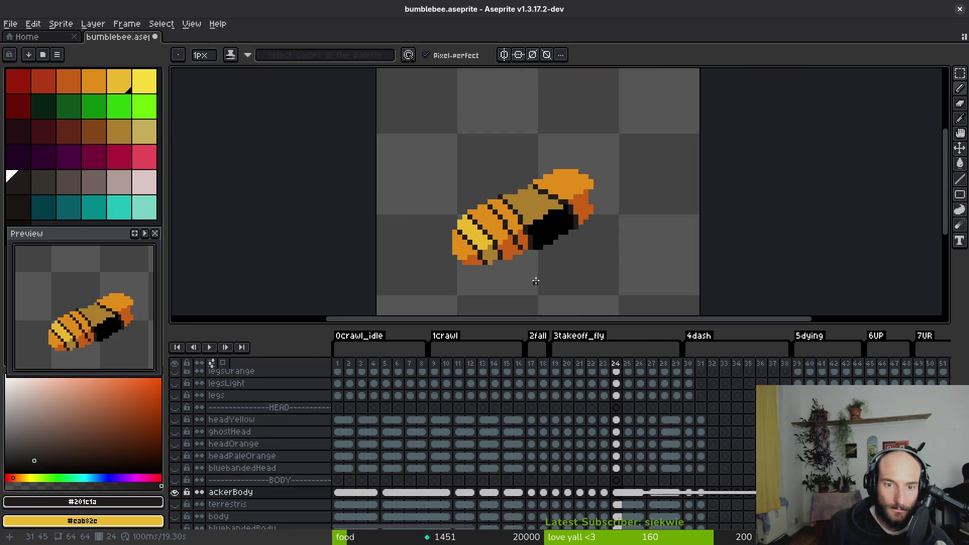
scroll(510, 262, up, 2)
scroll(549, 256, down, 2)
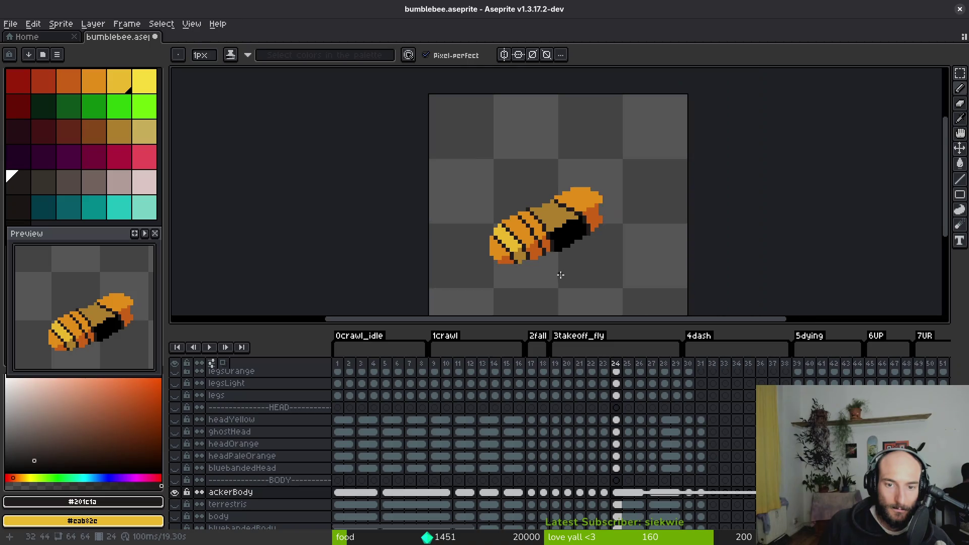
scroll(500, 261, up, 1)
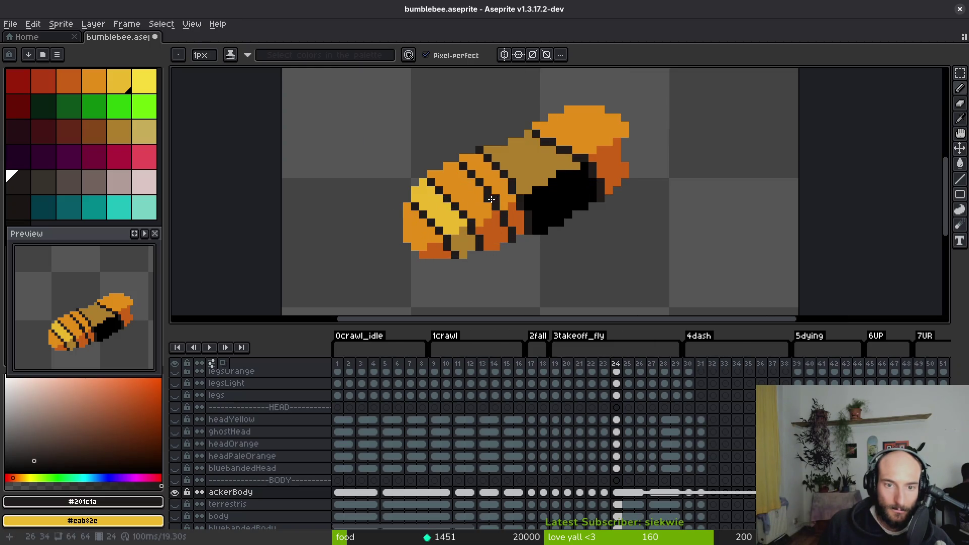
scroll(540, 252, down, 2)
key(ctrl+z)
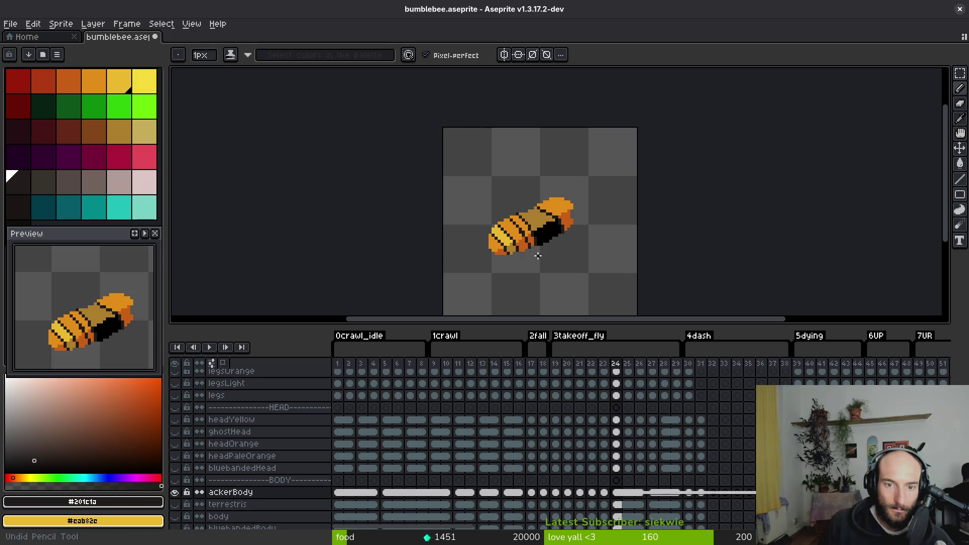
- Add dark pixels to the stripe, the body's top edge and the black shading
scroll(538, 256, up, 2)
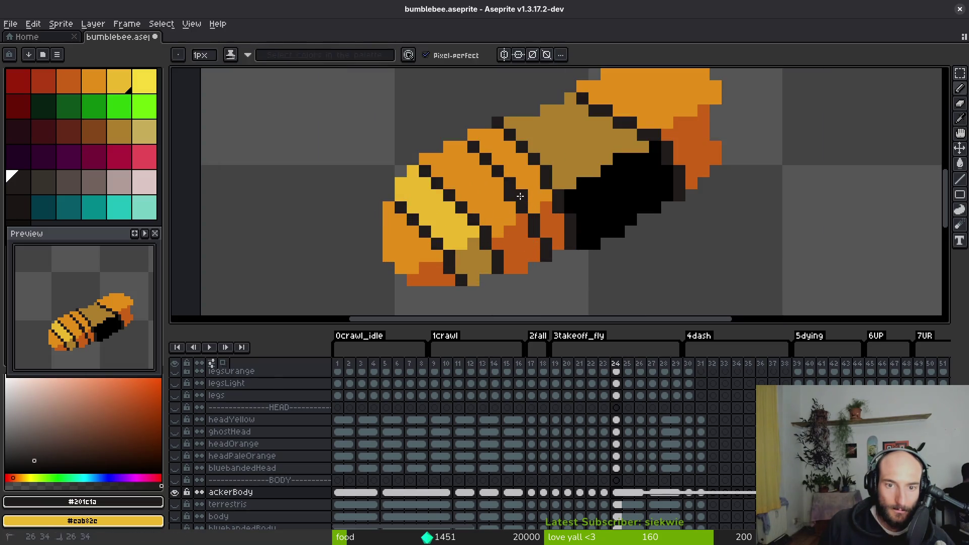
alt+click(509, 193)
alt+click(525, 202)
click(563, 102)
click(524, 121)
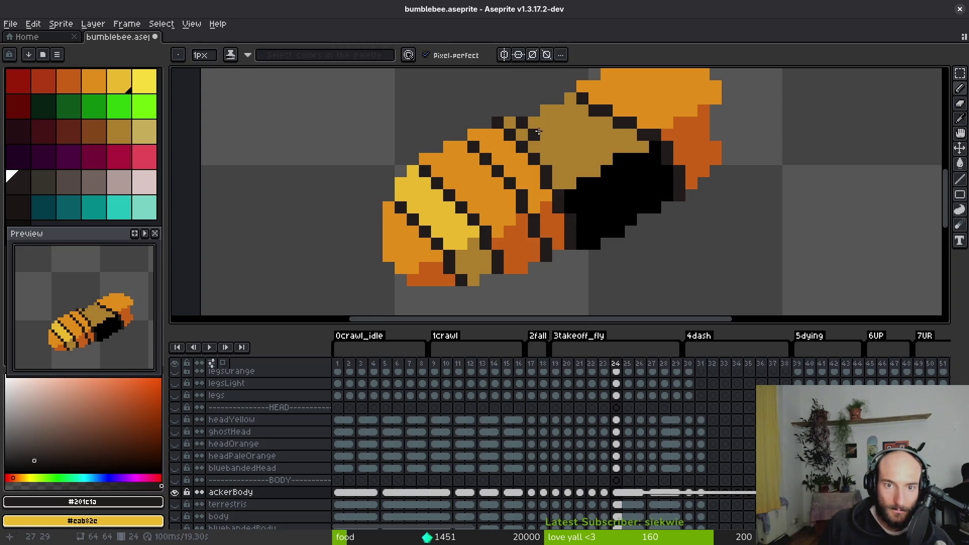
click(556, 162)
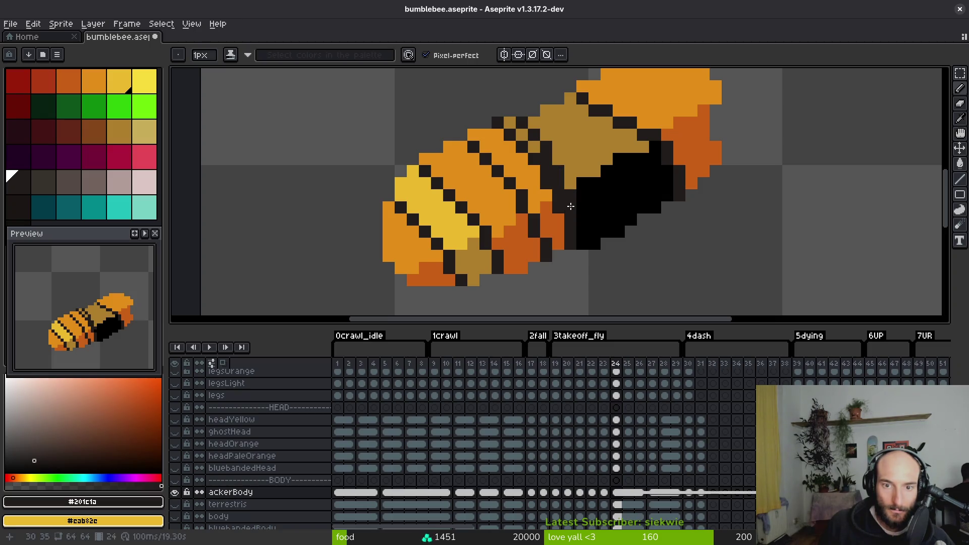
mouse_move(583, 232)
mouse_down()
mouse_move(583, 244)
mouse_move(570, 231)
mouse_up()
- Turn part of the black underside dark orange #c96016, undoing stray orange pixels
alt+right_click(553, 222)
right_click(571, 224)
key(ctrl+z)
right_click(567, 222)
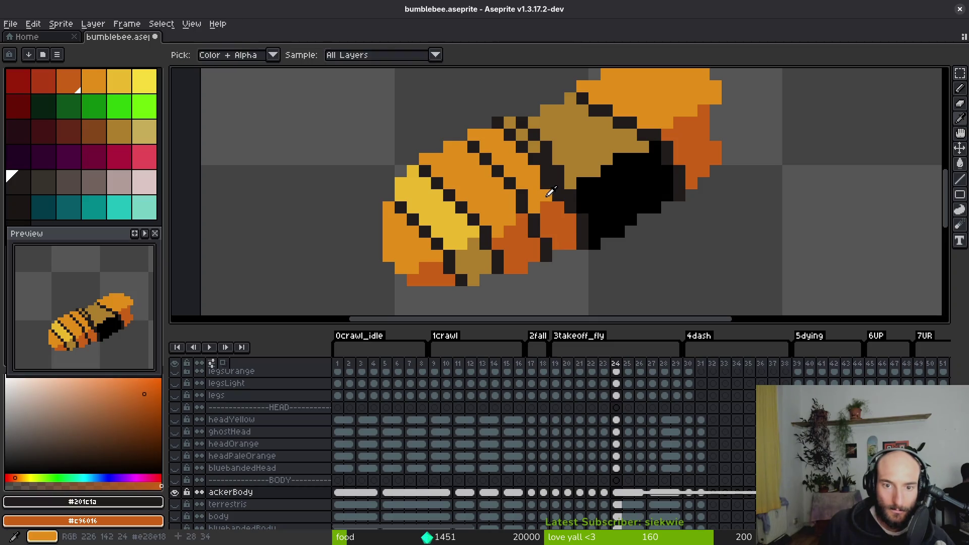
alt+click(551, 188)
drag(550, 185, 524, 145)
scroll(536, 168, down, 2)
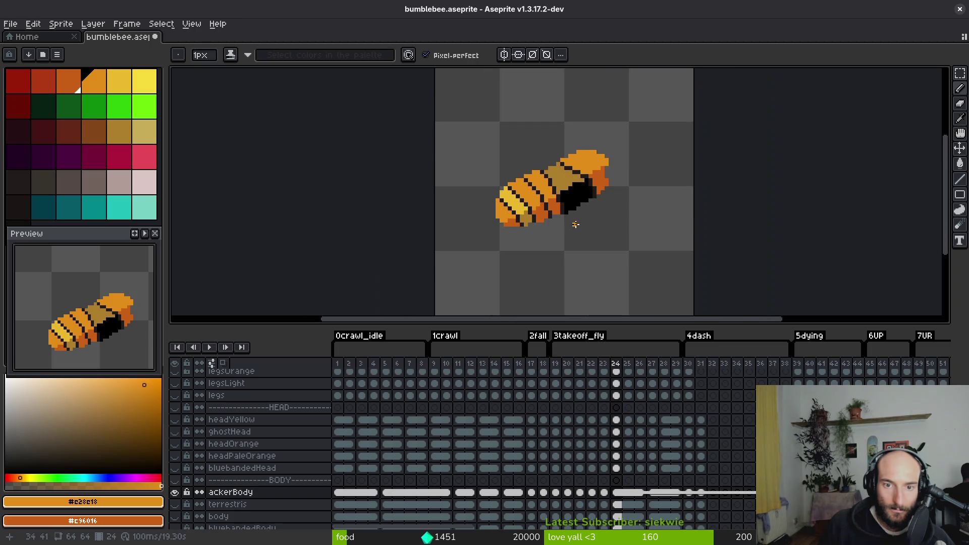
scroll(571, 215, up, 4)
click(583, 209)
key(ctrl+z)
scroll(582, 202, down, 1)
scroll(582, 202, up, 1)
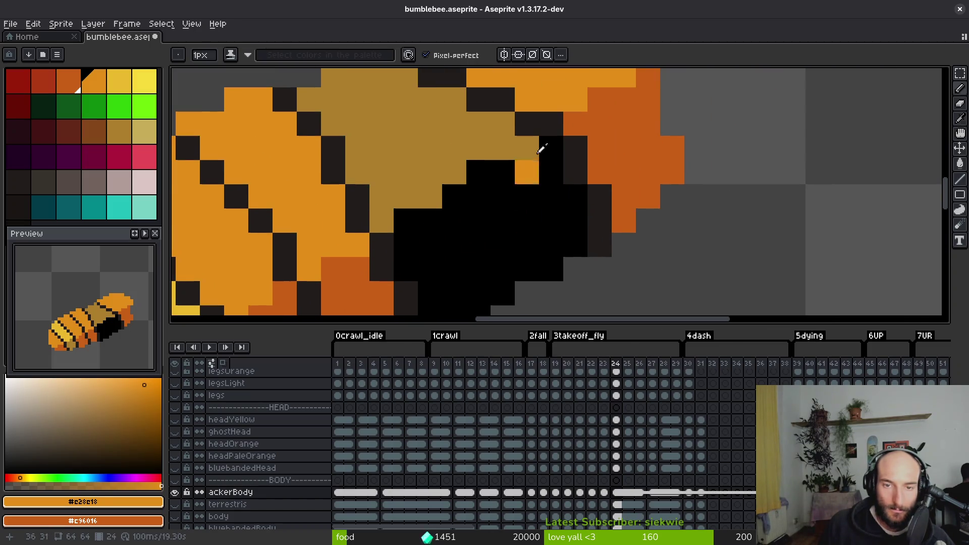